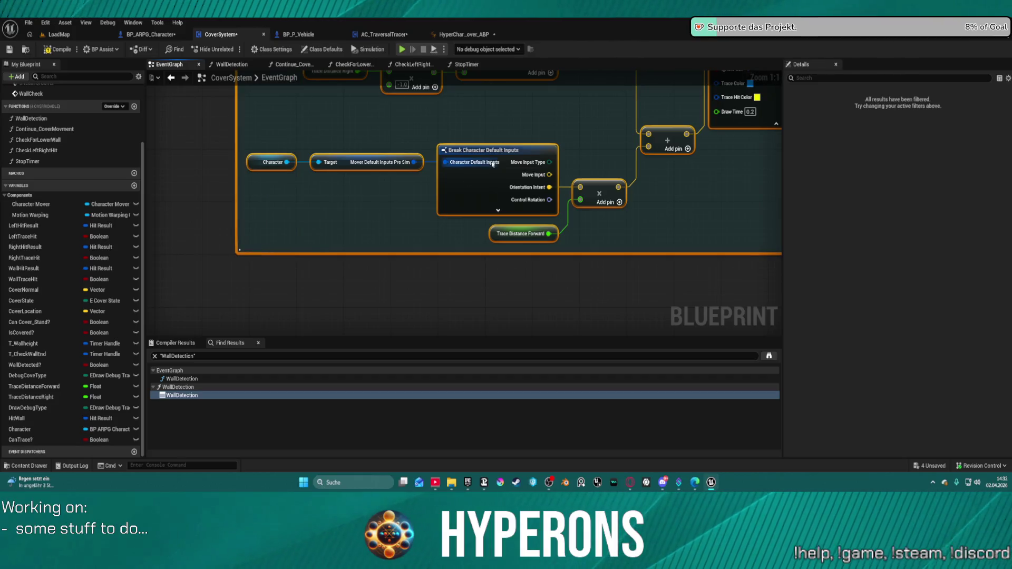
# Undo the recent graph edits so the Get Right Vector node is removed.
pyautogui.click(496, 151)
pyautogui.scroll(-5, 535, 225)
pyautogui.press('Home')
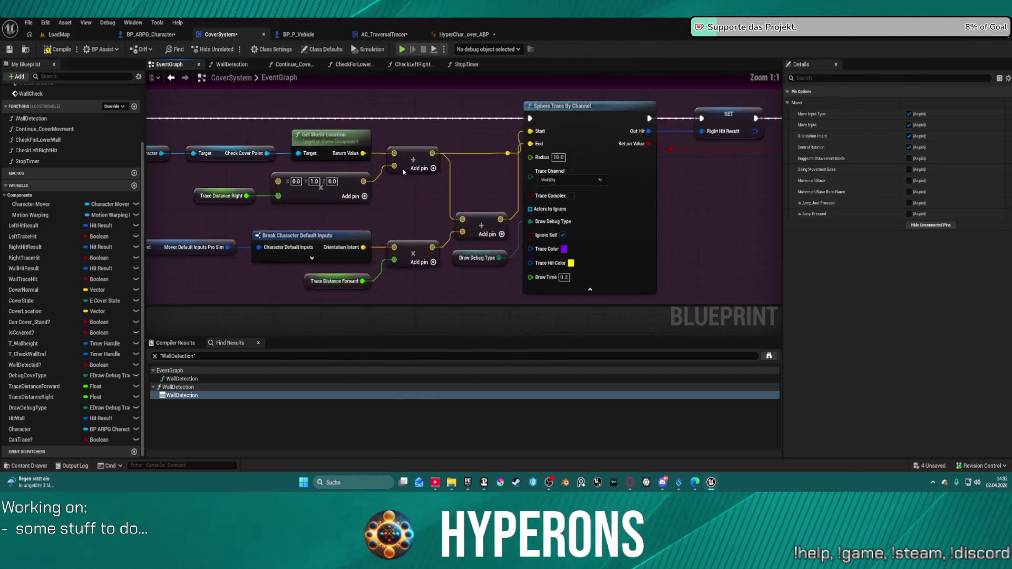
pyautogui.scroll(-2, 597, 235)
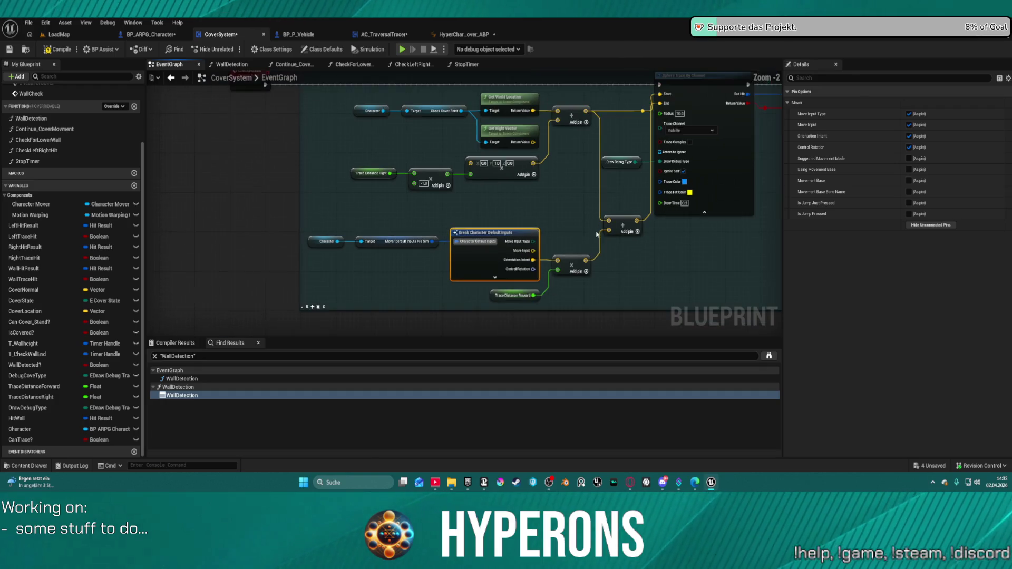
pyautogui.hotkey('ctrl', 'z')
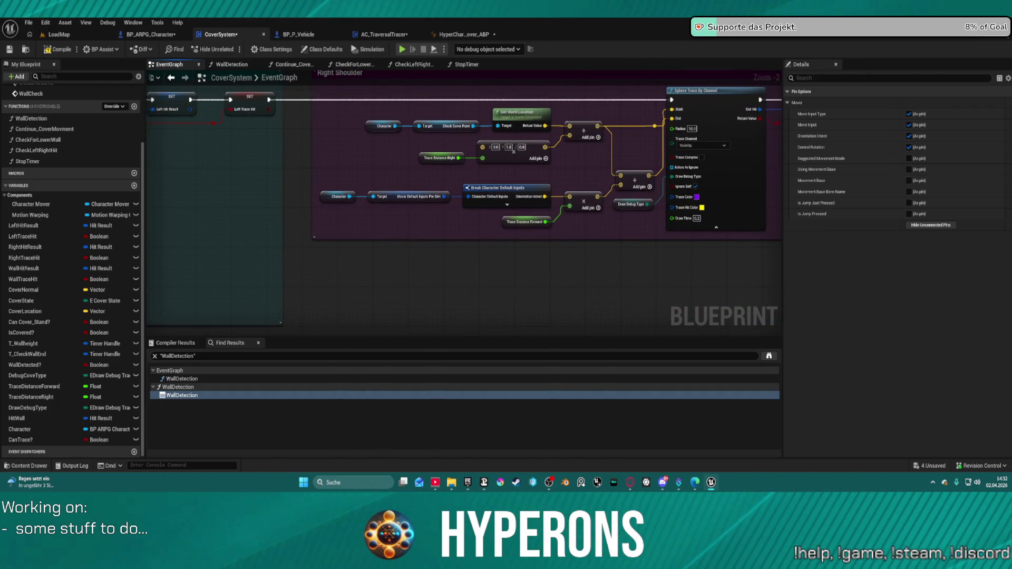
pyautogui.hotkey('ctrl', 'y')
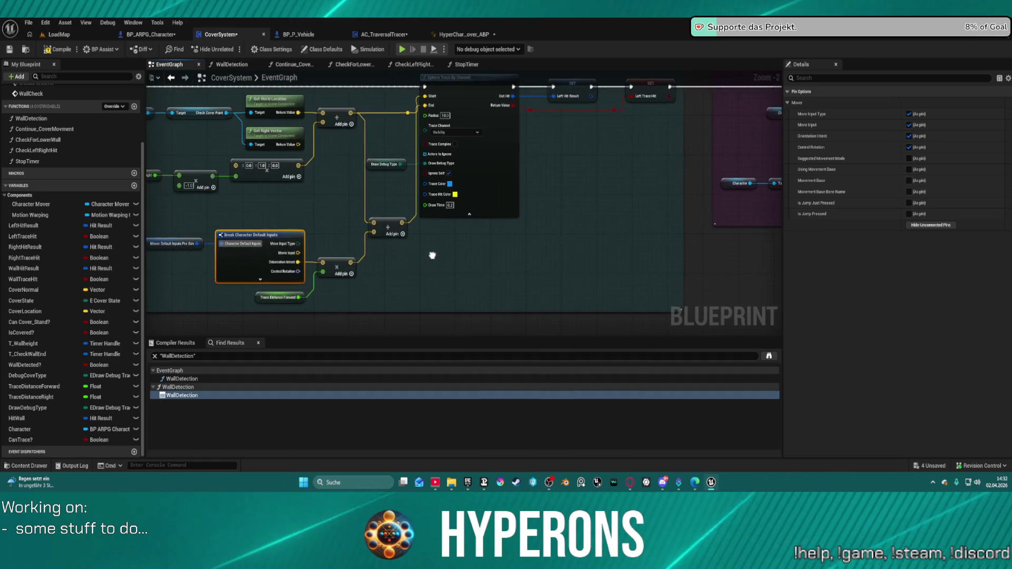
pyautogui.hotkey('ctrl', 'z')
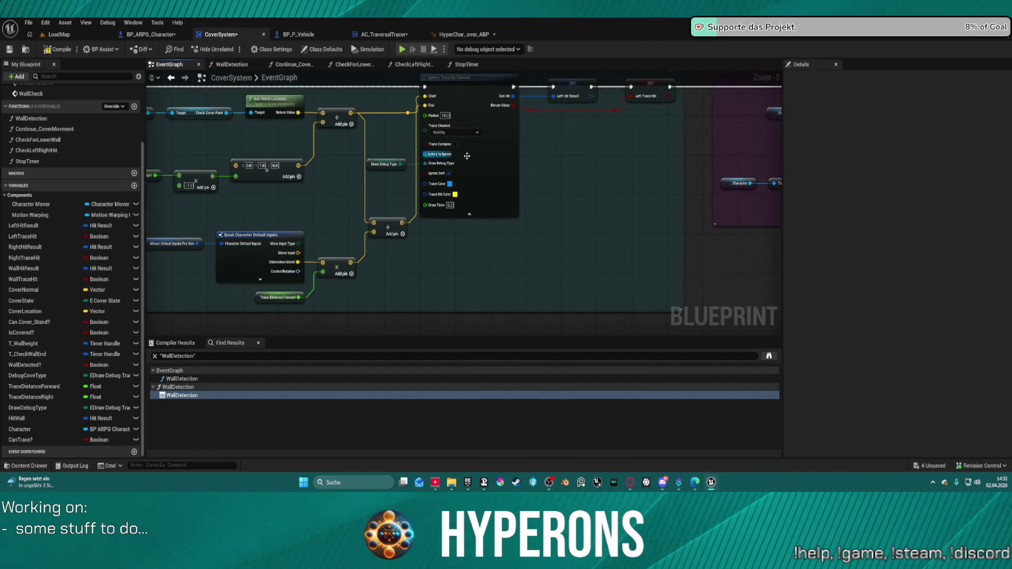
# Reduce the Break Character Default Inputs node to only its Orientation Intent pin.
pyautogui.click(496, 170)
pyautogui.scroll(-2, 497, 171)
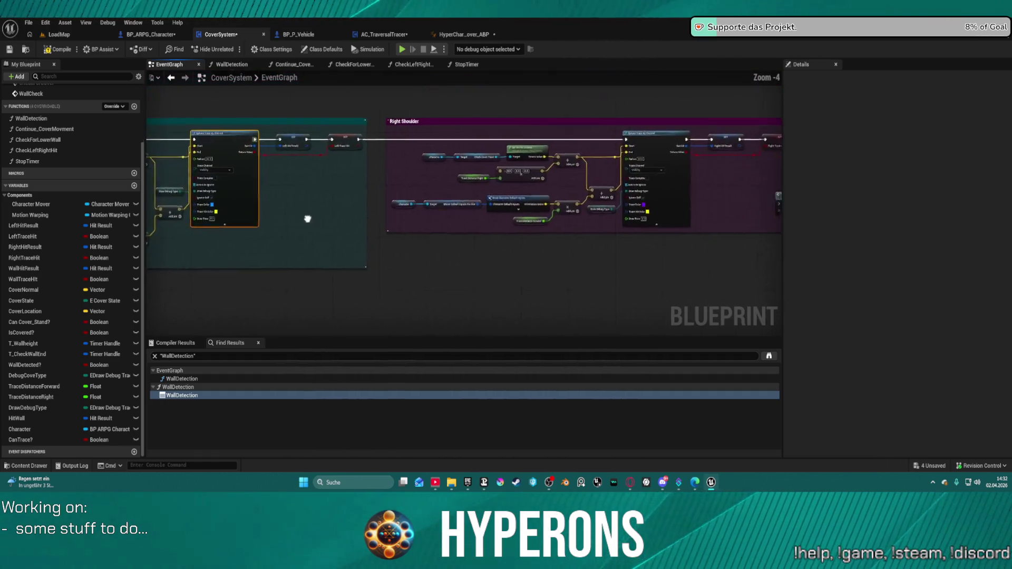
pyautogui.moveTo(568, 189); pyautogui.dragTo(298, 182)
pyautogui.click(298, 182)
pyautogui.click(931, 226)
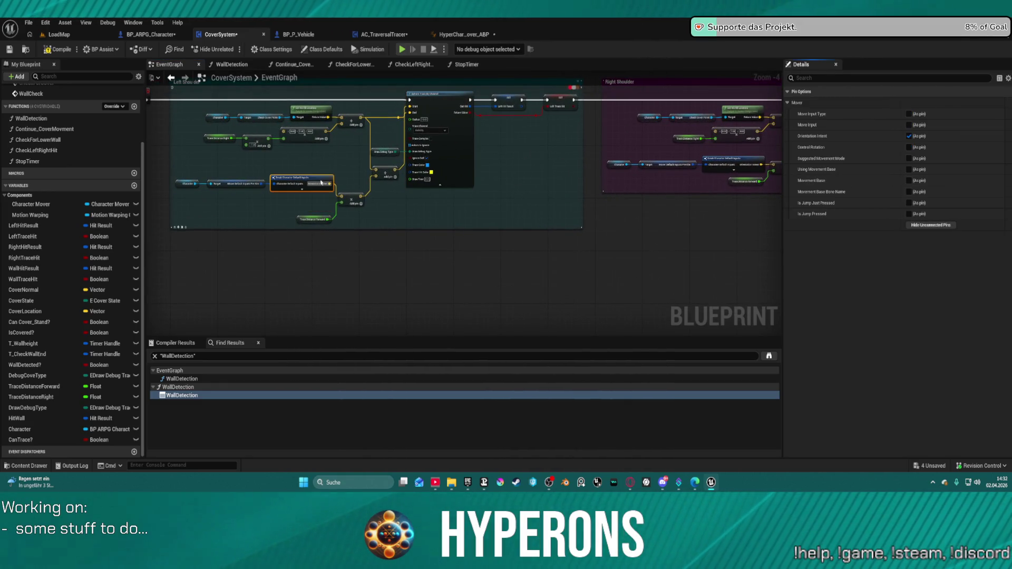
# Move the Debug Cover Trace node out of the comment box and delete it.
pyautogui.moveTo(587, 219); pyautogui.dragTo(226, 222)
pyautogui.scroll(3, 300, 182)
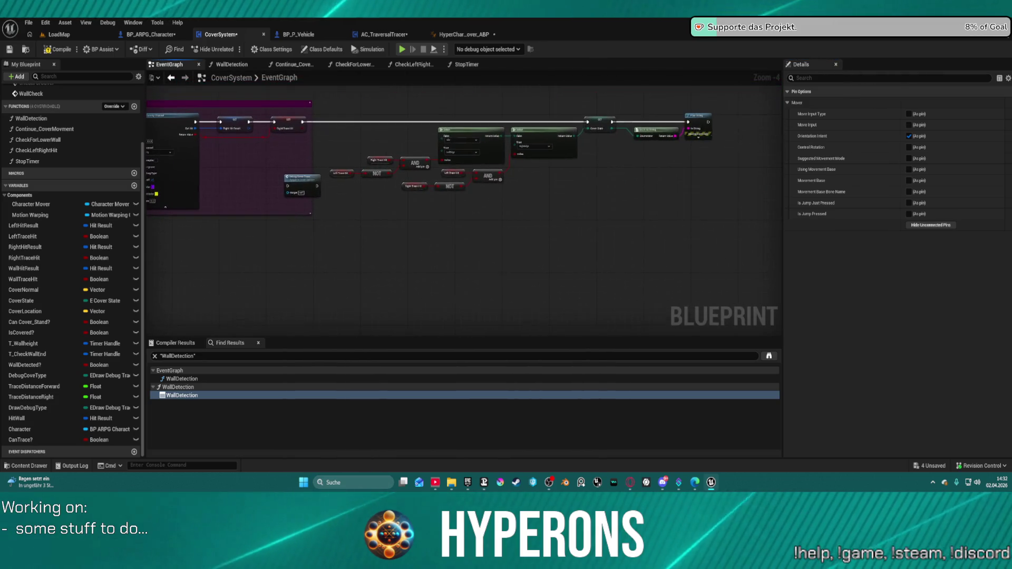
pyautogui.moveTo(300, 183)
pyautogui.mouseDown()
pyautogui.moveTo(312, 186)
pyautogui.moveTo(380, 103)
pyautogui.moveTo(253, 170)
pyautogui.mouseUp()
pyautogui.scroll(-1, 299, 181)
pyautogui.press('Delete')
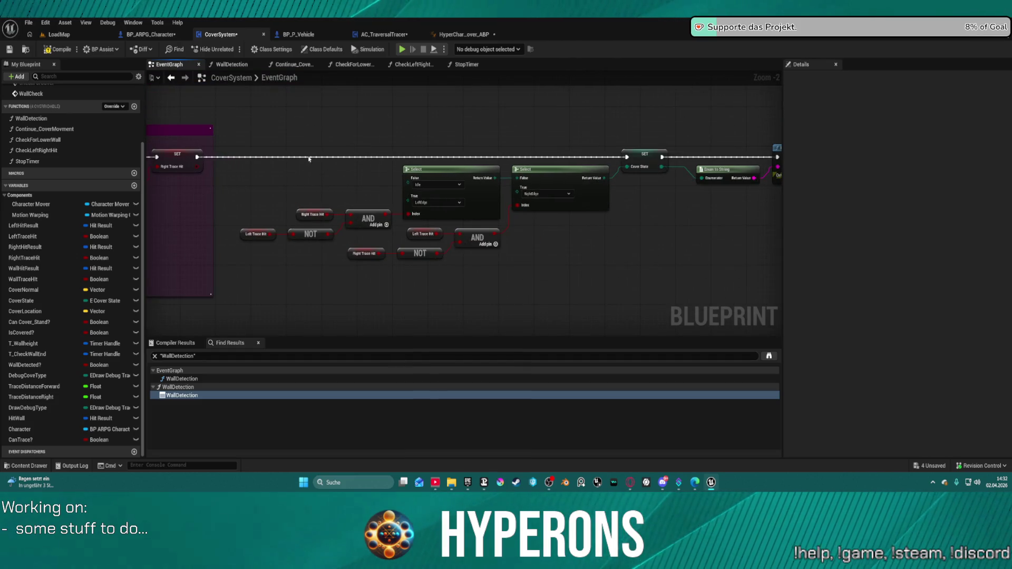
pyautogui.moveTo(361, 139); pyautogui.dragTo(489, 127)
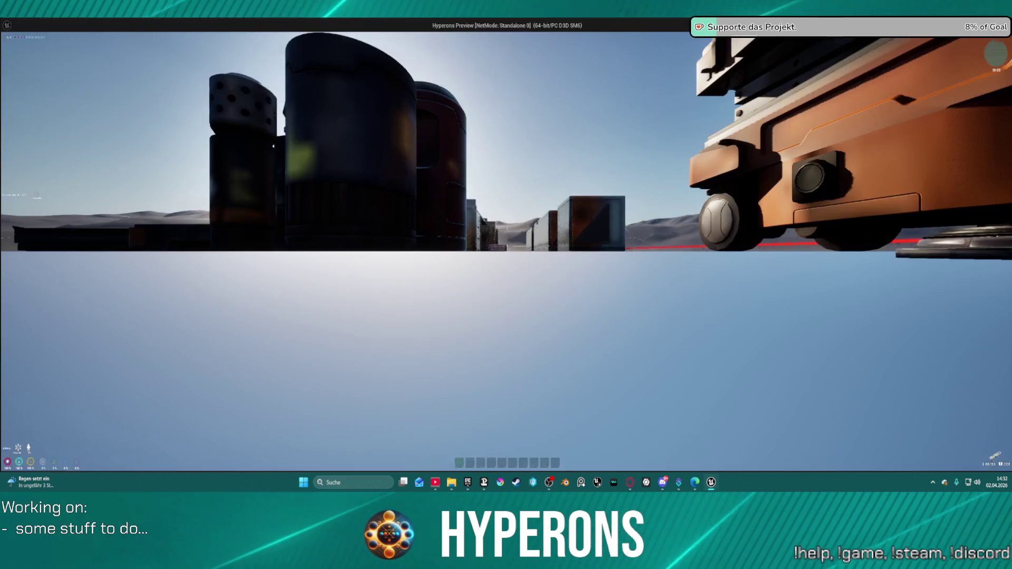
# Walk the character to the building wall, snap into cover, and move left to the wall's edge.
pyautogui.press('w')
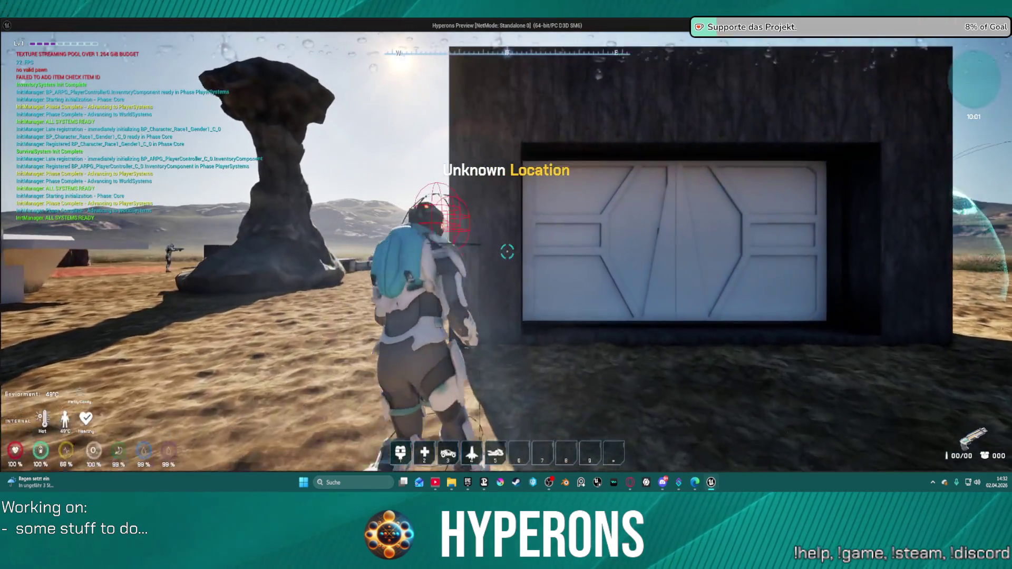
pyautogui.press('s')
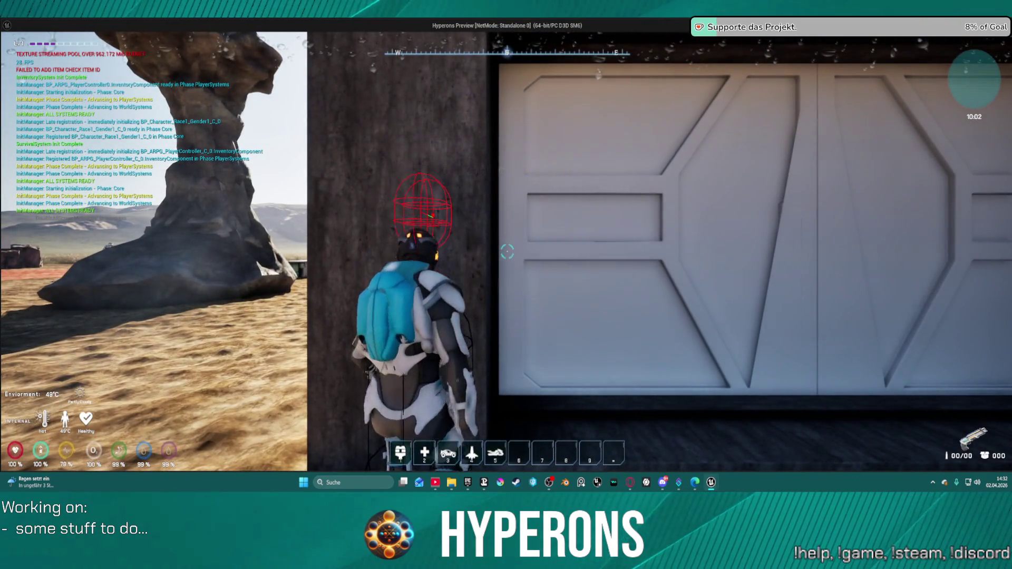
pyautogui.press('w')
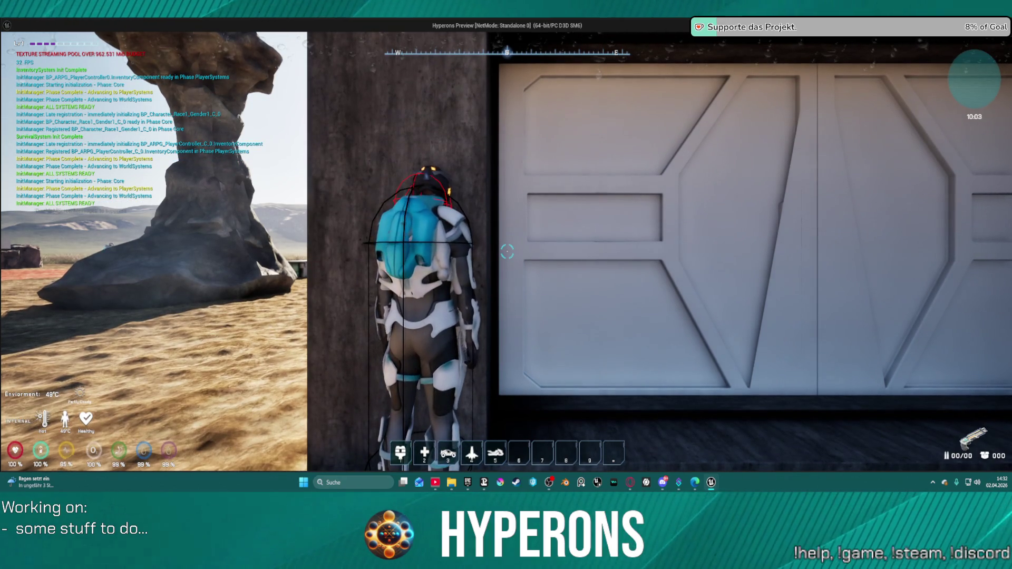
pyautogui.press('d')
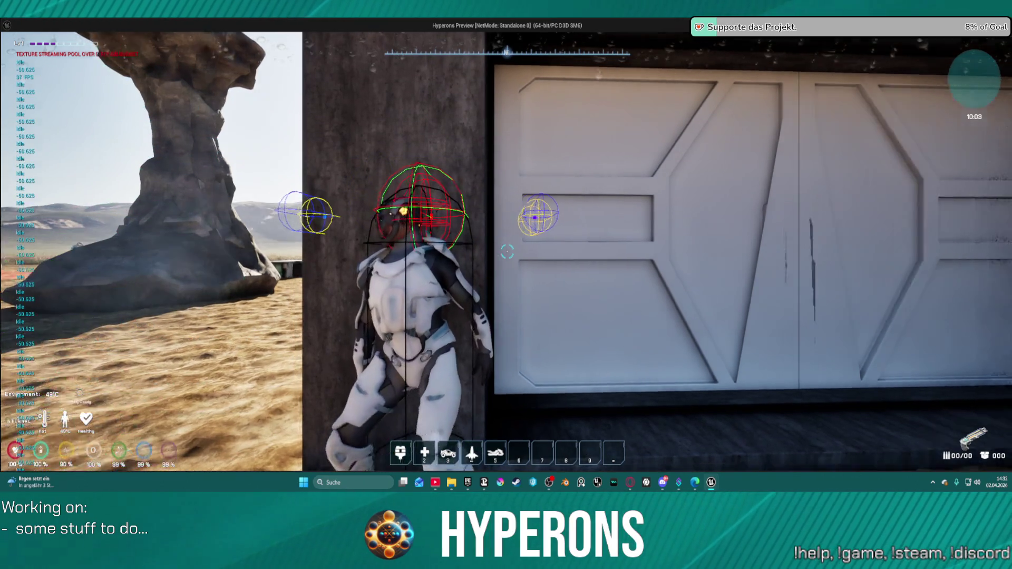
pyautogui.press('a')
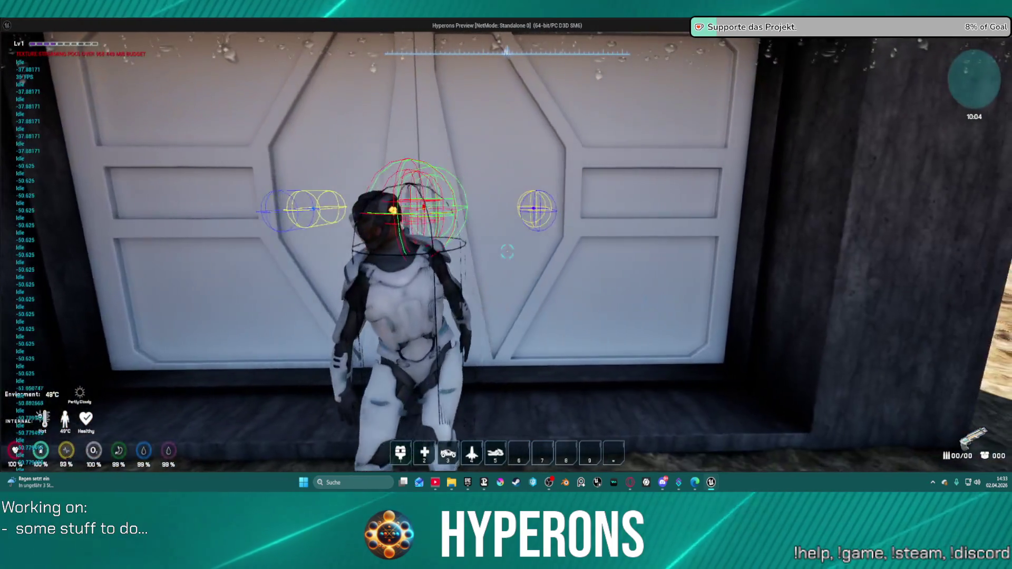
pyautogui.press('a')
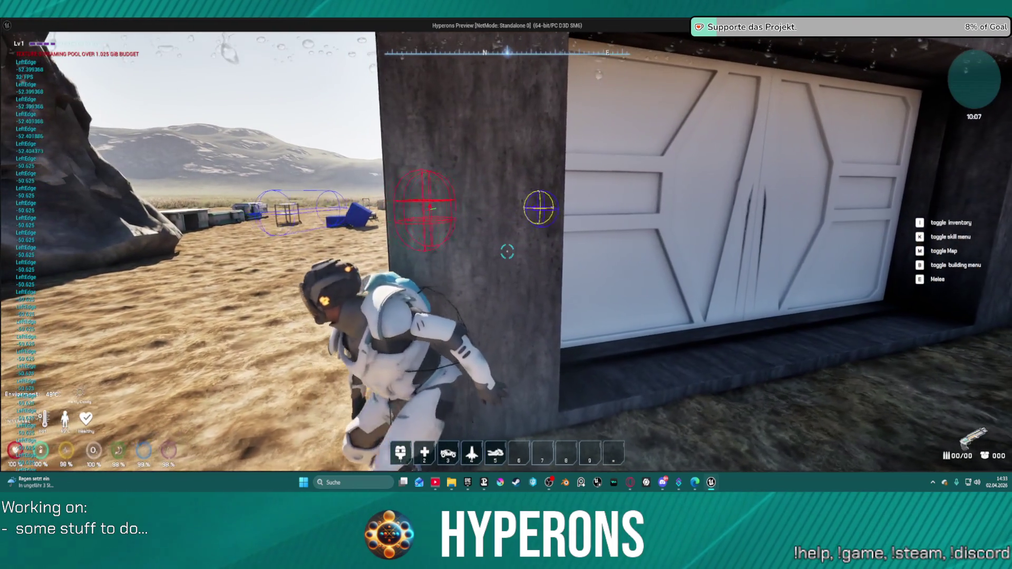
# Strafe the covered character left and right along the white door, past the pillar and wall edges.
pyautogui.press('a')
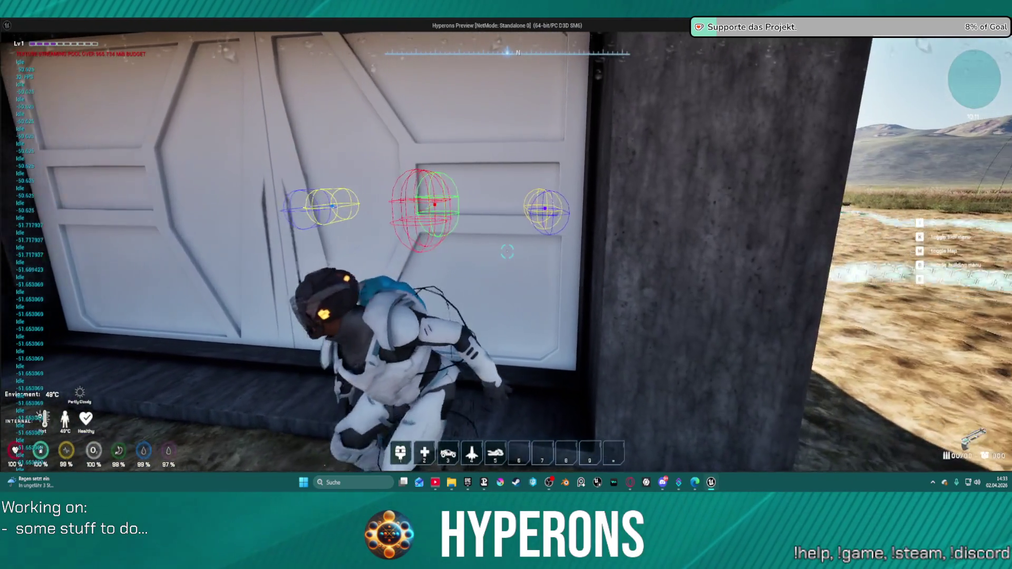
pyautogui.press('a')
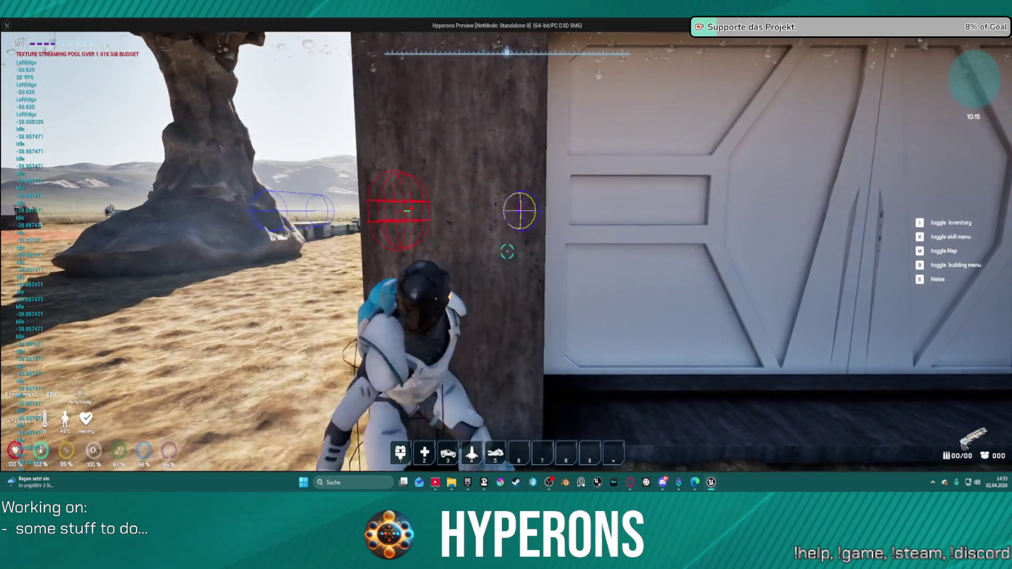
pyautogui.press('d')
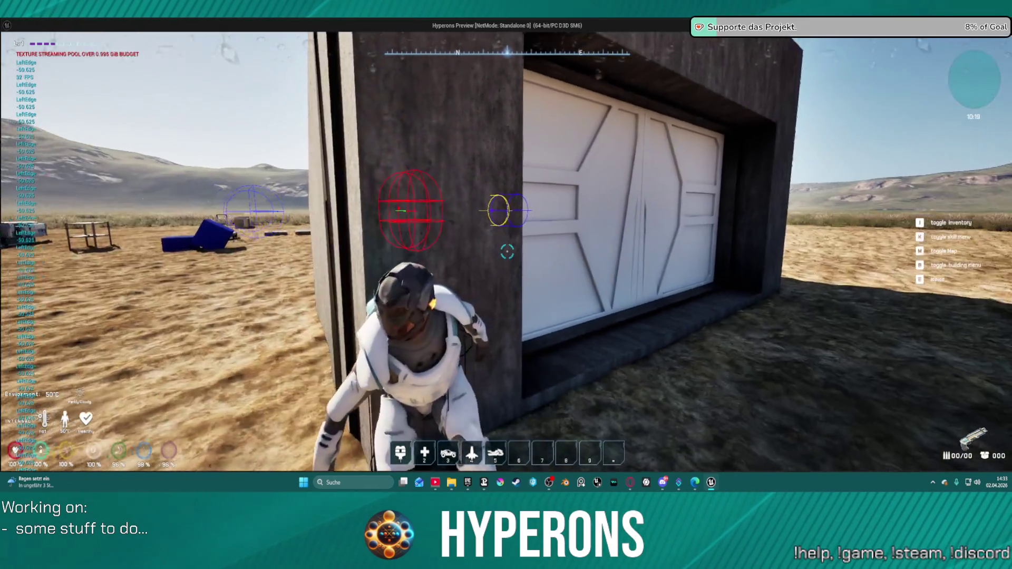
pyautogui.press('d')
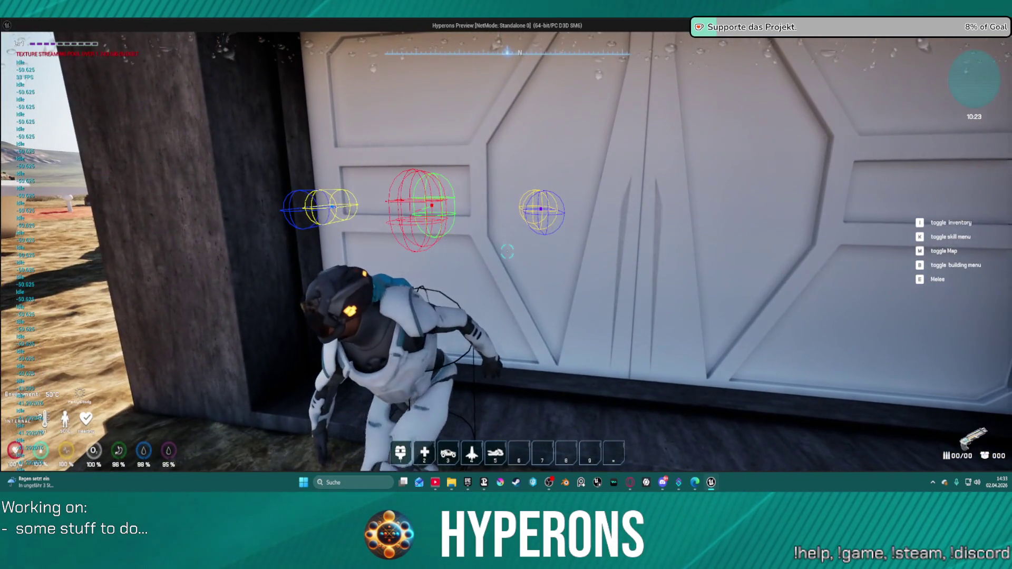
pyautogui.press('d')
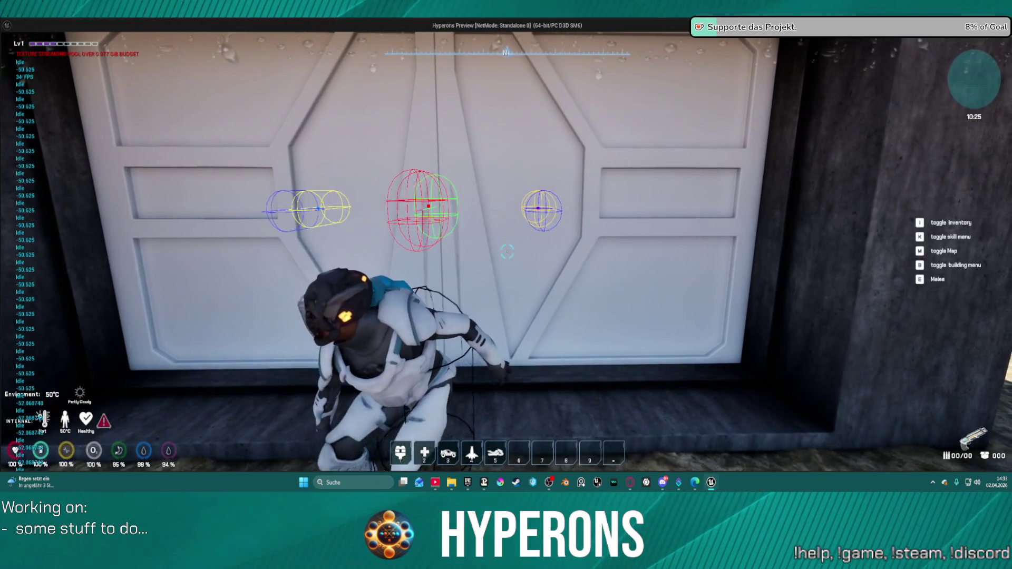
pyautogui.press('a')
pyautogui.press('a')
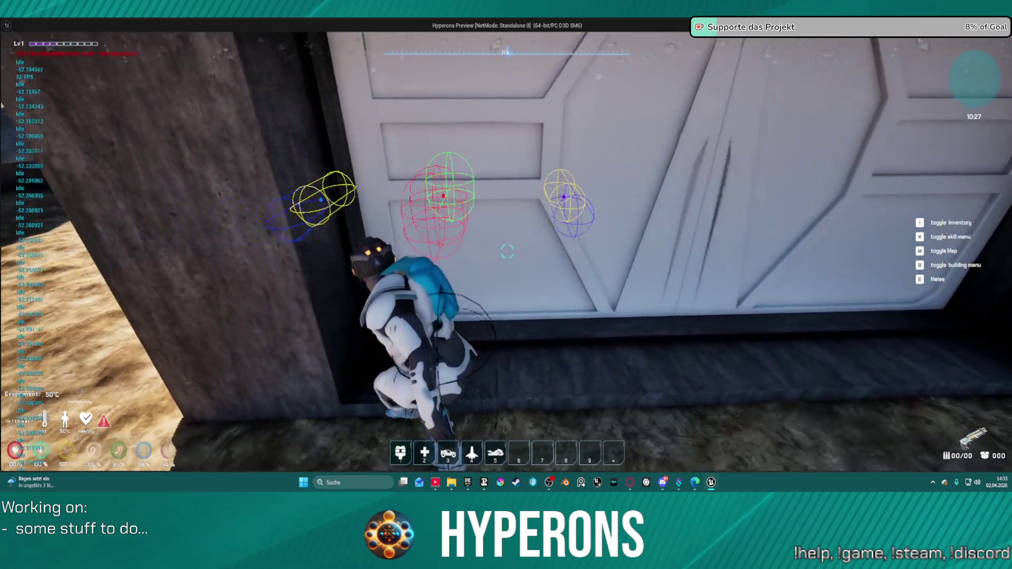
pyautogui.press('d')
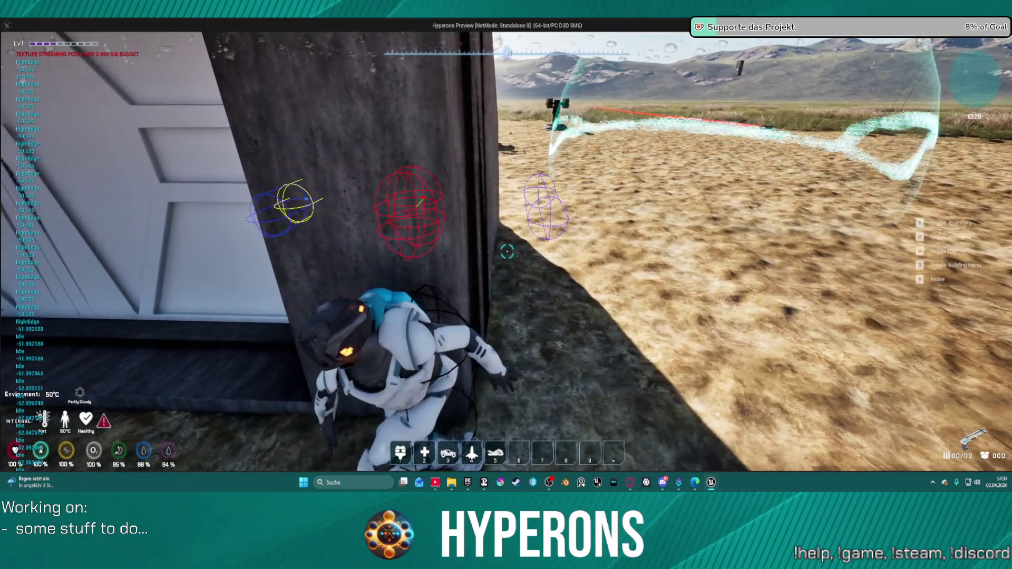
pyautogui.moveTo(506, 284)
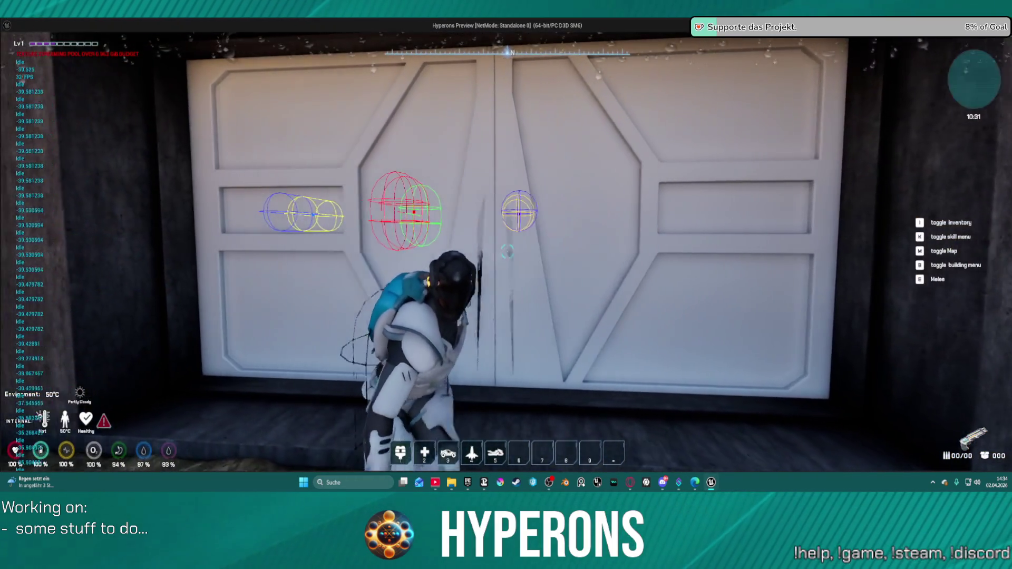
pyautogui.press('d')
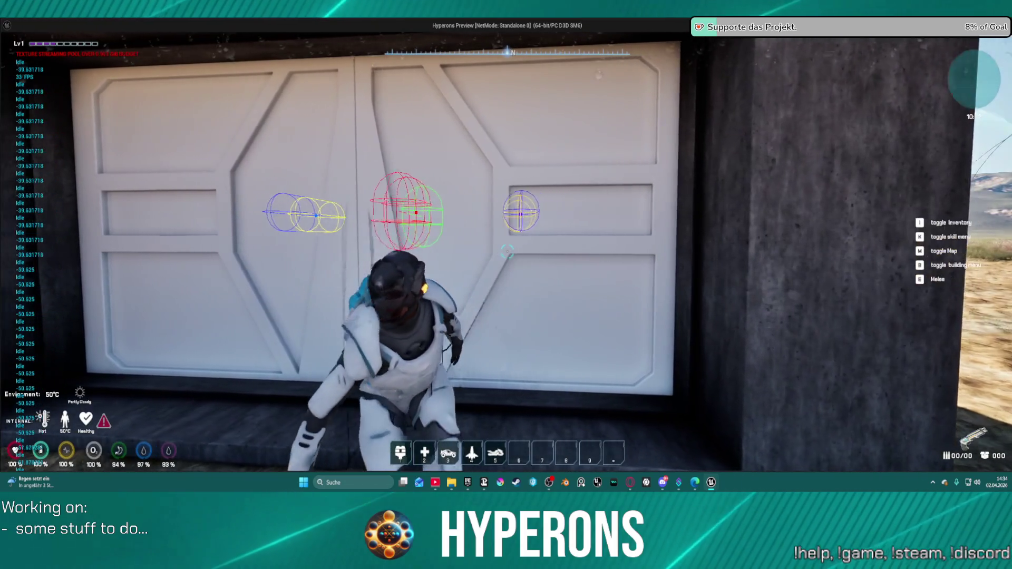
pyautogui.press('a')
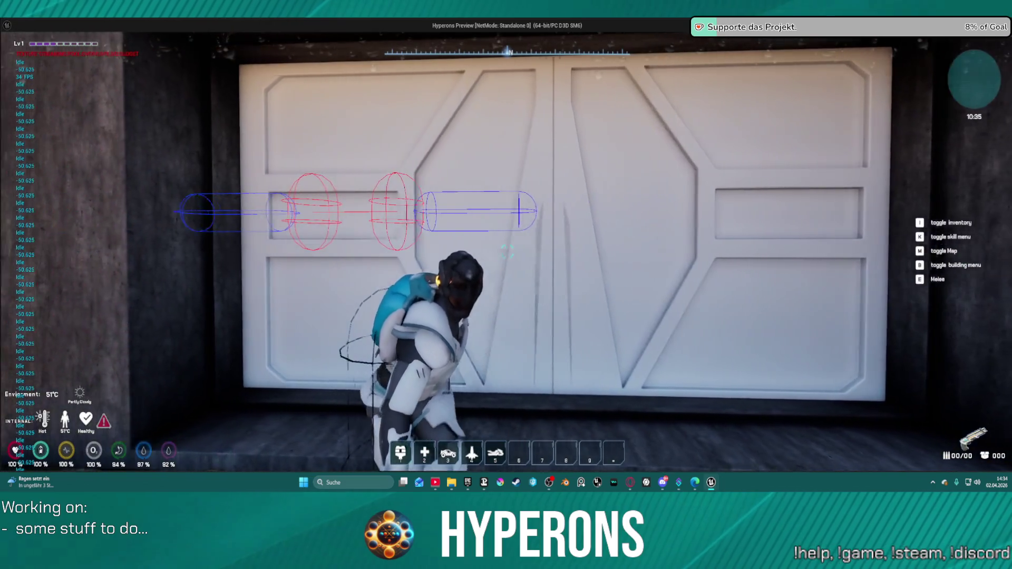
# Swing the camera around, then strafe along the door to the concrete pillar at its left end.
pyautogui.press('d')
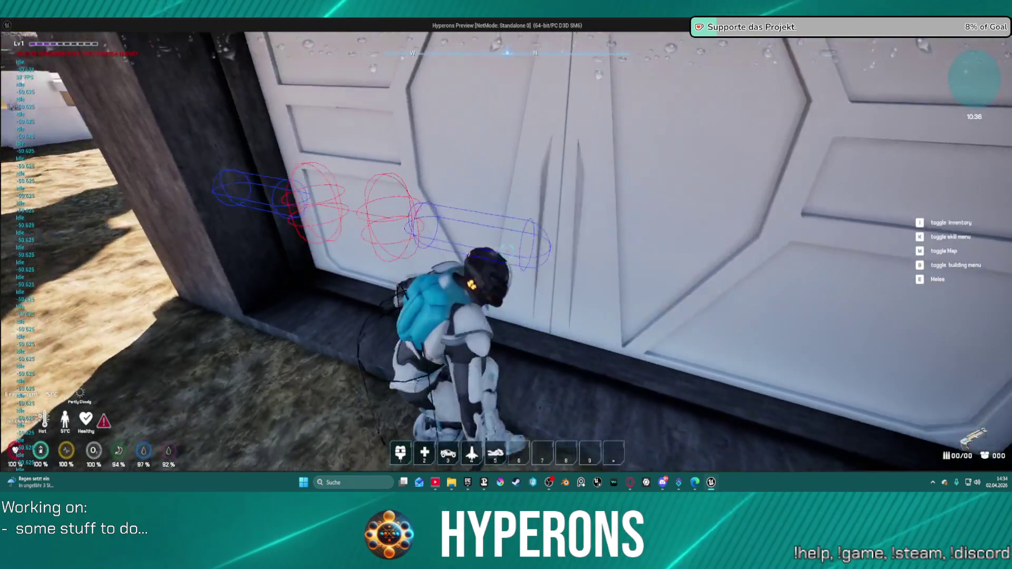
pyautogui.press('a')
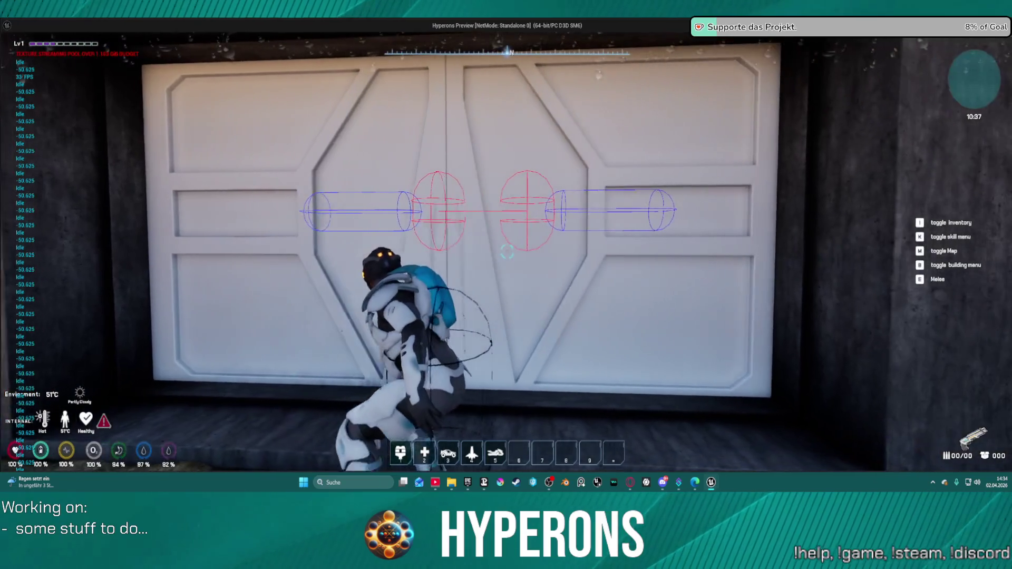
pyautogui.press('s')
pyautogui.press('a')
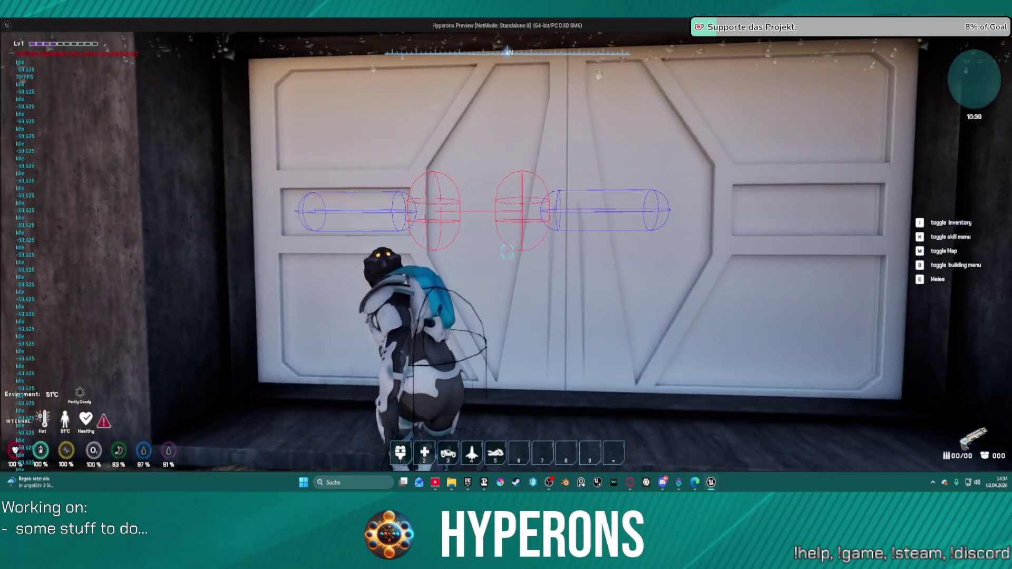
pyautogui.press('d')
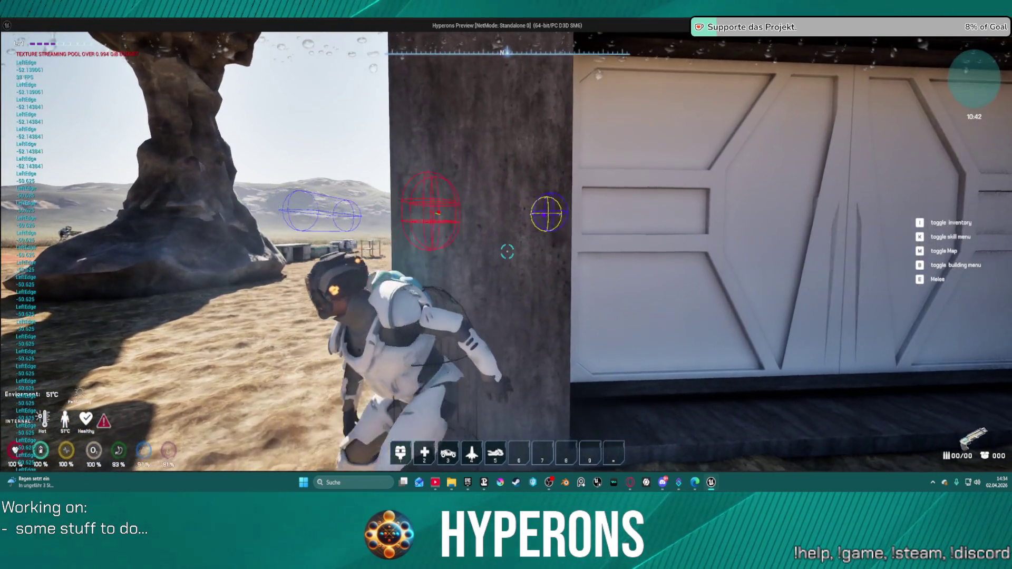
# Orbit the camera around the door wall and walk toward the dark box and rocks.
pyautogui.press('d')
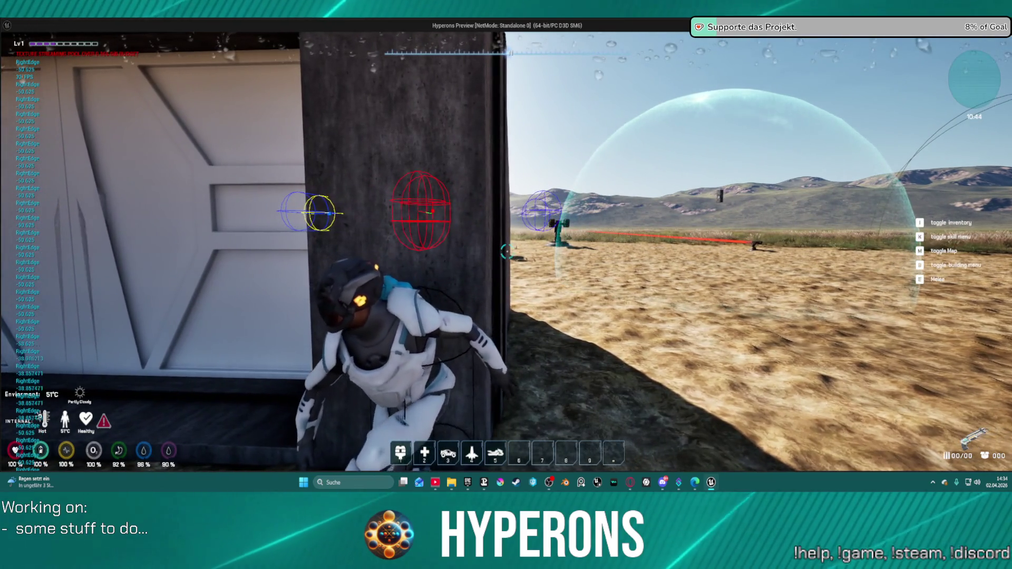
pyautogui.press('a')
pyautogui.press('a')
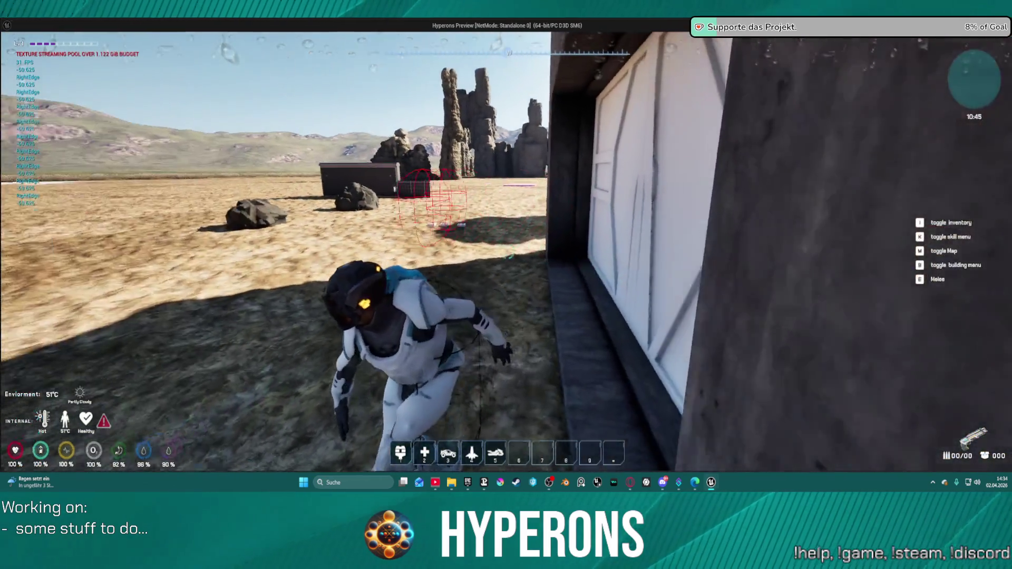
pyautogui.press('w')
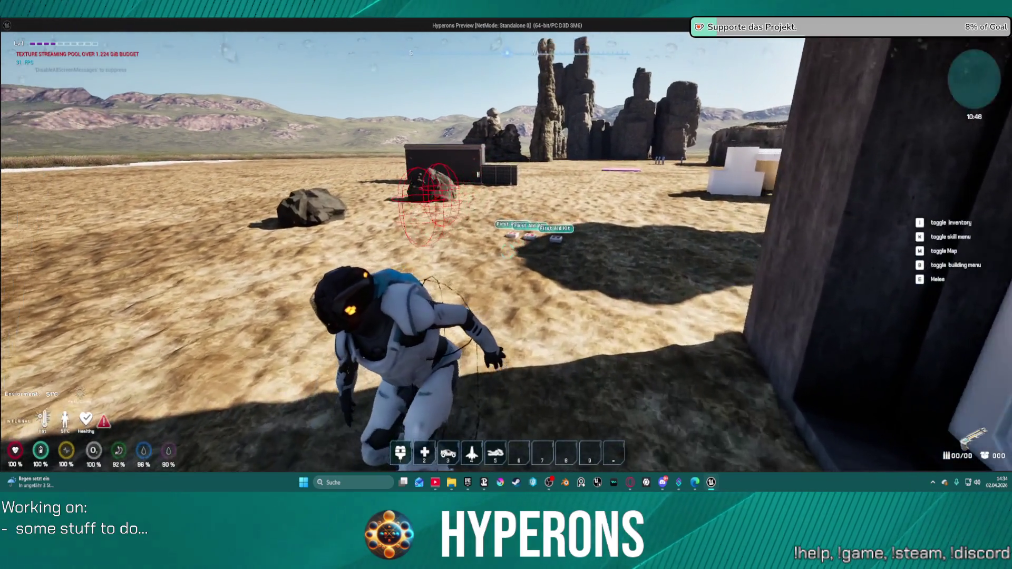
pyautogui.press('w')
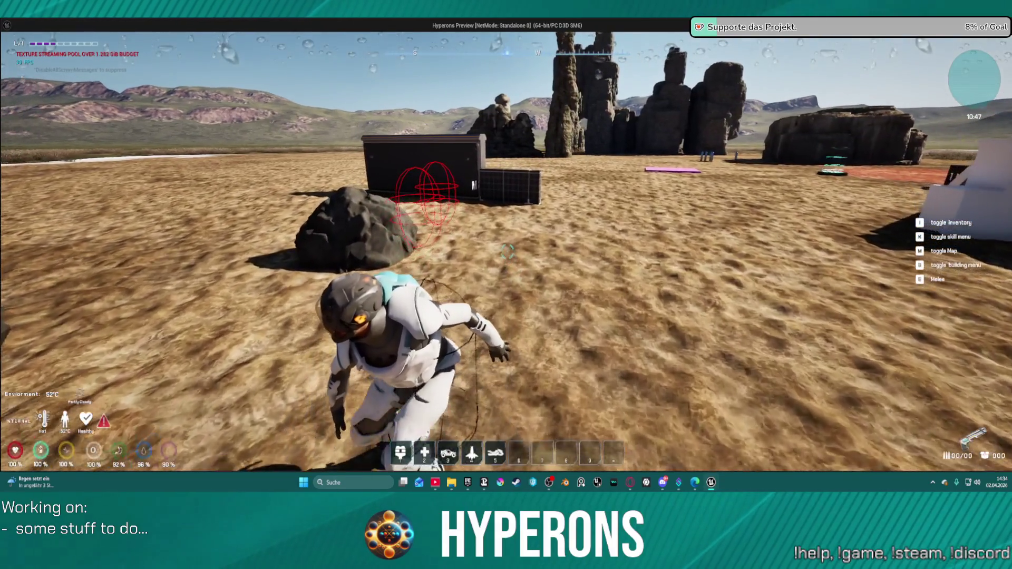
# Take cover against the dark box, move to its corner and peek out at the right edge.
pyautogui.press('w')
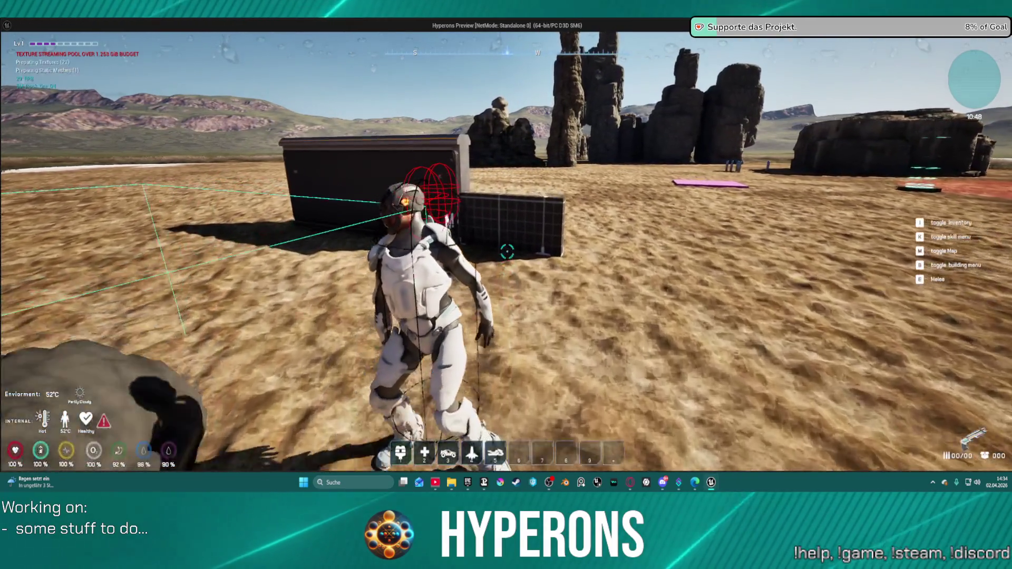
pyautogui.press('w')
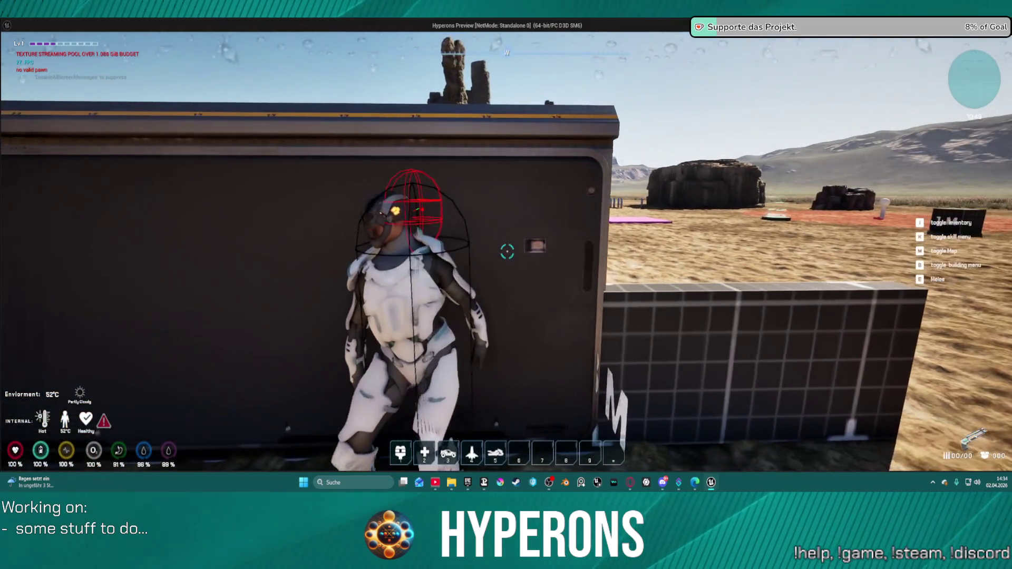
pyautogui.press('d')
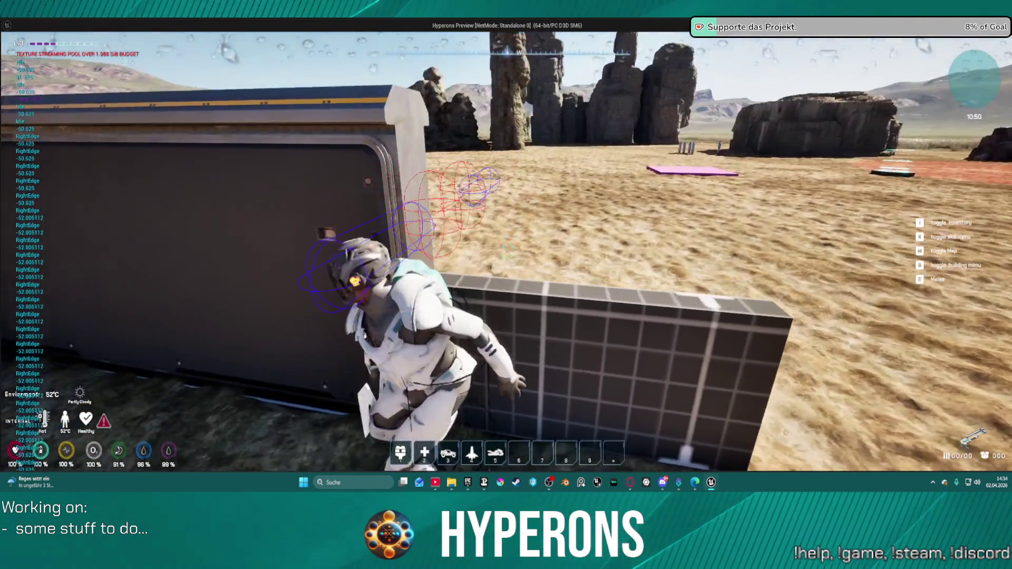
pyautogui.press('d')
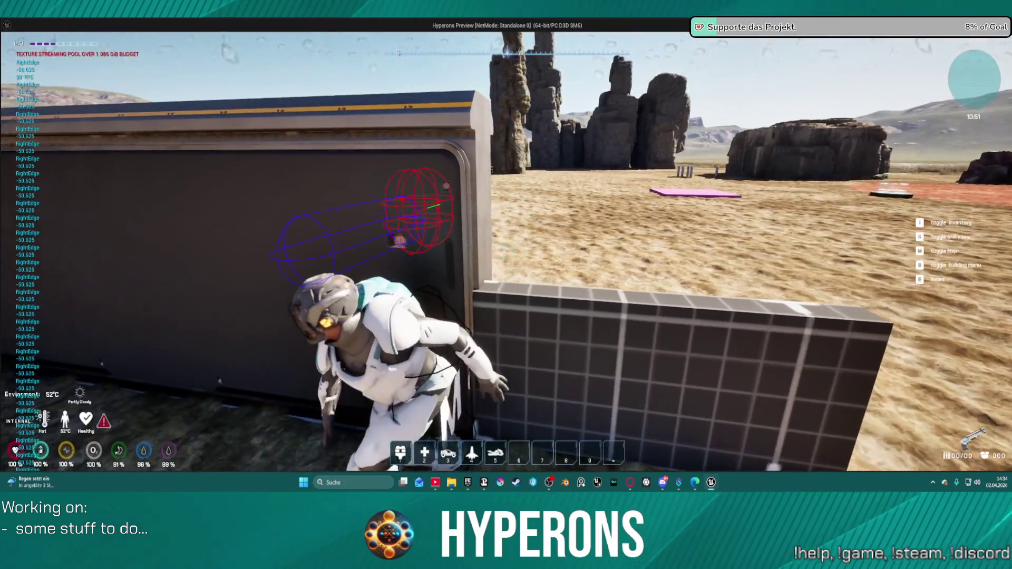
pyautogui.press('a')
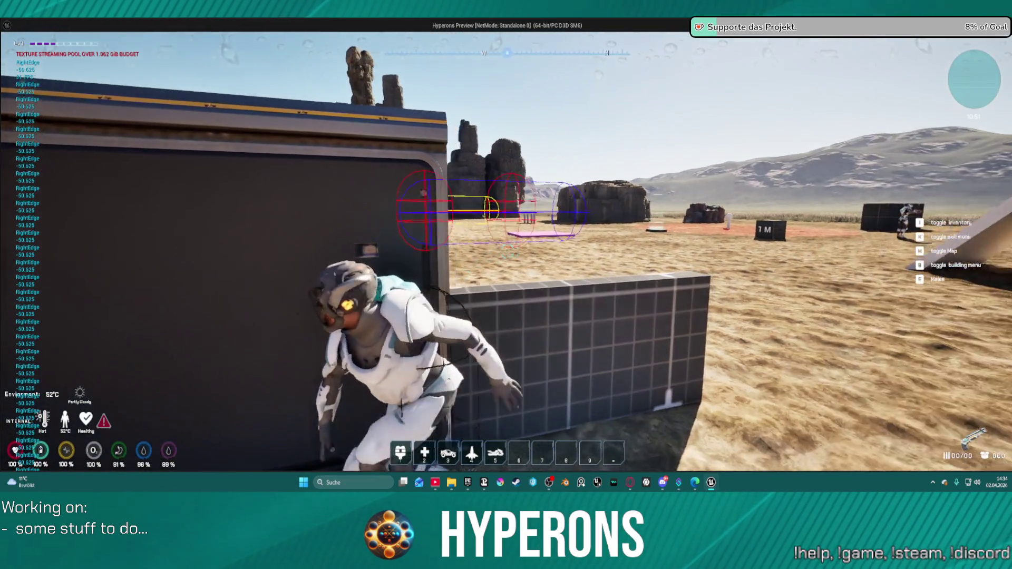
# Slide along the gridded cover wall and push past its left end to test edge detection.
pyautogui.press('d')
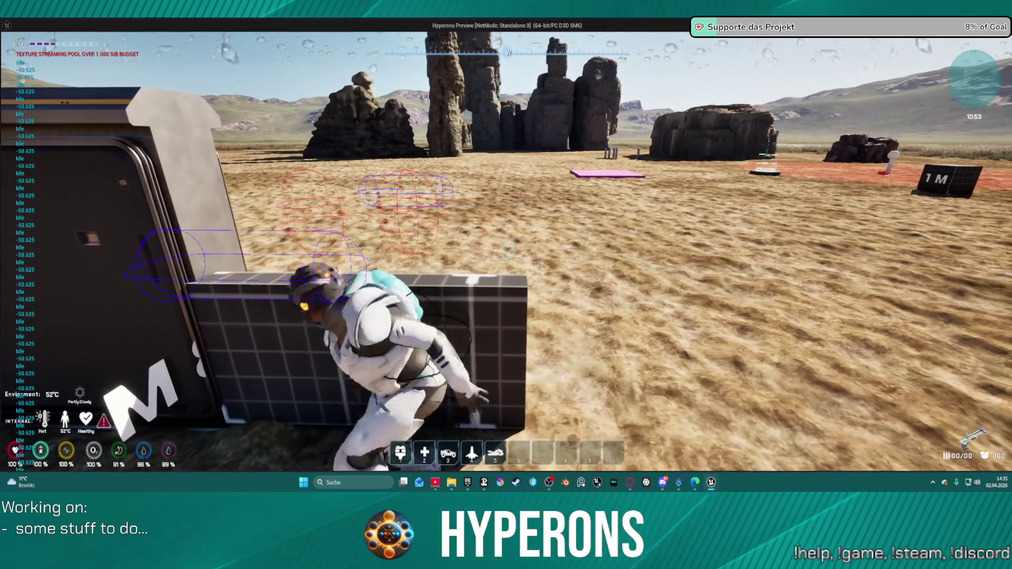
pyautogui.press('a')
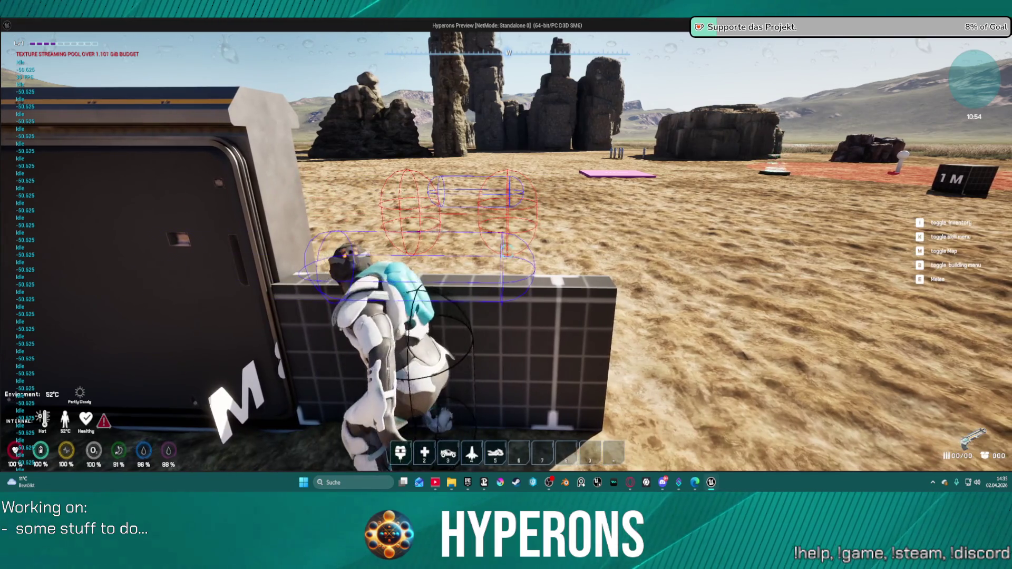
pyautogui.press('d')
pyautogui.press('a')
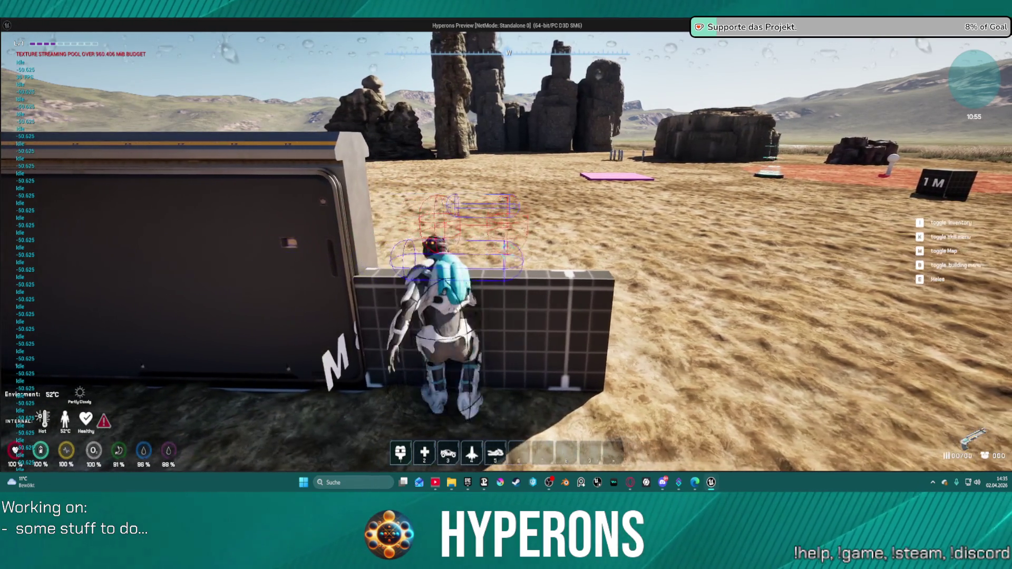
pyautogui.press('a')
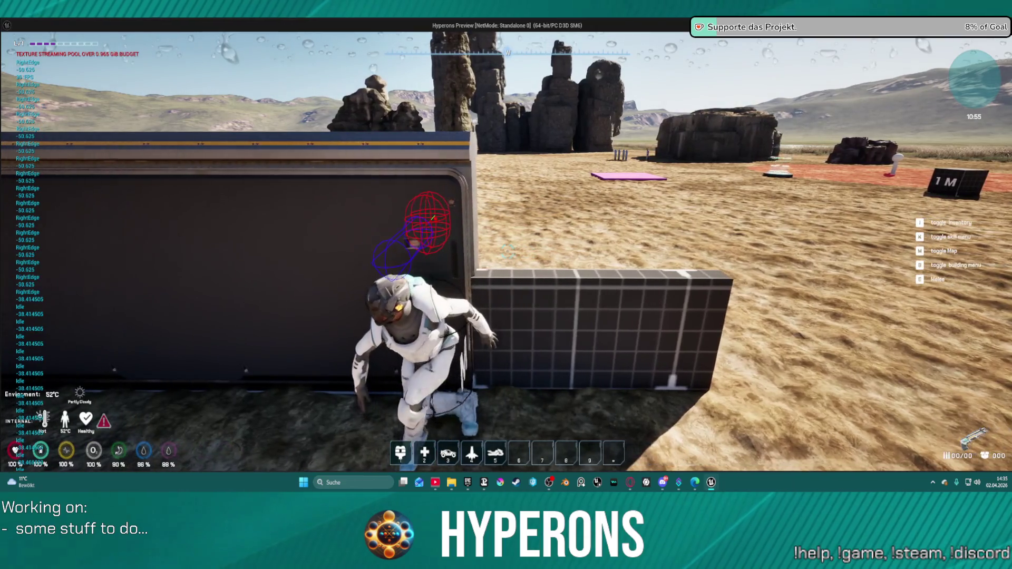
pyautogui.press('a')
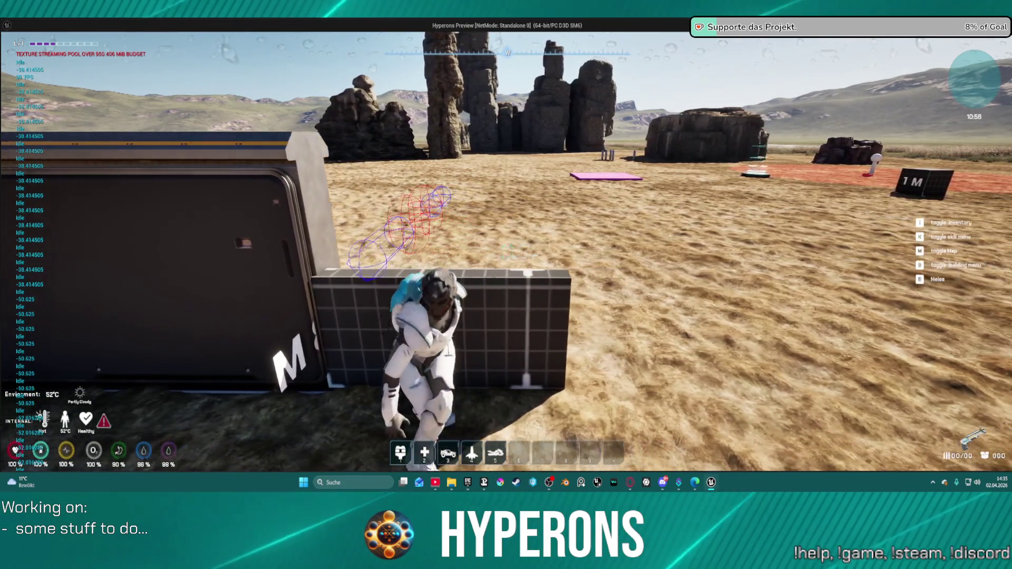
pyautogui.press('a')
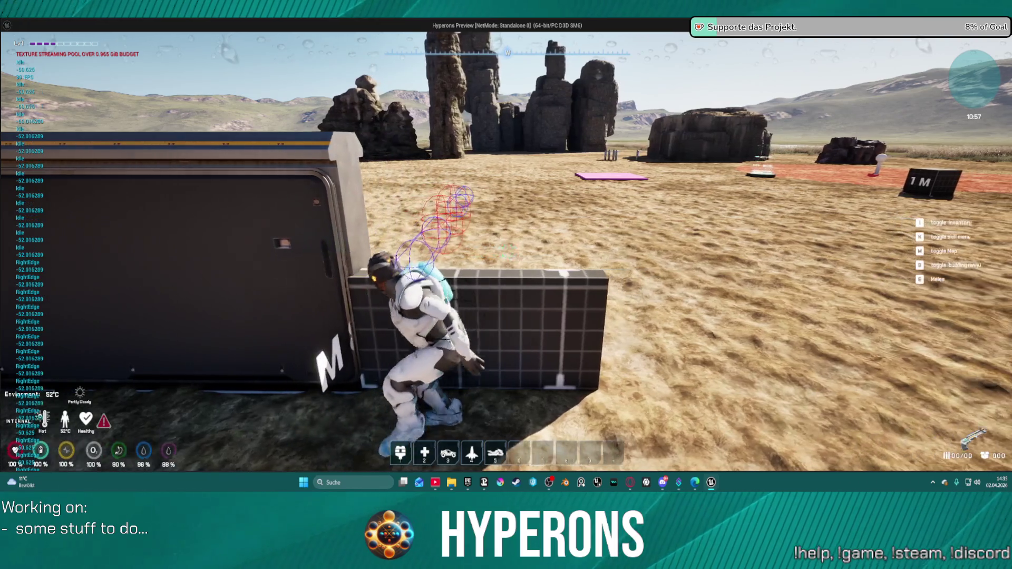
# Slide to the grid wall's right end and back, stand up, then move to its edge.
pyautogui.press('d')
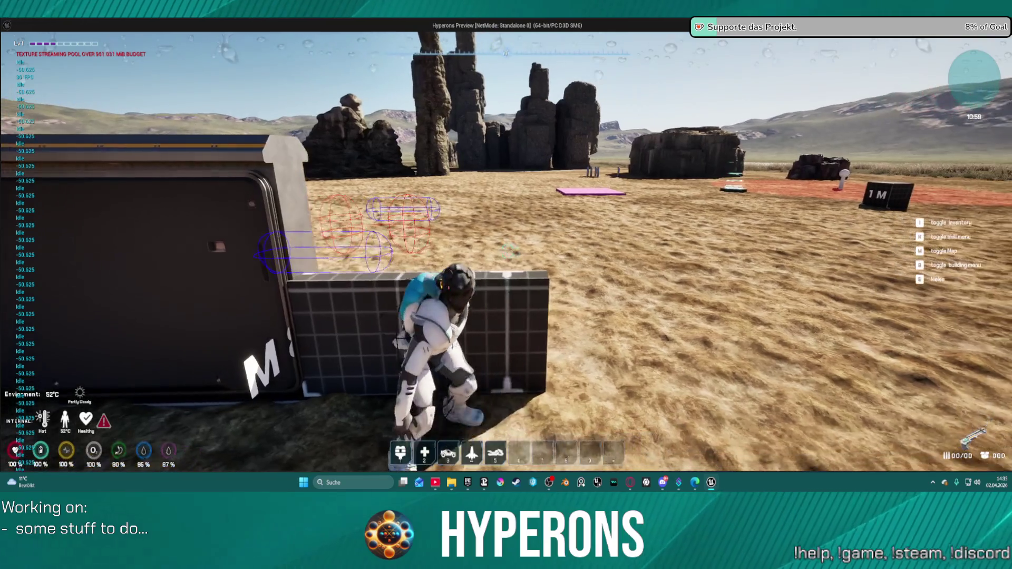
pyautogui.press('a')
pyautogui.press('s')
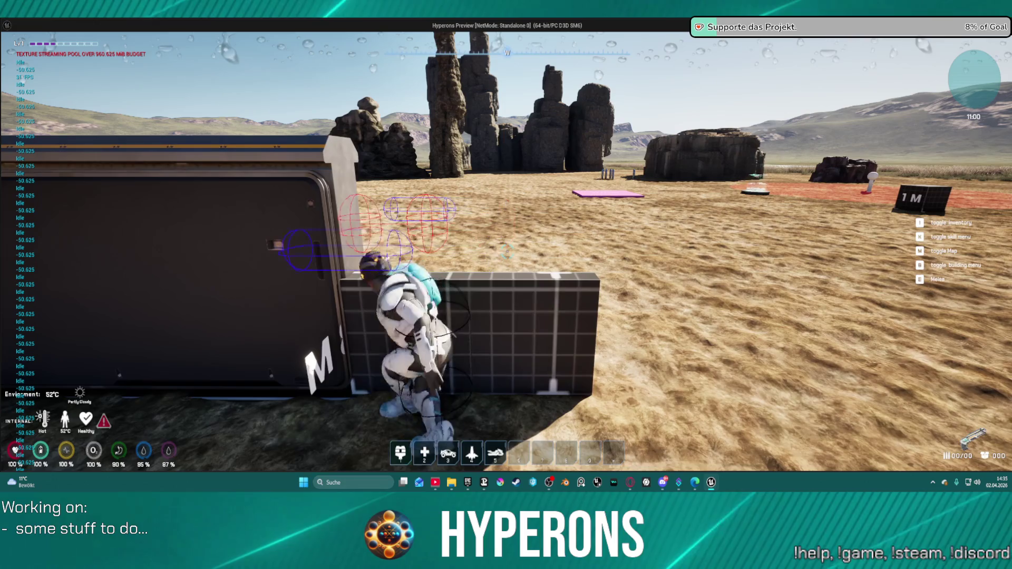
pyautogui.press('d')
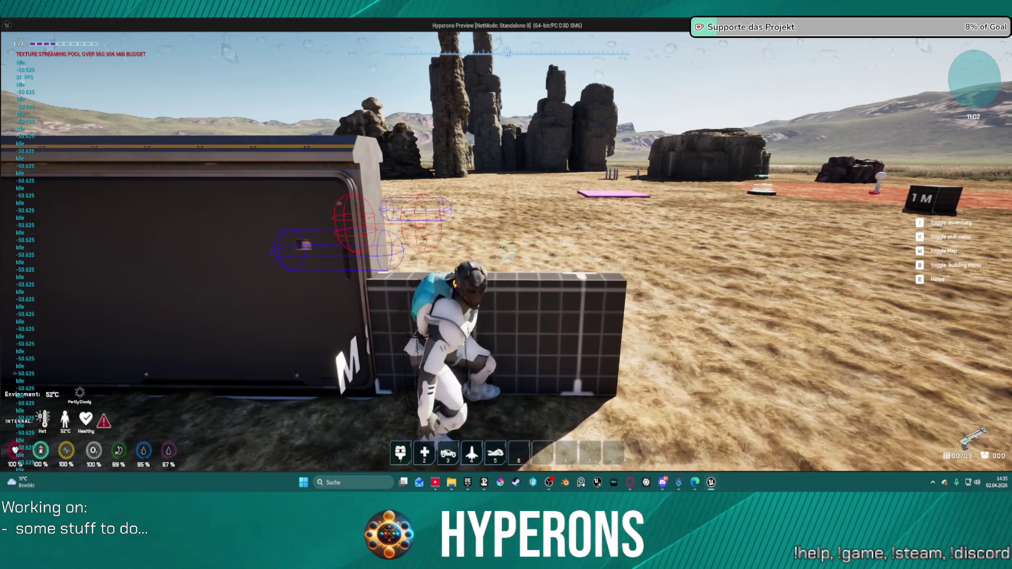
pyautogui.press('d')
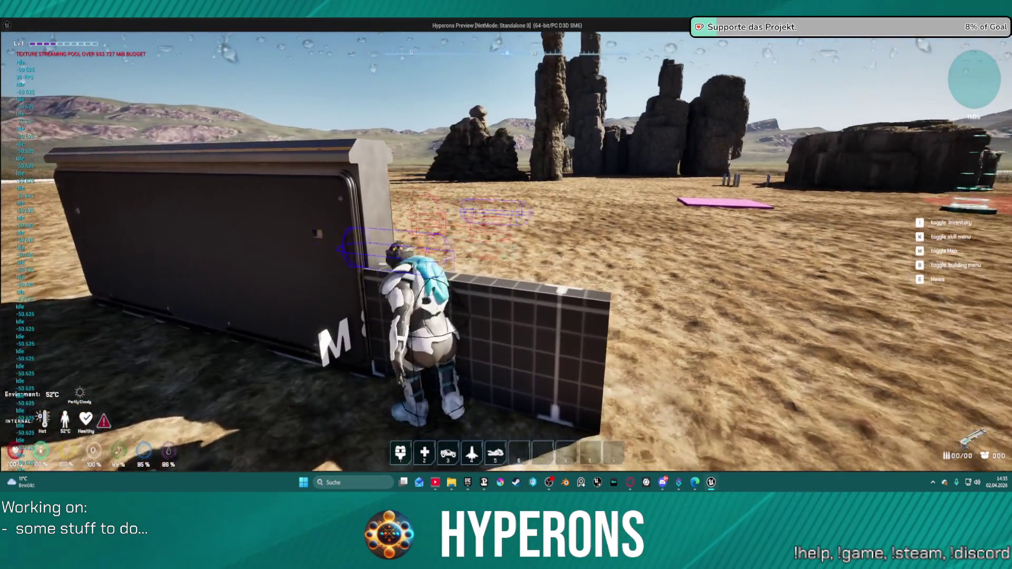
# Re-enter cover on the grid wall and dark box, shuffling along to the box's right edge.
pyautogui.press('d')
pyautogui.press('a')
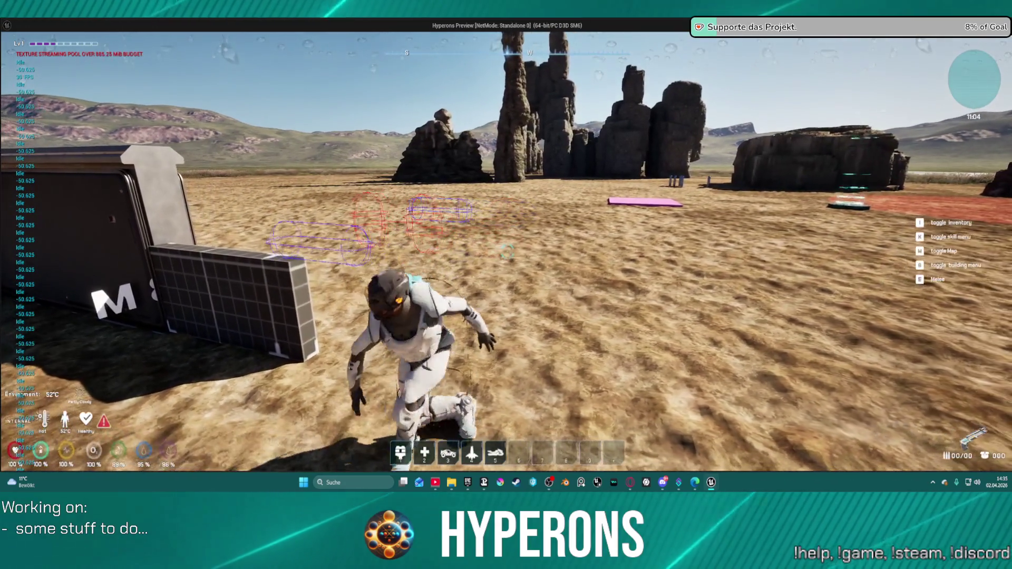
pyautogui.press('a')
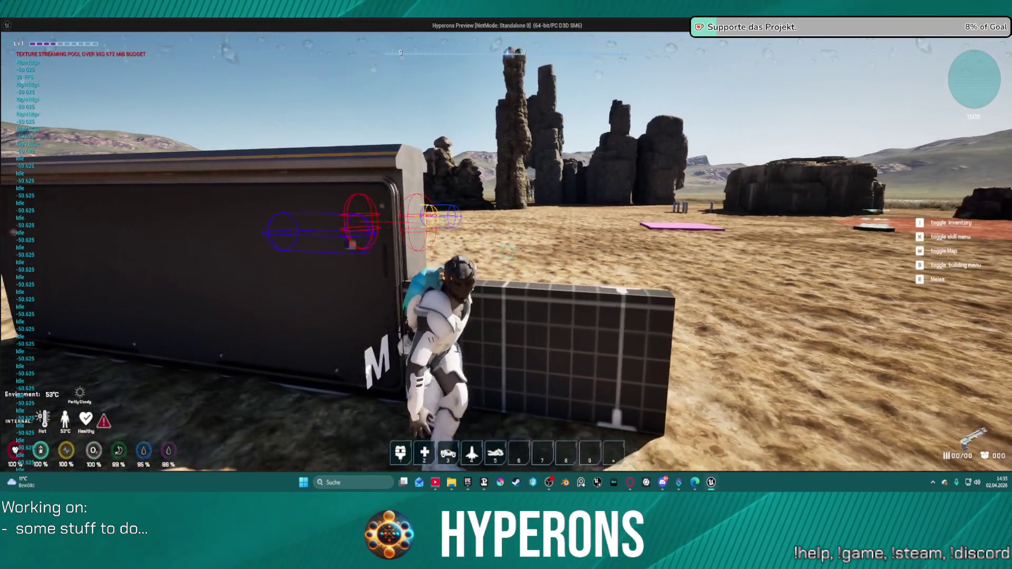
pyautogui.press('a')
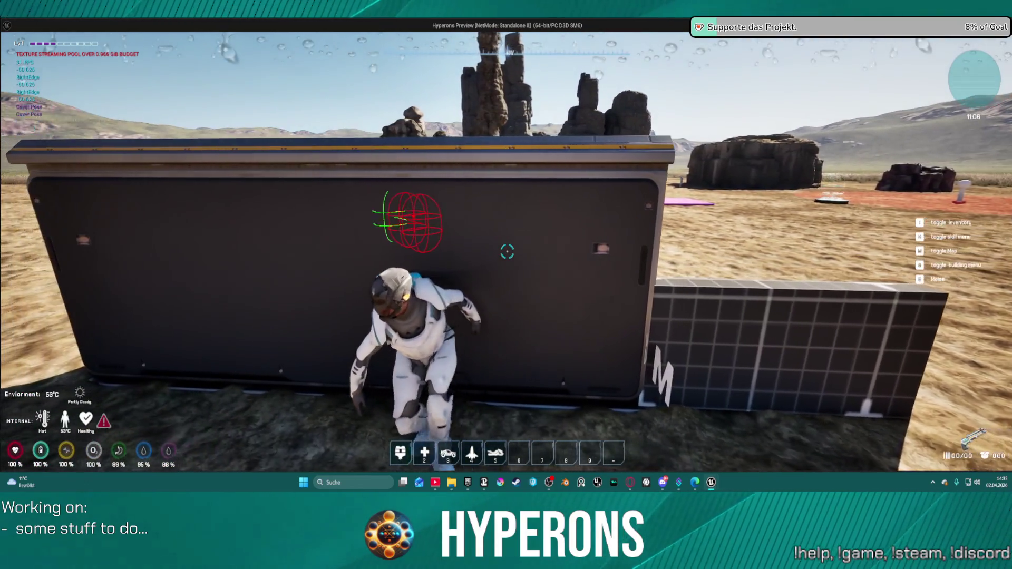
pyautogui.press('d')
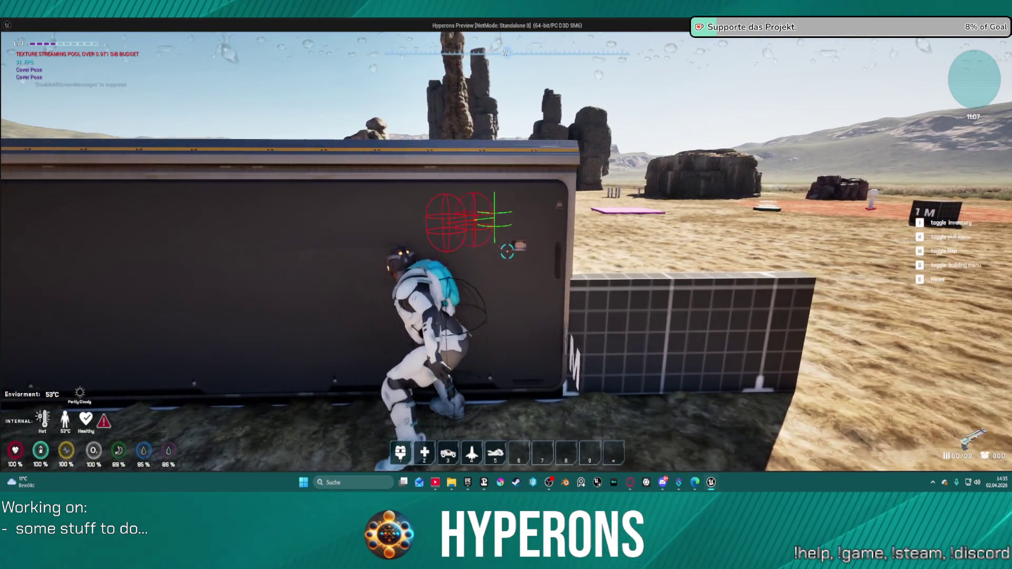
pyautogui.press('d')
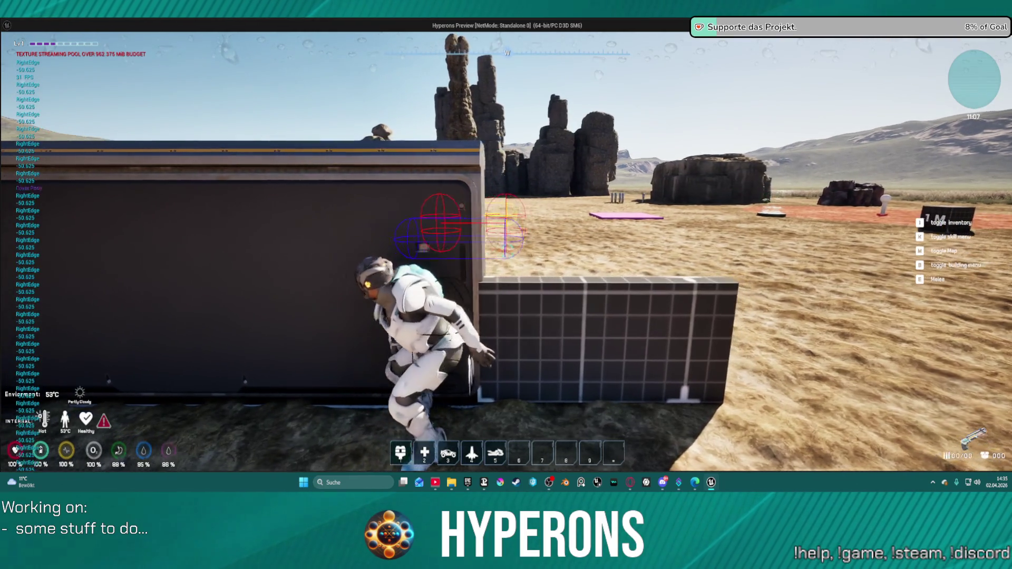
# Leave cover at the box's right end and stop the play session.
pyautogui.press('d')
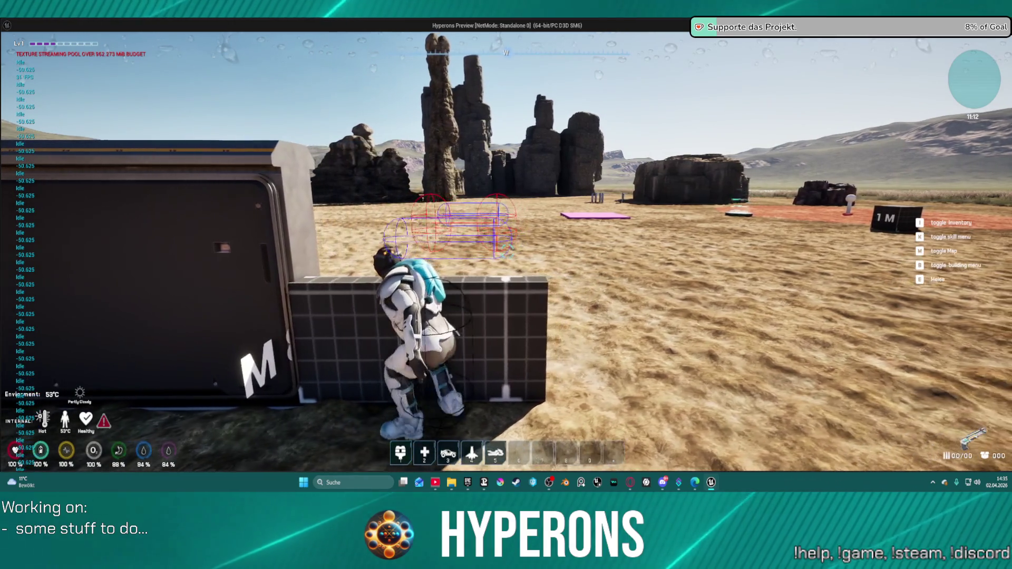
pyautogui.press('Escape')
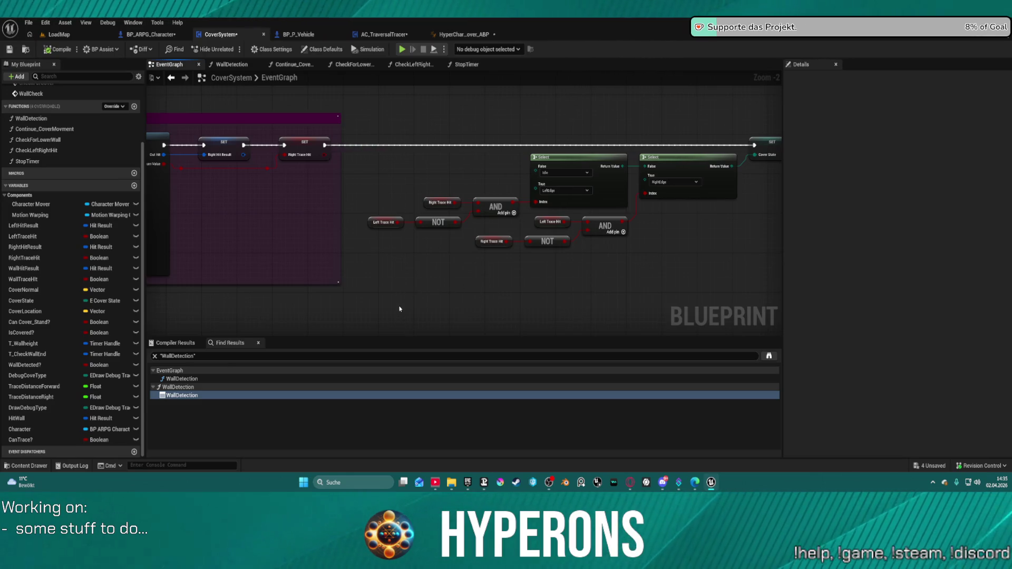
# Zoom and pan the EventGraph to the Set Relative Rotation and Make Layered Move Move To nodes.
pyautogui.scroll(-3, 400, 309)
pyautogui.moveTo(431, 294); pyautogui.dragTo(686, 212)
pyautogui.moveTo(512, 229)
pyautogui.mouseDown()
pyautogui.moveTo(596, 237)
pyautogui.moveTo(707, 287)
pyautogui.moveTo(497, 266)
pyautogui.moveTo(603, 296)
pyautogui.moveTo(389, 447)
pyautogui.mouseUp()
pyautogui.scroll(-3, 448, 327)
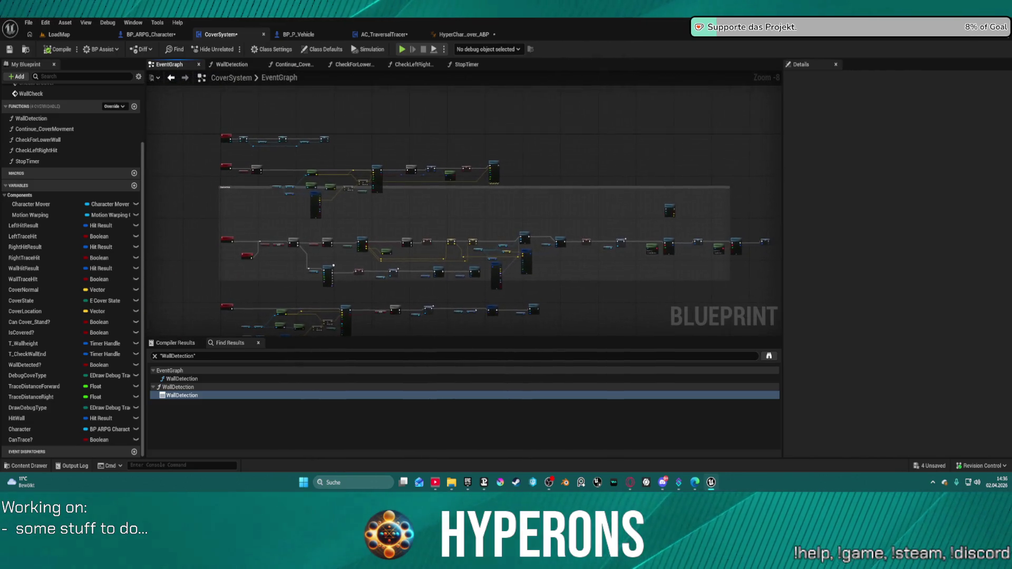
pyautogui.scroll(5, 469, 168)
pyautogui.scroll(-5, 495, 270)
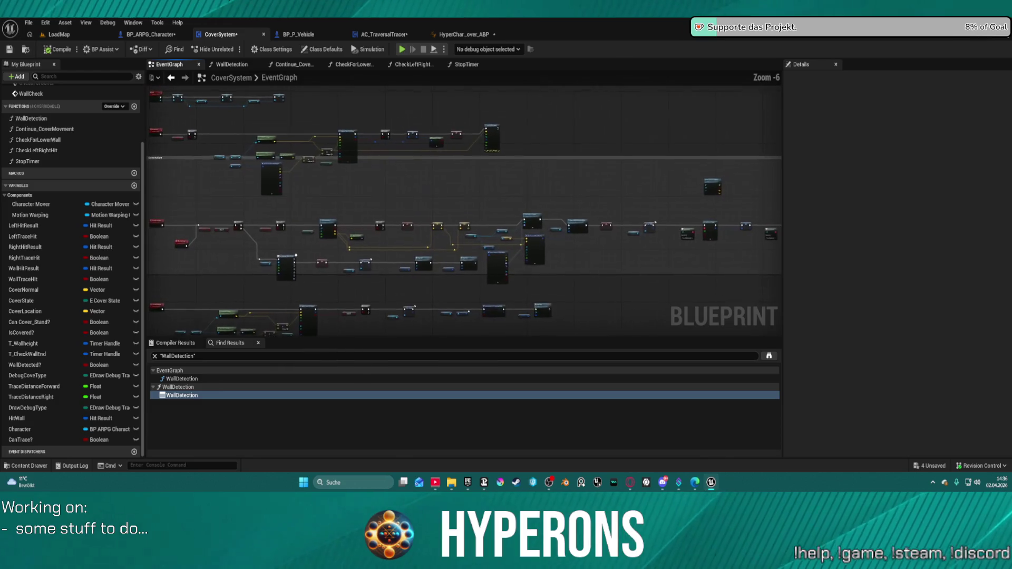
pyautogui.scroll(7, 495, 271)
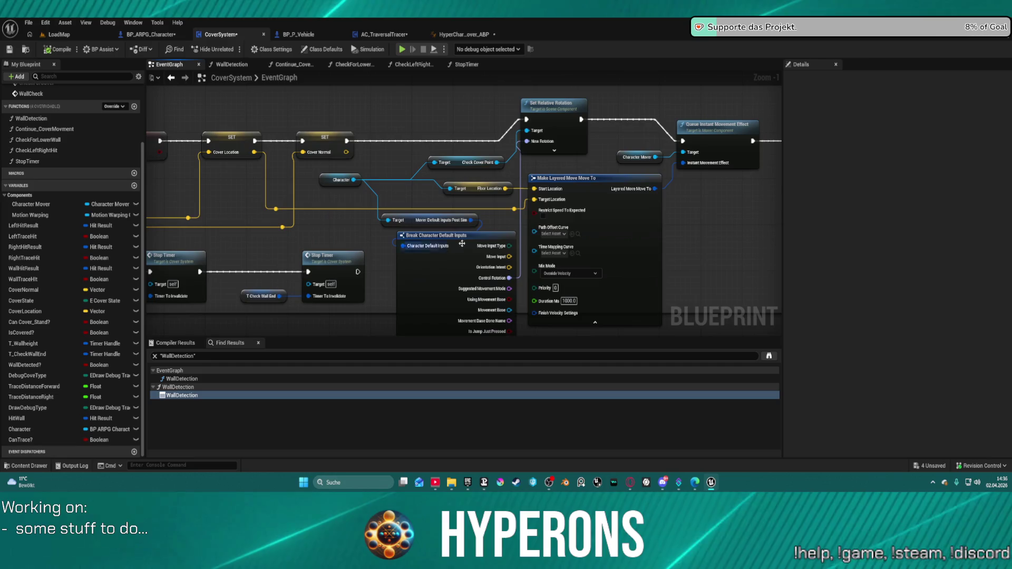
# From the Character reference, add a Get Mover Custom Inputs Post Sim node via 'cust inp'.
pyautogui.click(596, 214)
pyautogui.moveTo(596, 215); pyautogui.dragTo(327, 232)
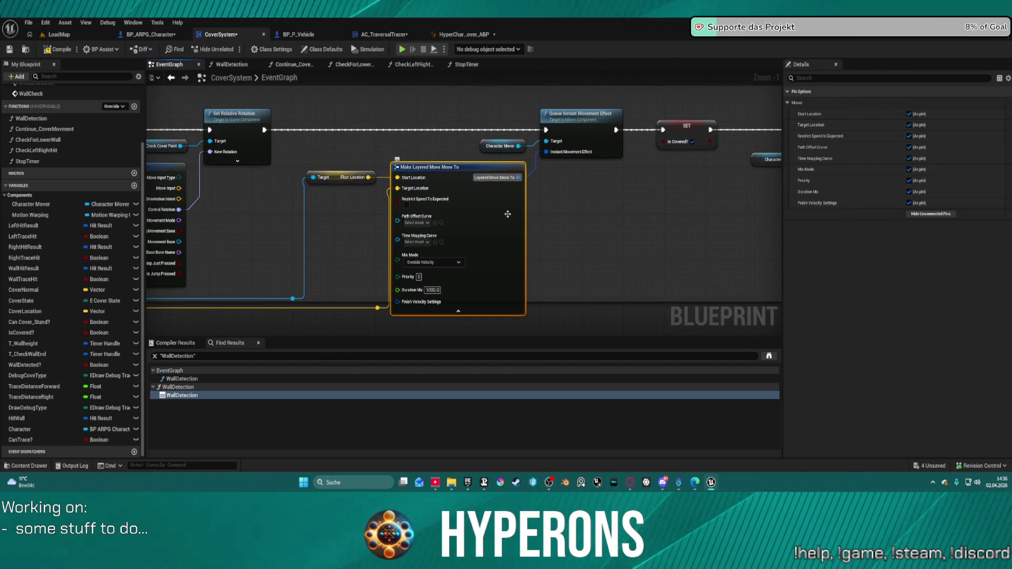
pyautogui.moveTo(507, 214); pyautogui.dragTo(631, 233)
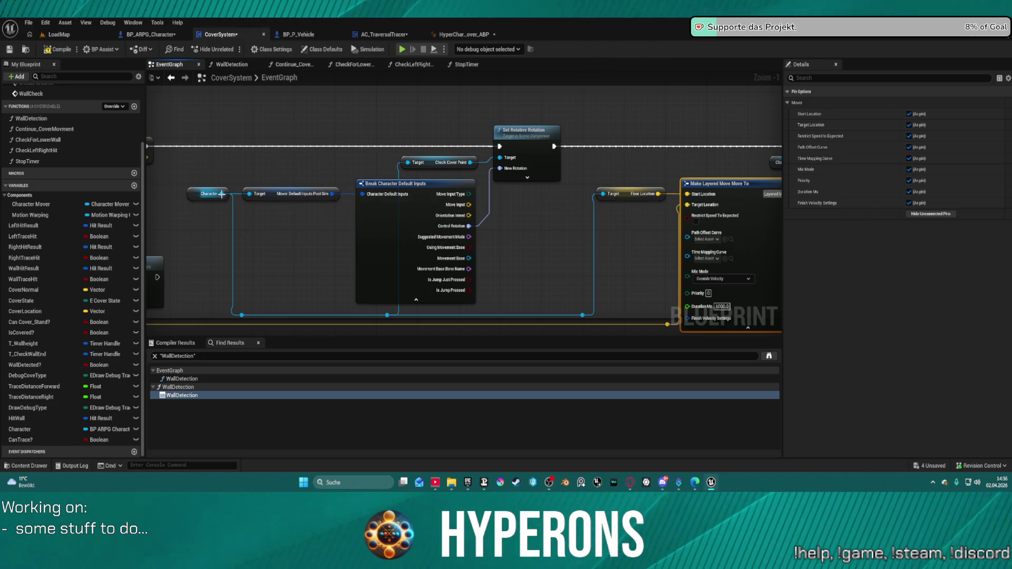
pyautogui.moveTo(221, 194); pyautogui.dragTo(267, 240)
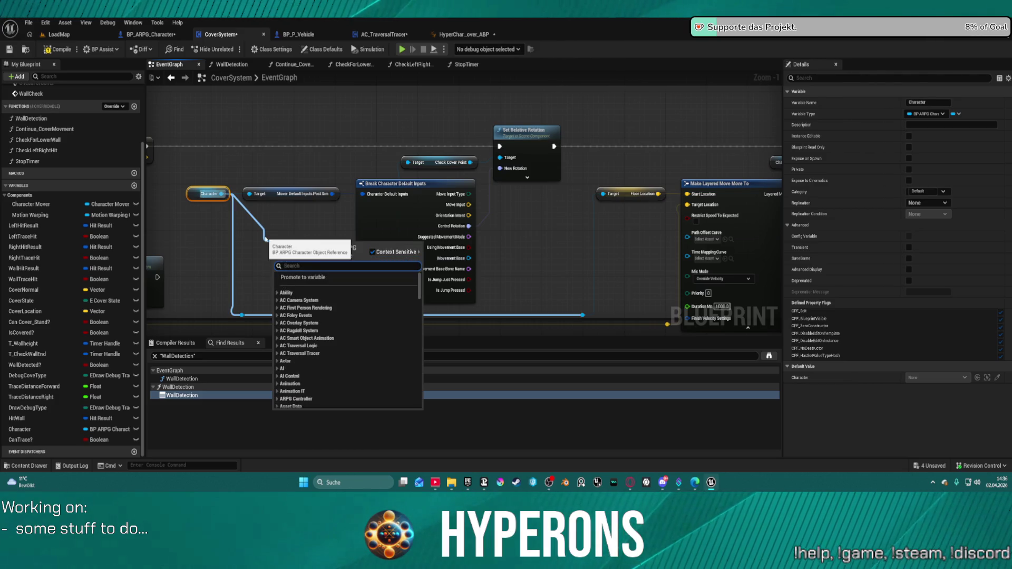
pyautogui.write('cust')
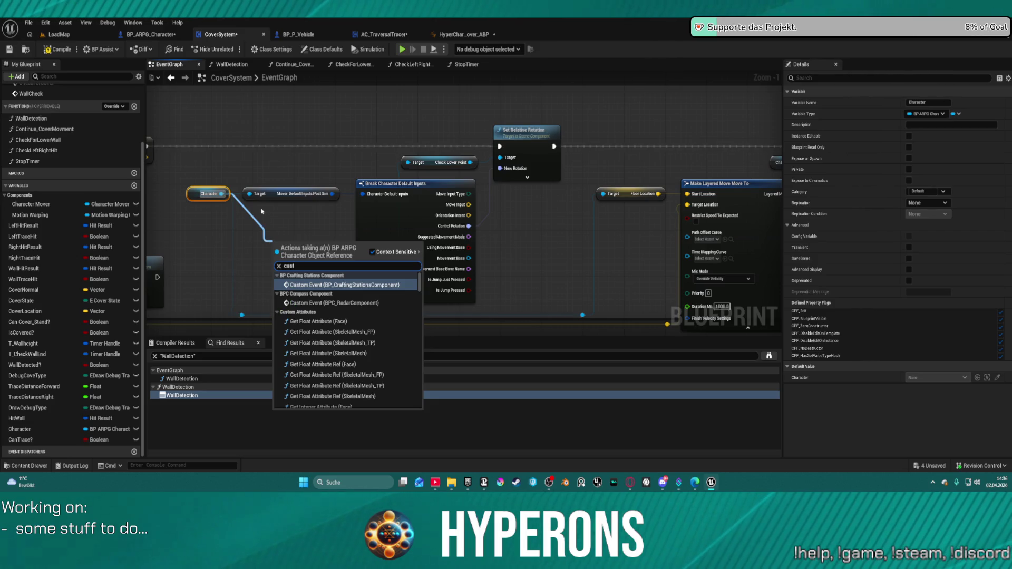
pyautogui.write(' inp')
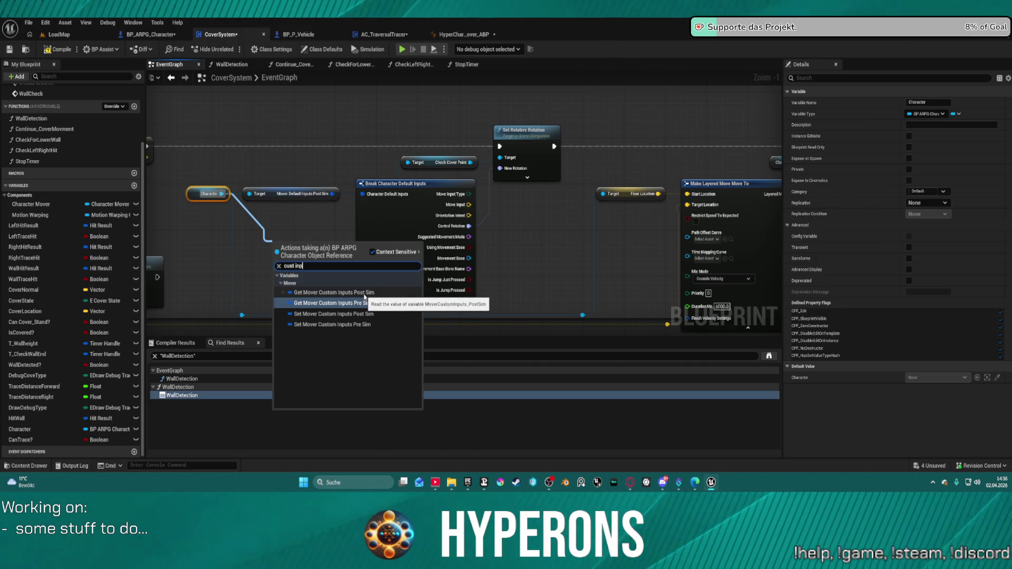
pyautogui.click(364, 297)
# Place the getter below Character and feed it into a new Break S Mover Custom Inputs node.
pyautogui.moveTo(337, 241)
pyautogui.mouseDown()
pyautogui.moveTo(307, 250)
pyautogui.moveTo(338, 287)
pyautogui.mouseUp()
pyautogui.write('bre')
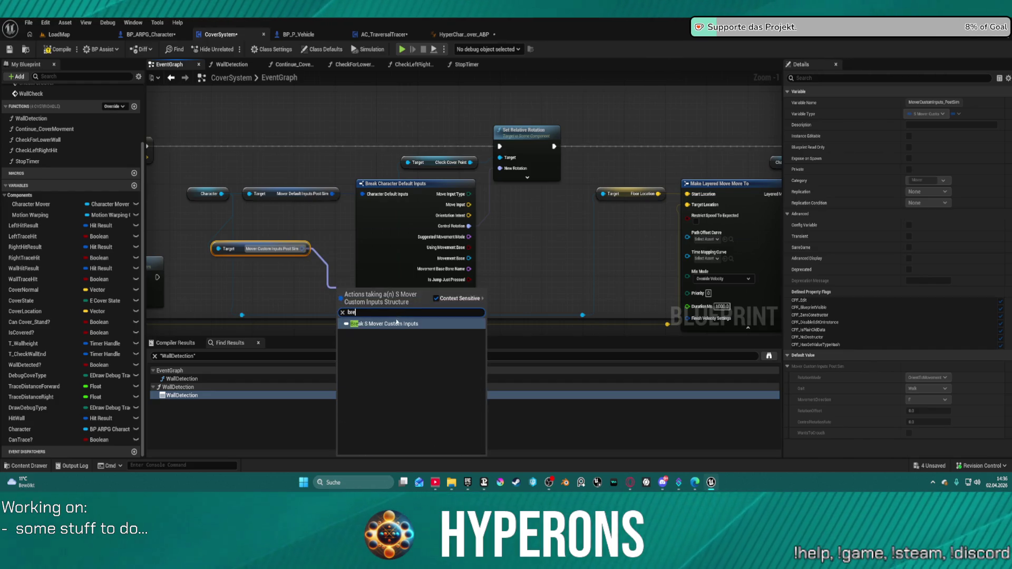
pyautogui.click(397, 323)
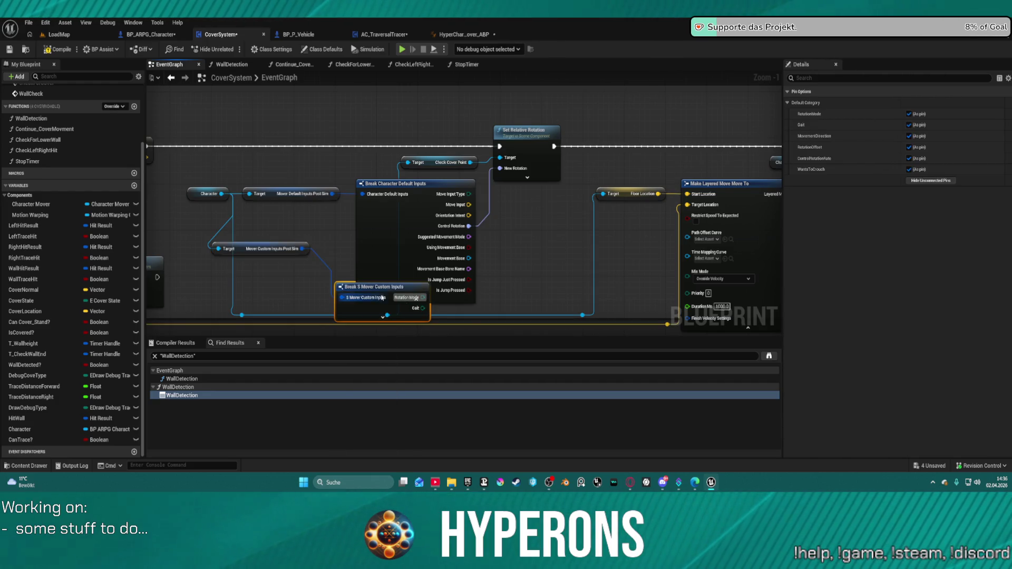
# Delete the Break S Mover Custom Inputs node and both Post Sim getters, restore them, then delete again.
pyautogui.moveTo(383, 298); pyautogui.dragTo(321, 112)
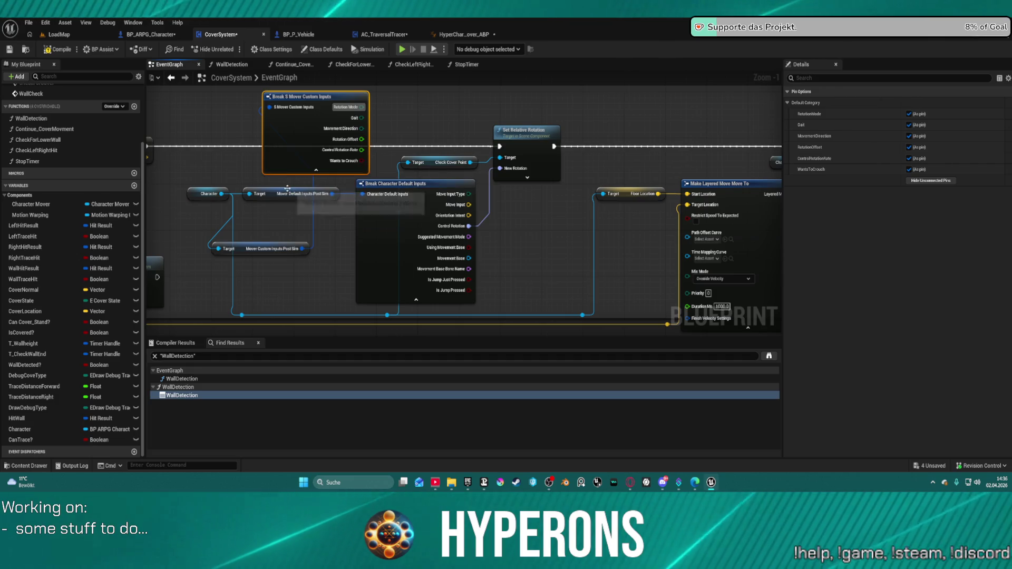
pyautogui.moveTo(309, 266); pyautogui.dragTo(275, 172)
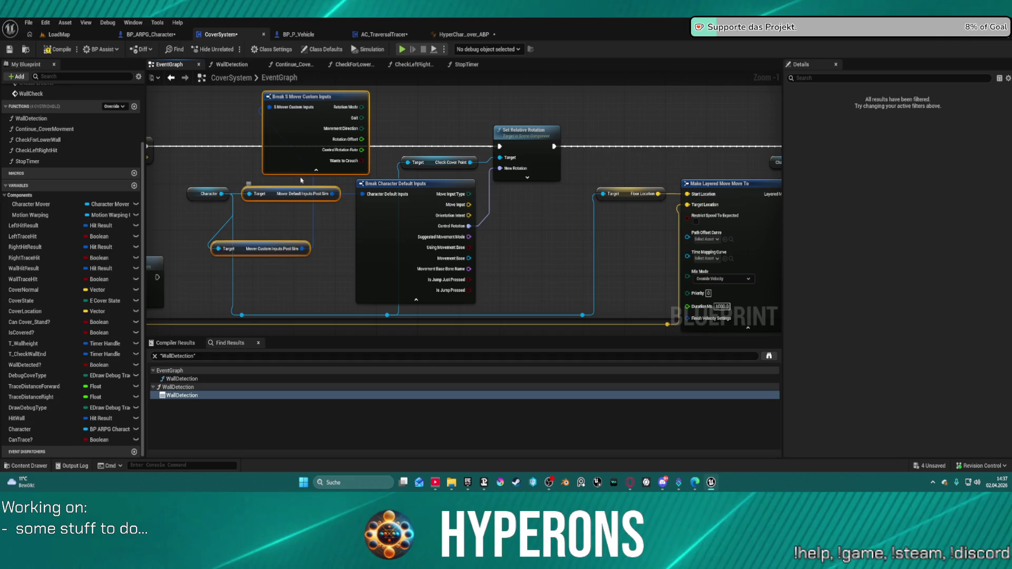
pyautogui.press('Delete')
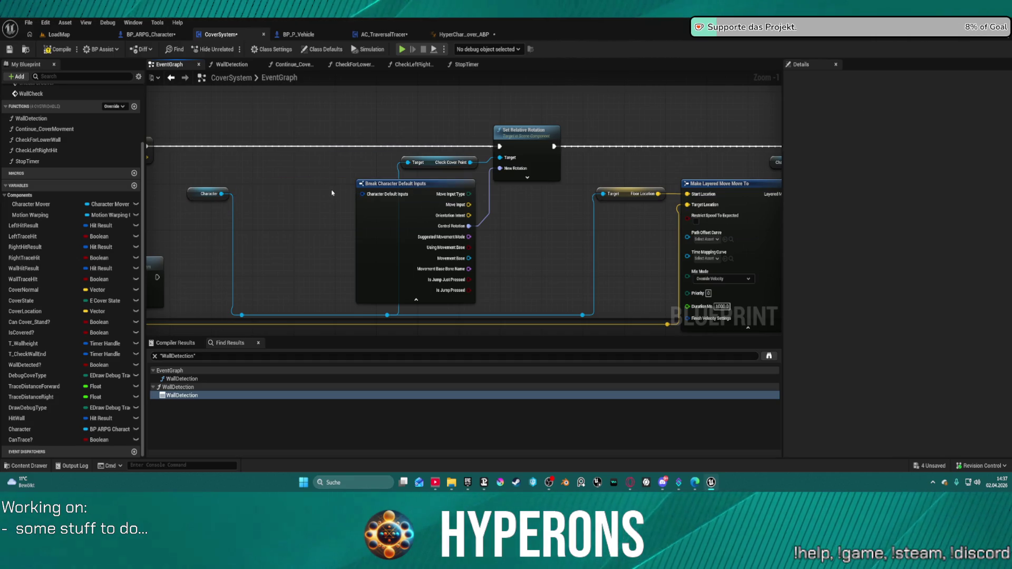
pyautogui.hotkey('ctrl', 'z')
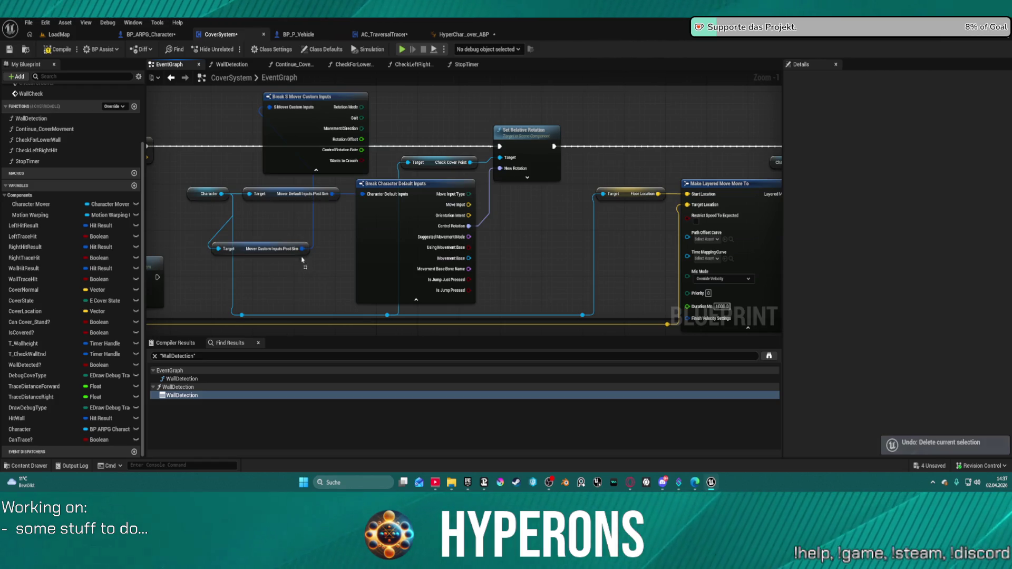
pyautogui.press('Delete')
pyautogui.scroll(-5, 575, 214)
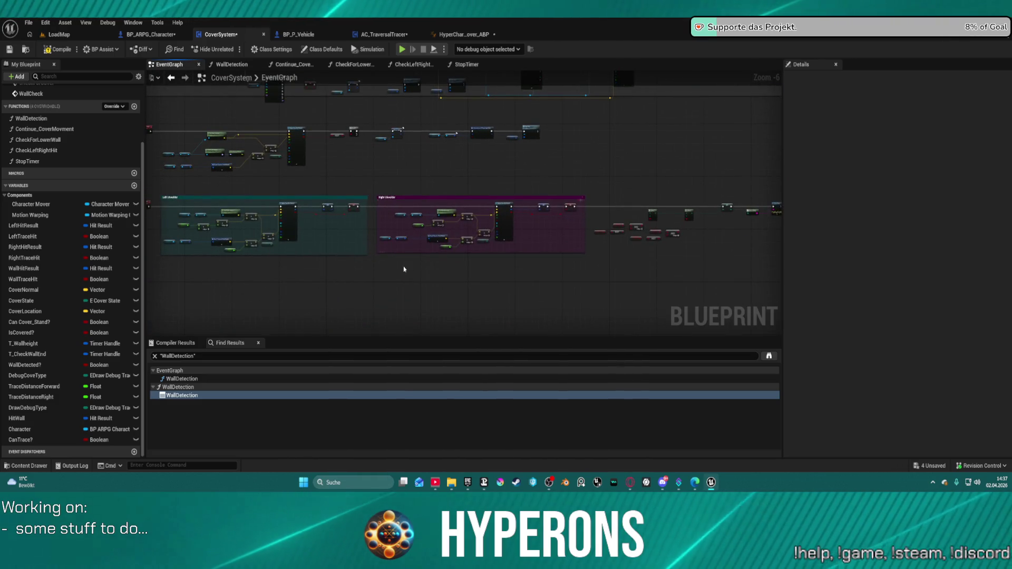
pyautogui.moveTo(384, 241)
pyautogui.mouseDown()
pyautogui.moveTo(417, 226)
pyautogui.moveTo(551, 380)
pyautogui.mouseUp()
pyautogui.scroll(4, 451, 216)
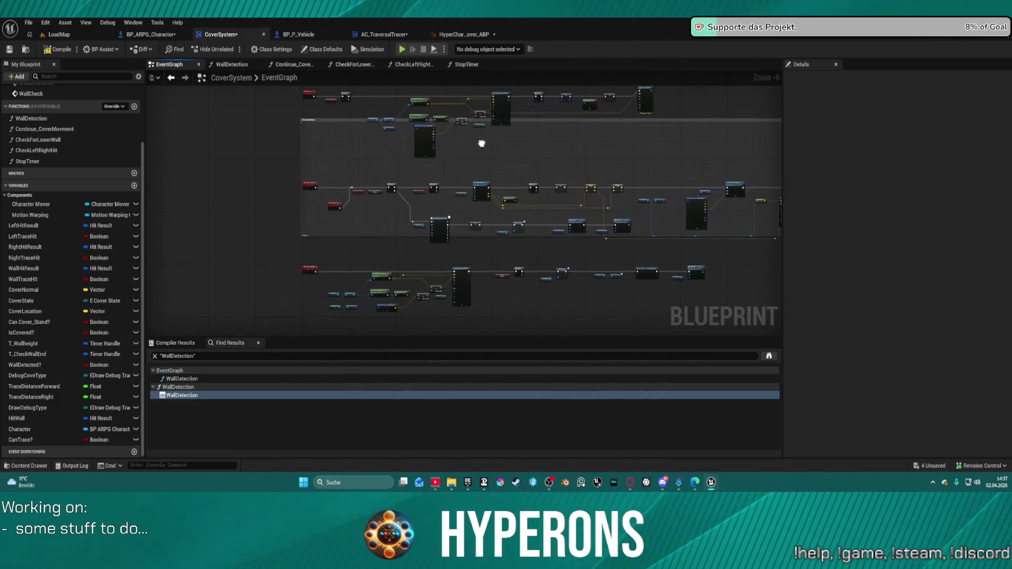
pyautogui.scroll(-3, 451, 215)
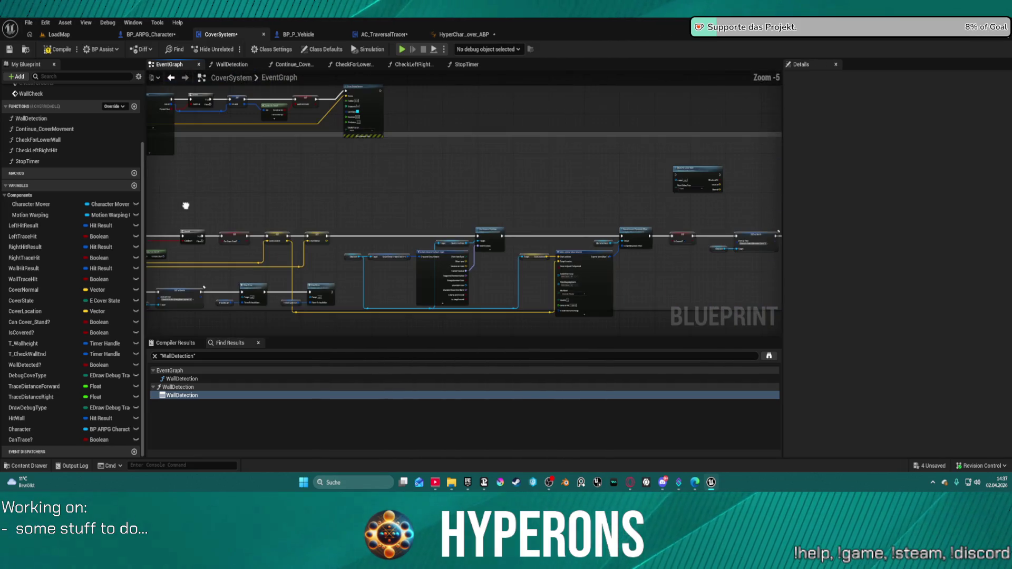
pyautogui.moveTo(735, 242)
pyautogui.mouseDown()
pyautogui.moveTo(576, 262)
pyautogui.moveTo(663, 253)
pyautogui.mouseUp()
pyautogui.scroll(2, 551, 195)
pyautogui.moveTo(551, 195)
pyautogui.mouseDown()
pyautogui.moveTo(449, 166)
pyautogui.moveTo(472, 158)
pyautogui.moveTo(425, 142)
pyautogui.moveTo(104, 159)
pyautogui.mouseUp()
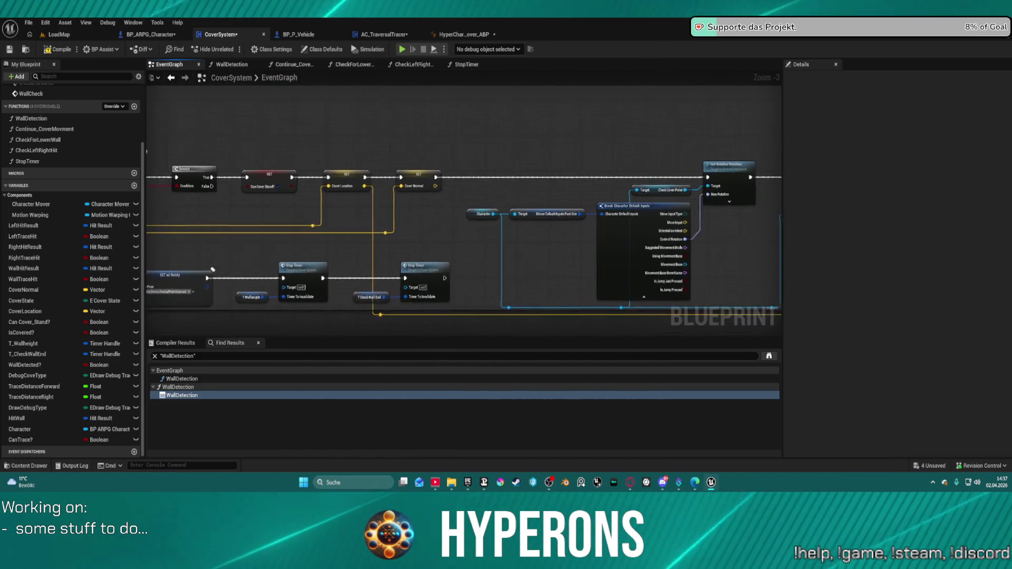
pyautogui.moveTo(454, 219); pyautogui.dragTo(453, 163)
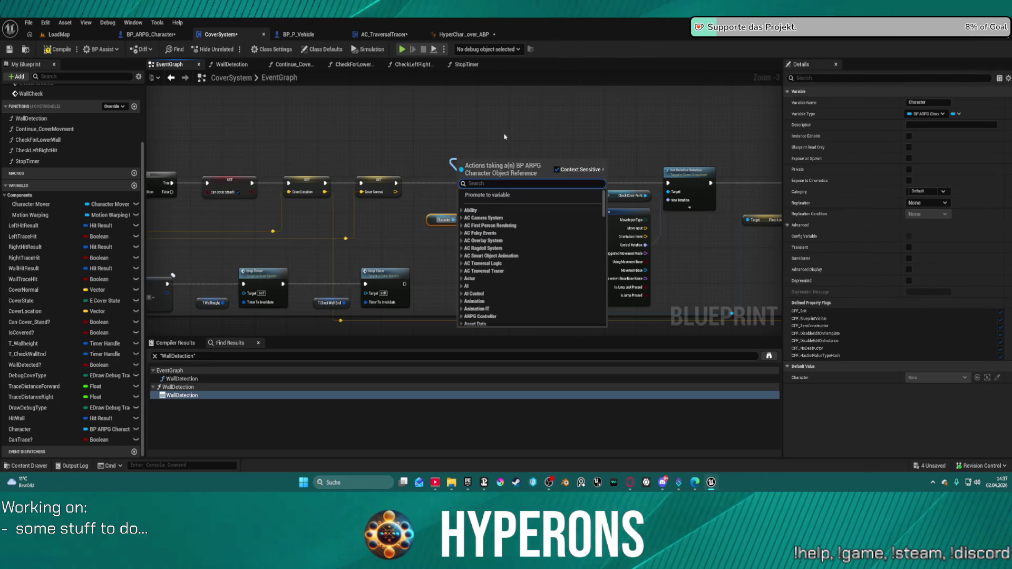
pyautogui.write('input')
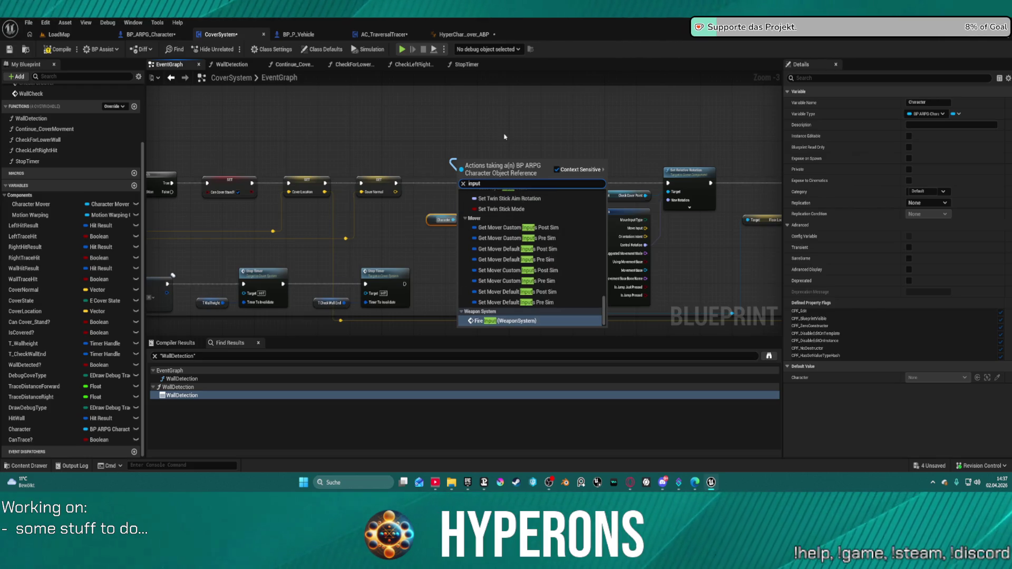
pyautogui.scroll(10, 536, 256)
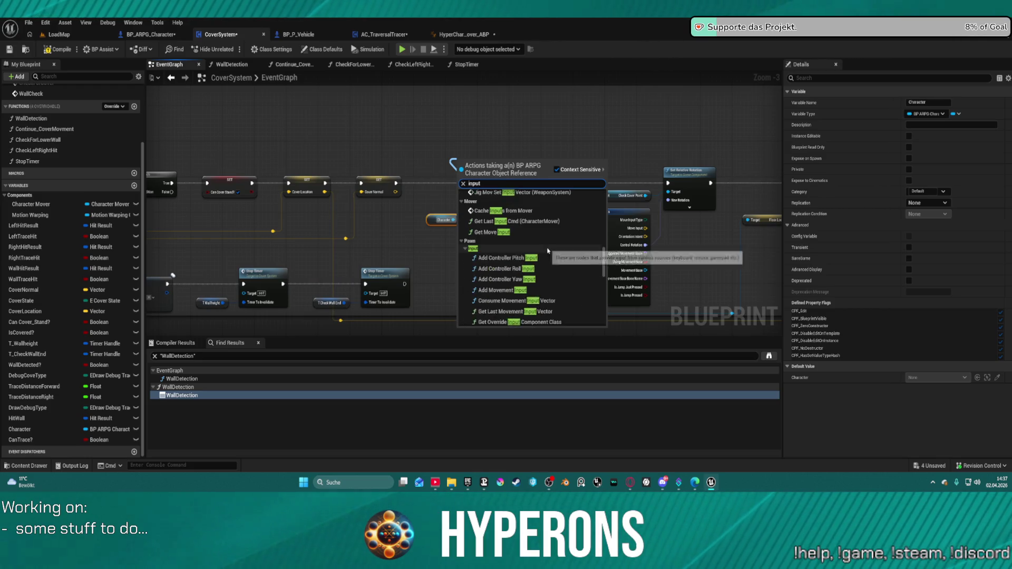
pyautogui.scroll(2, 454, 227)
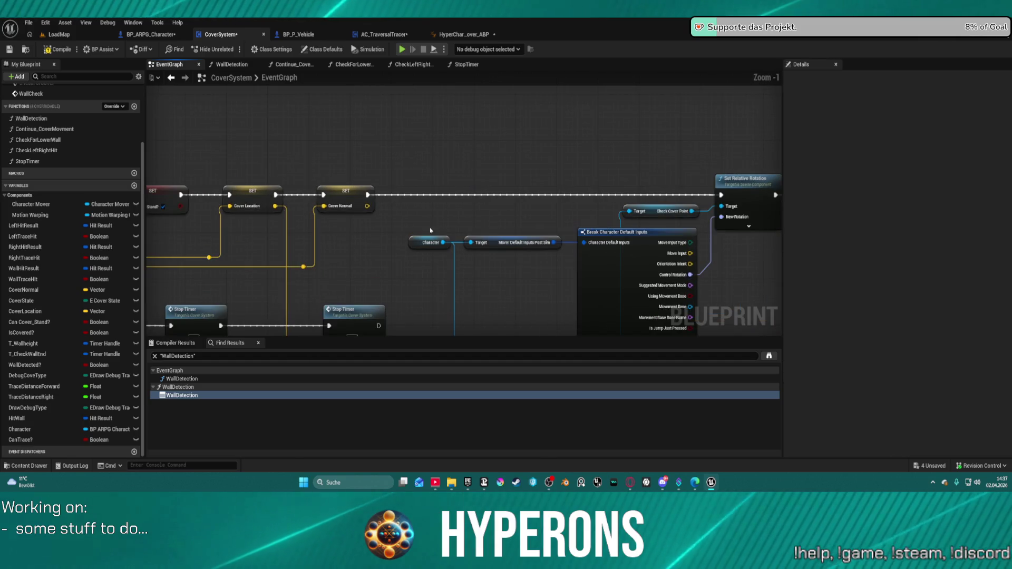
pyautogui.moveTo(444, 243); pyautogui.dragTo(466, 207)
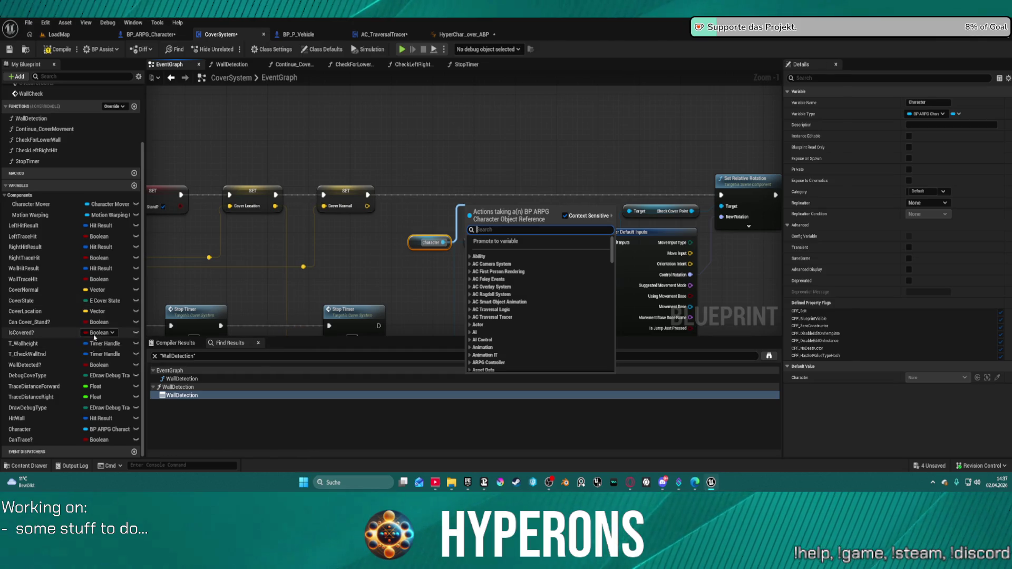
pyautogui.click(328, 238)
pyautogui.scroll(-1, 453, 238)
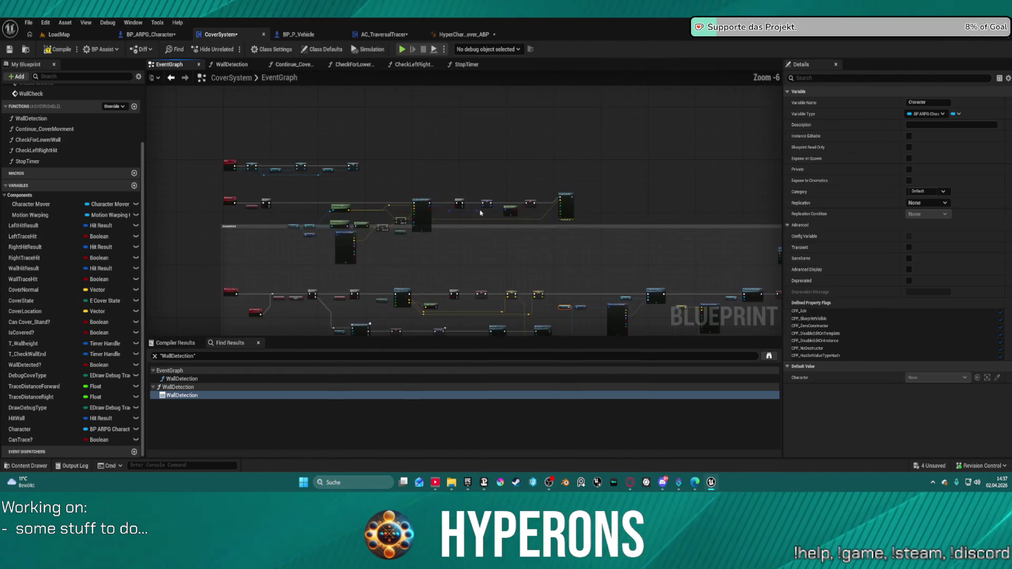
pyautogui.scroll(-4, 382, 237)
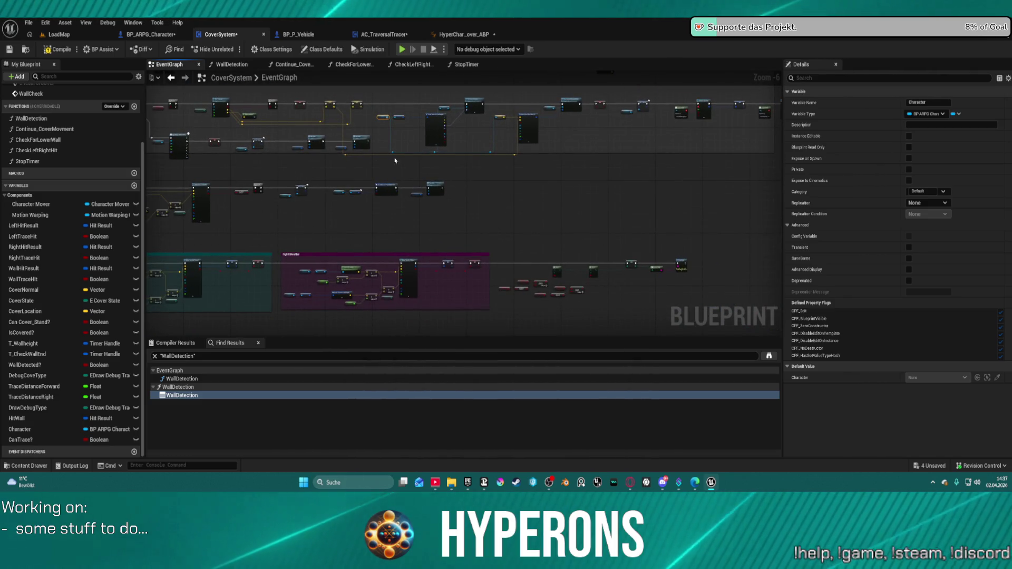
pyautogui.scroll(2, 390, 191)
pyautogui.scroll(4, 391, 191)
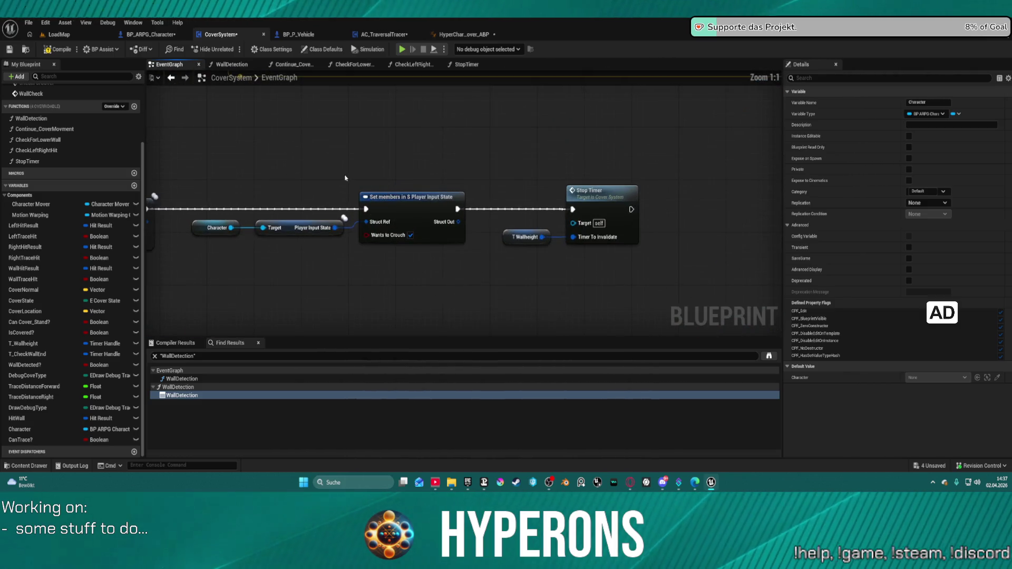
# Select the Set members nodes, then browse the CheckForLowerWall, CheckLeftRightHit, Continue_CoverMovment and WallDetection graphs.
pyautogui.click(414, 219)
pyautogui.moveTo(239, 168); pyautogui.dragTo(452, 272)
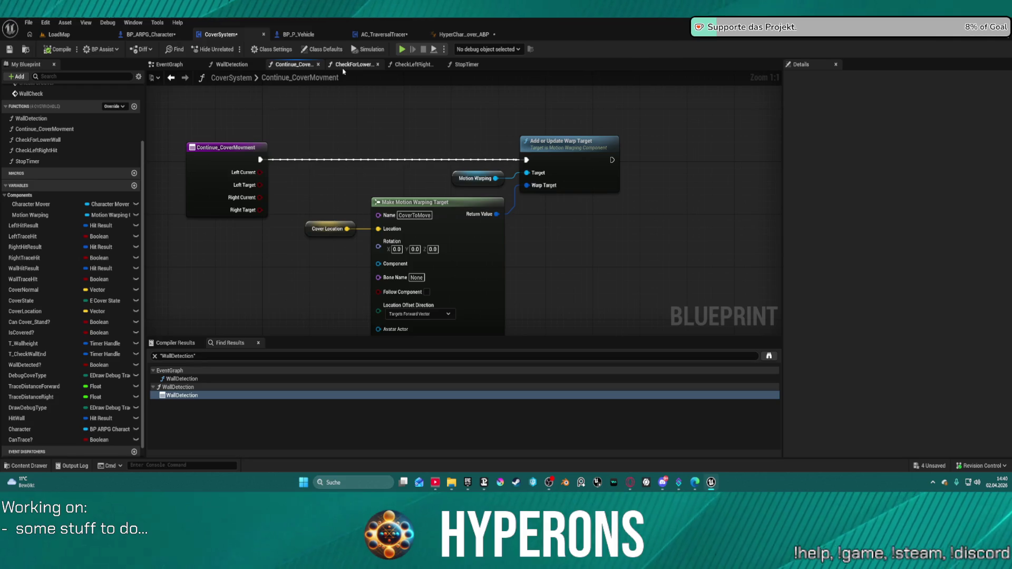
pyautogui.click(343, 69)
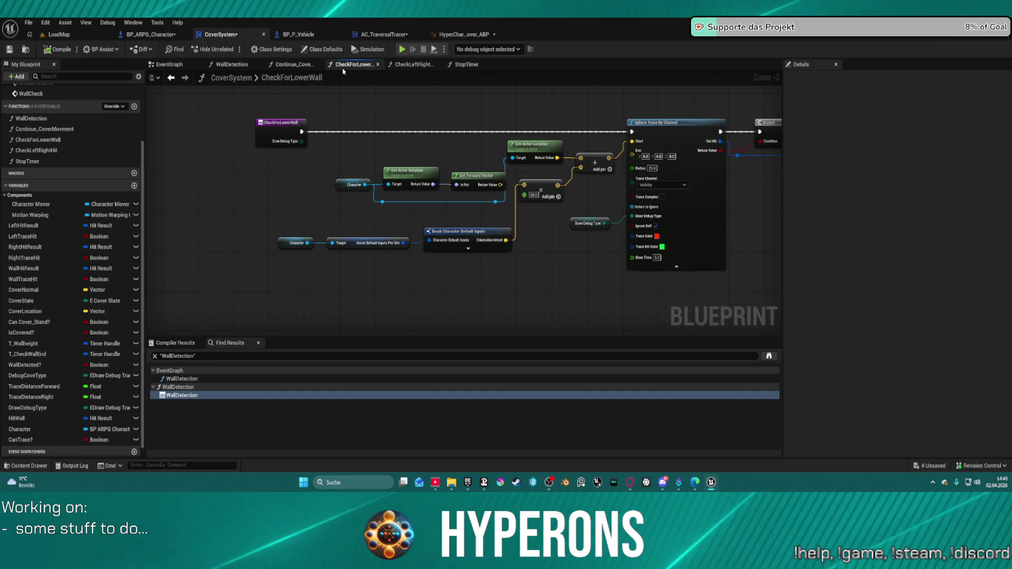
pyautogui.click(426, 65)
pyautogui.click(312, 63)
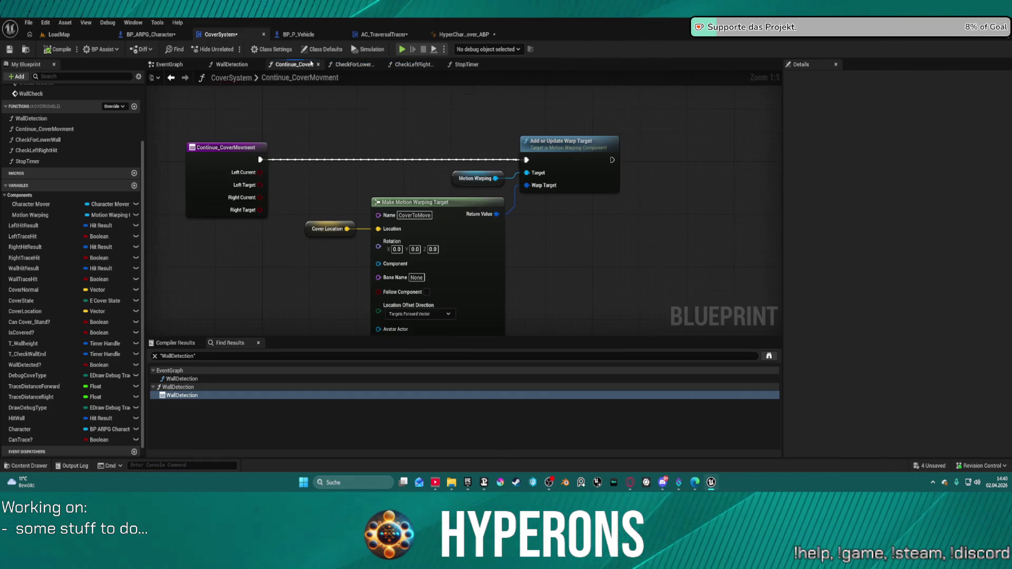
pyautogui.click(234, 64)
pyautogui.scroll(3, 52, 98)
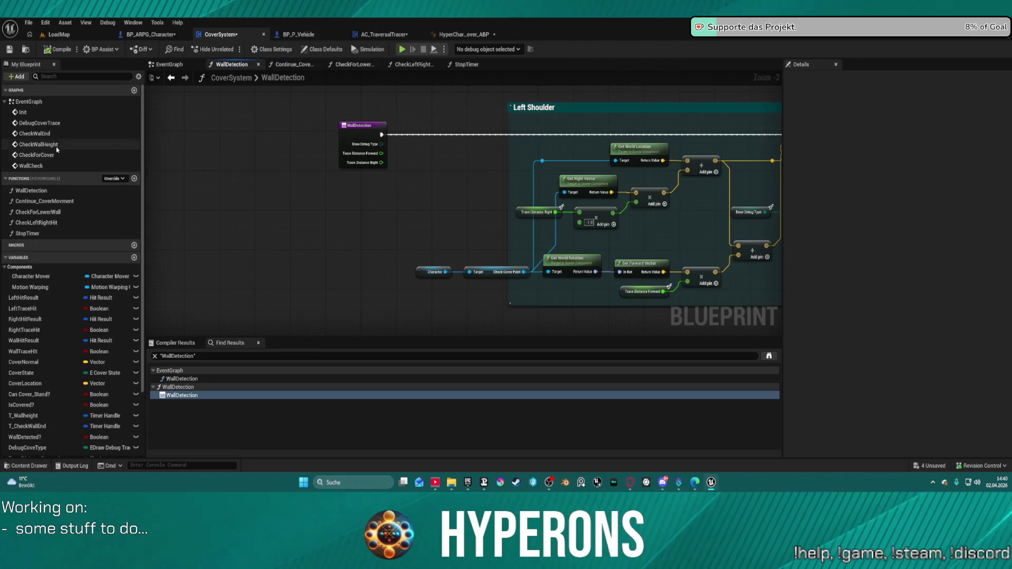
# Back in the EventGraph, review the Select/AND/NOT, Print String and Right Shoulder trace nodes, then switch to BP_ARPG_Character.
pyautogui.doubleClick(29, 101)
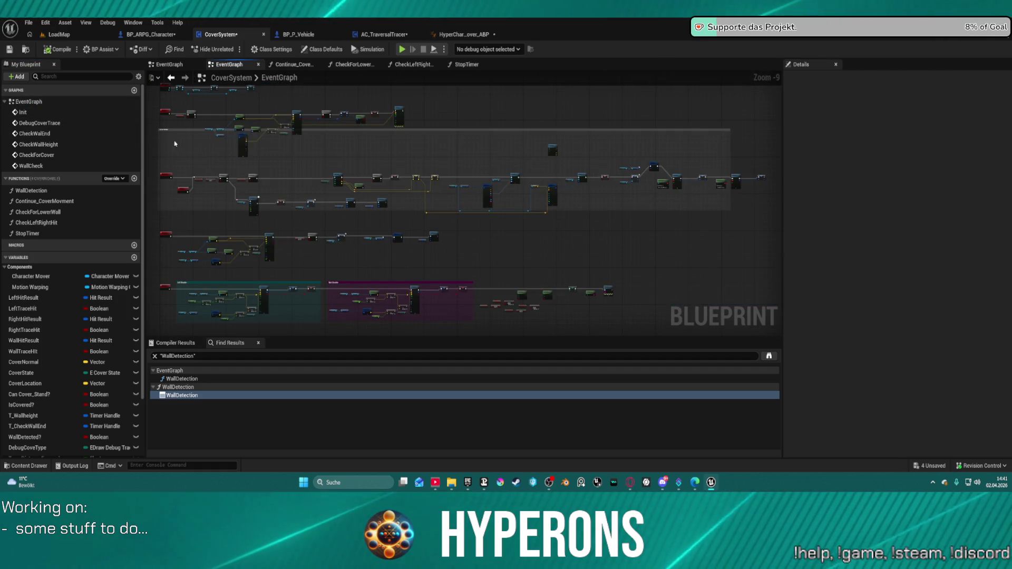
pyautogui.scroll(9, 559, 227)
pyautogui.moveTo(559, 227); pyautogui.dragTo(267, 190)
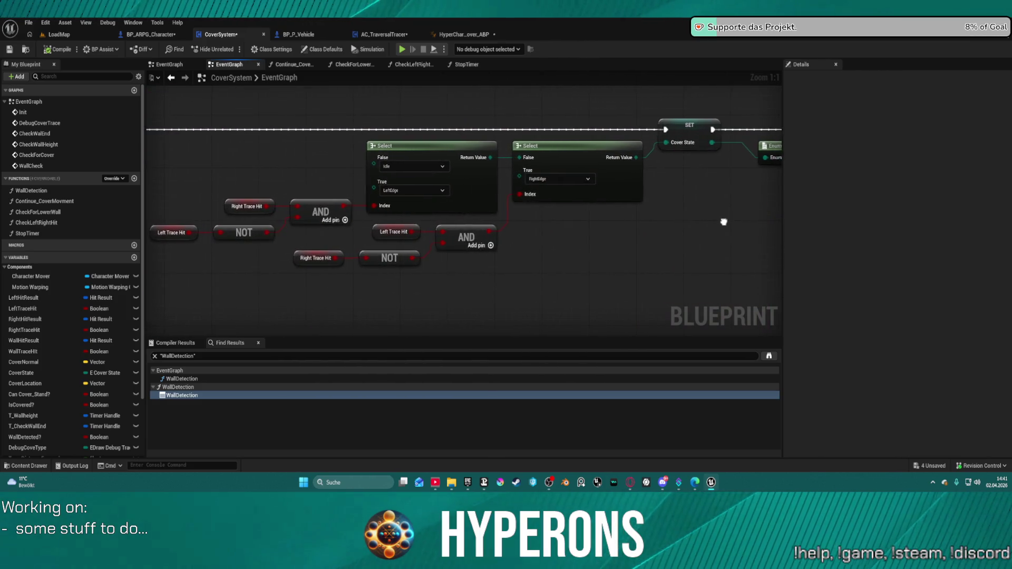
pyautogui.moveTo(723, 221)
pyautogui.mouseDown()
pyautogui.moveTo(244, 211)
pyautogui.moveTo(537, 208)
pyautogui.mouseUp()
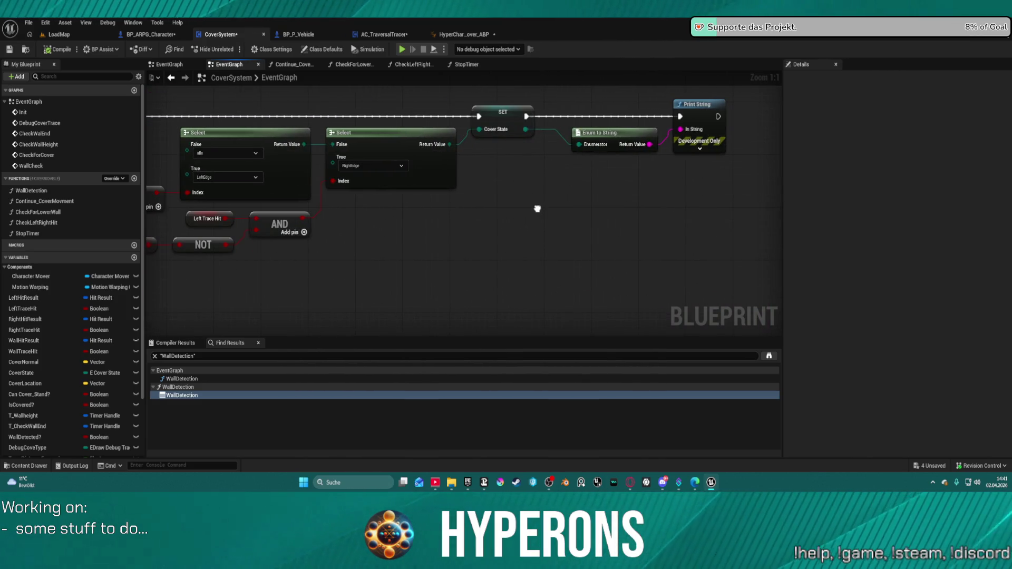
pyautogui.scroll(-1, 537, 209)
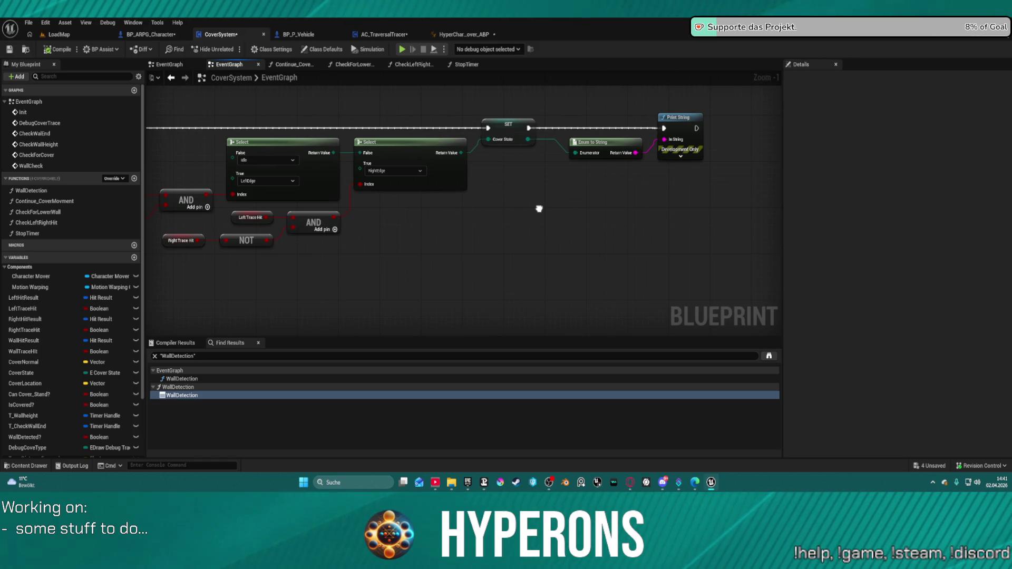
pyautogui.scroll(-3, 539, 208)
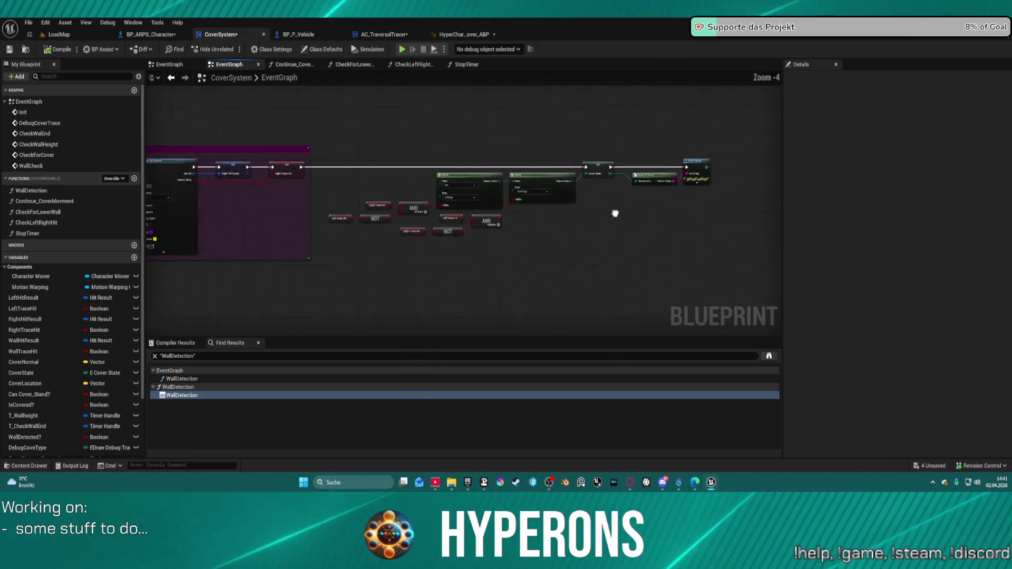
pyautogui.moveTo(613, 212); pyautogui.dragTo(775, 214)
pyautogui.scroll(4, 485, 208)
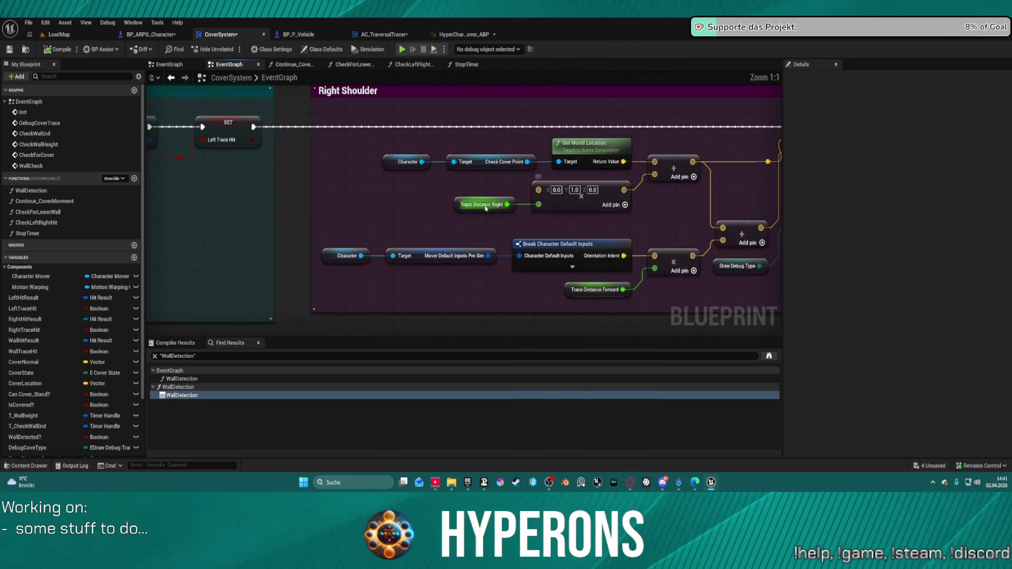
pyautogui.scroll(-2, 368, 210)
pyautogui.click(151, 34)
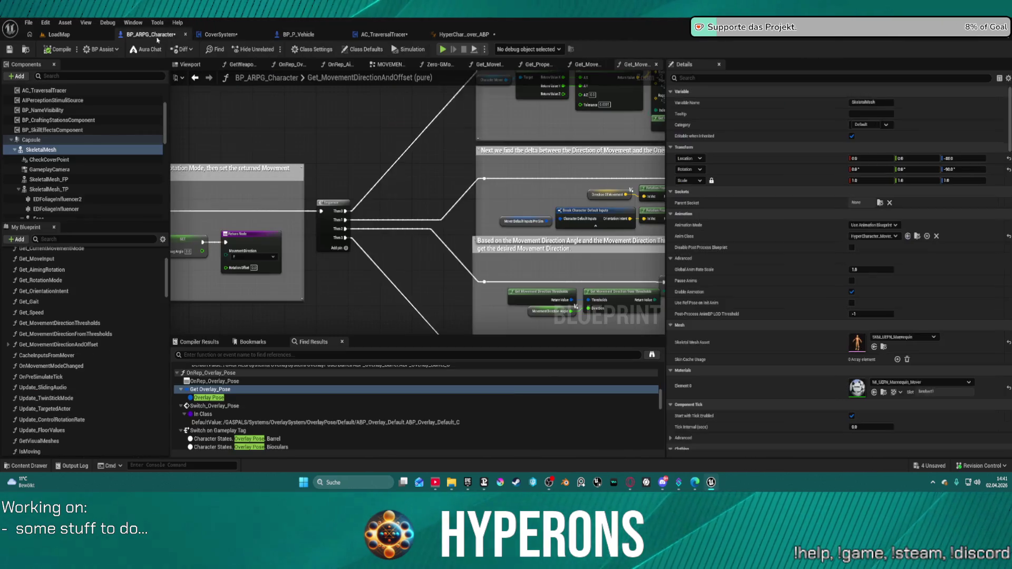
# Look over the Get_MoveInput graph's clamp and Select logic, then return to the CoverSystem blueprint.
pyautogui.scroll(-3, 443, 97)
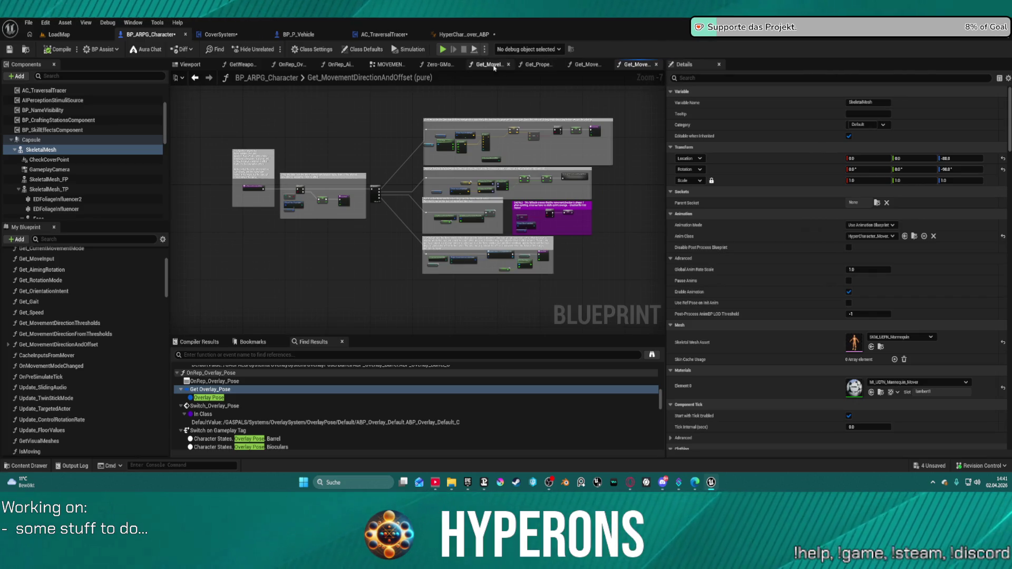
pyautogui.click(489, 64)
pyautogui.scroll(-3, 422, 201)
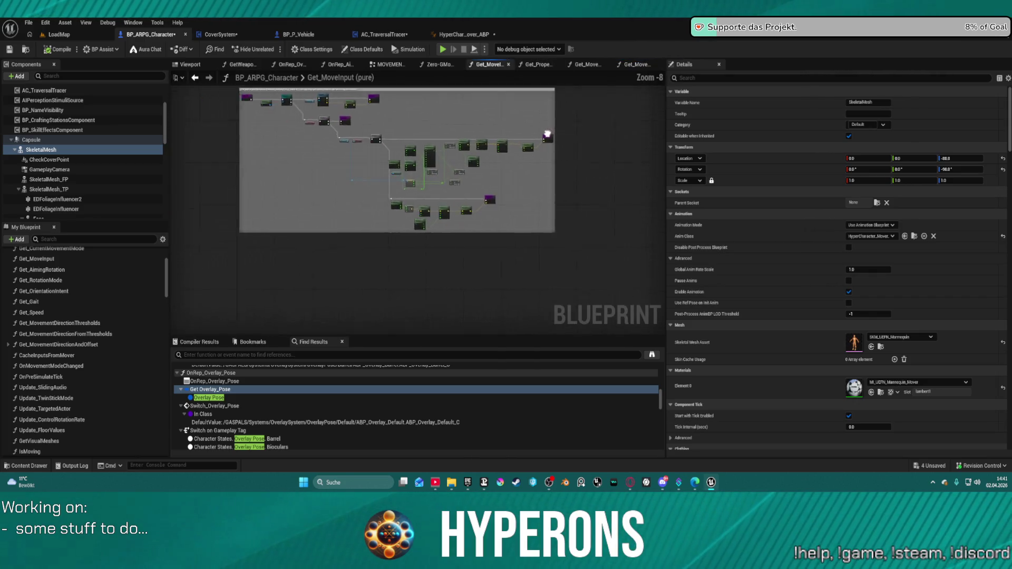
pyautogui.scroll(5, 435, 167)
pyautogui.scroll(-2, 435, 167)
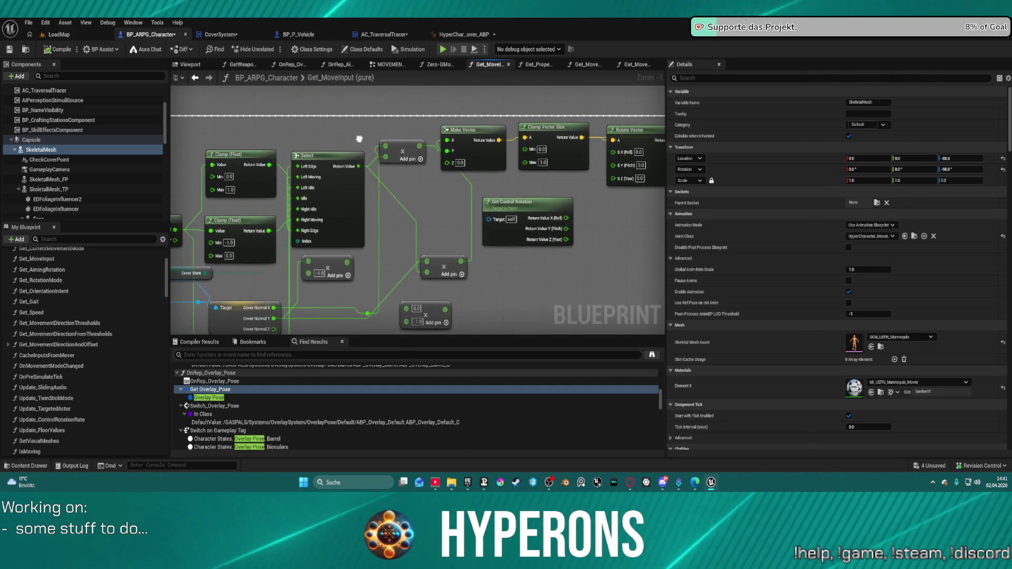
pyautogui.scroll(2, 299, 120)
pyautogui.moveTo(299, 120)
pyautogui.mouseDown()
pyautogui.moveTo(516, 111)
pyautogui.moveTo(484, 83)
pyautogui.mouseUp()
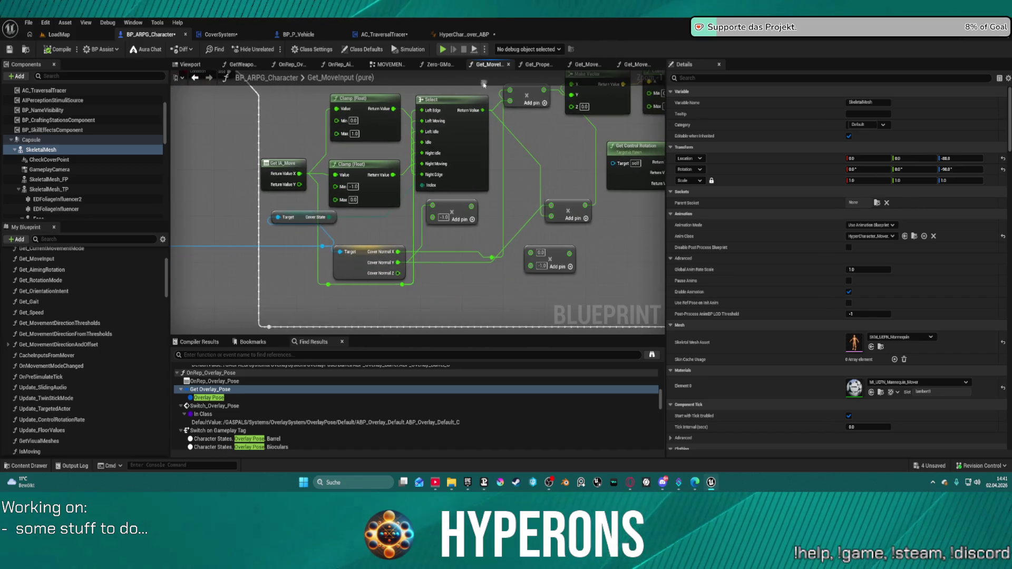
pyautogui.moveTo(543, 147)
pyautogui.mouseDown()
pyautogui.moveTo(395, 174)
pyautogui.moveTo(413, 164)
pyautogui.moveTo(397, 154)
pyautogui.moveTo(707, 158)
pyautogui.moveTo(686, 195)
pyautogui.moveTo(700, 242)
pyautogui.mouseUp()
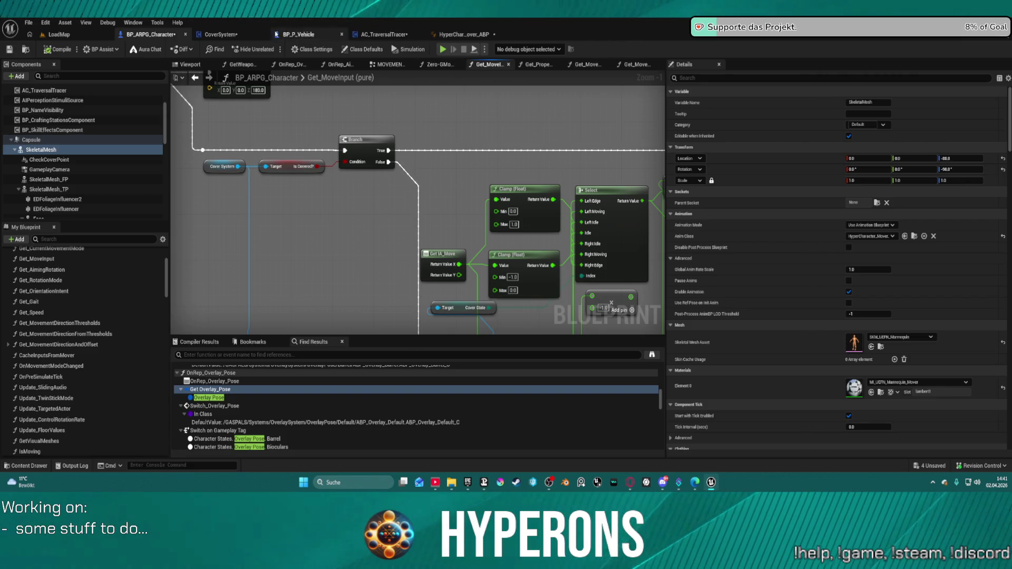
pyautogui.click(219, 36)
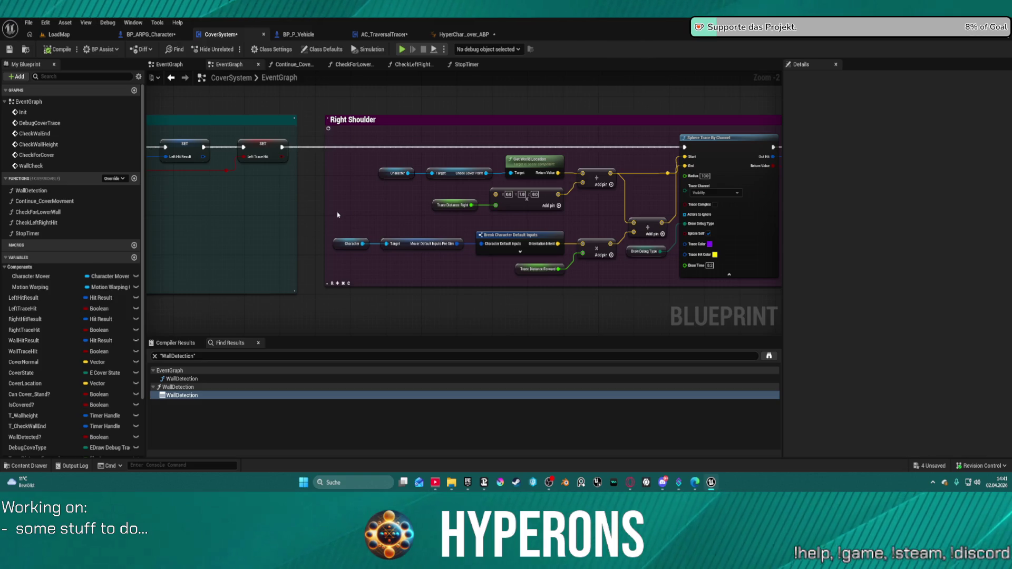
# Close the duplicate EventGraph tab after panning past the Select and Right Shoulder trace nodes.
pyautogui.moveTo(656, 199); pyautogui.dragTo(0, 178)
pyautogui.moveTo(211, 189); pyautogui.dragTo(606, 211)
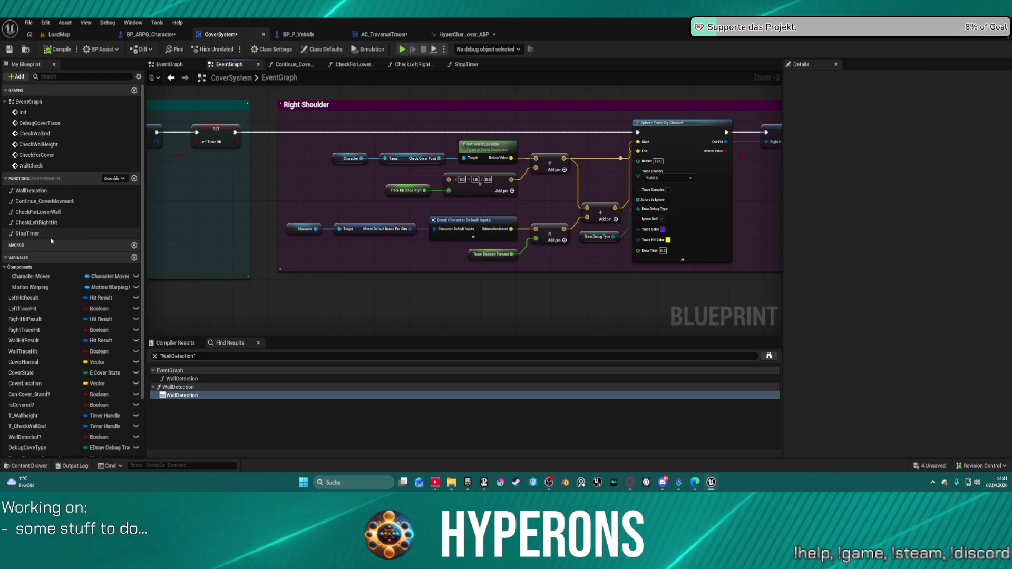
pyautogui.middleClick(181, 67)
pyautogui.scroll(-10, 242, 184)
pyautogui.moveTo(243, 185)
pyautogui.mouseDown()
pyautogui.moveTo(490, 237)
pyautogui.moveTo(449, 308)
pyautogui.mouseUp()
# Pan the event graph to review the Branch, Play Montage and Left/Right Shoulder trace sections.
pyautogui.scroll(12, 449, 308)
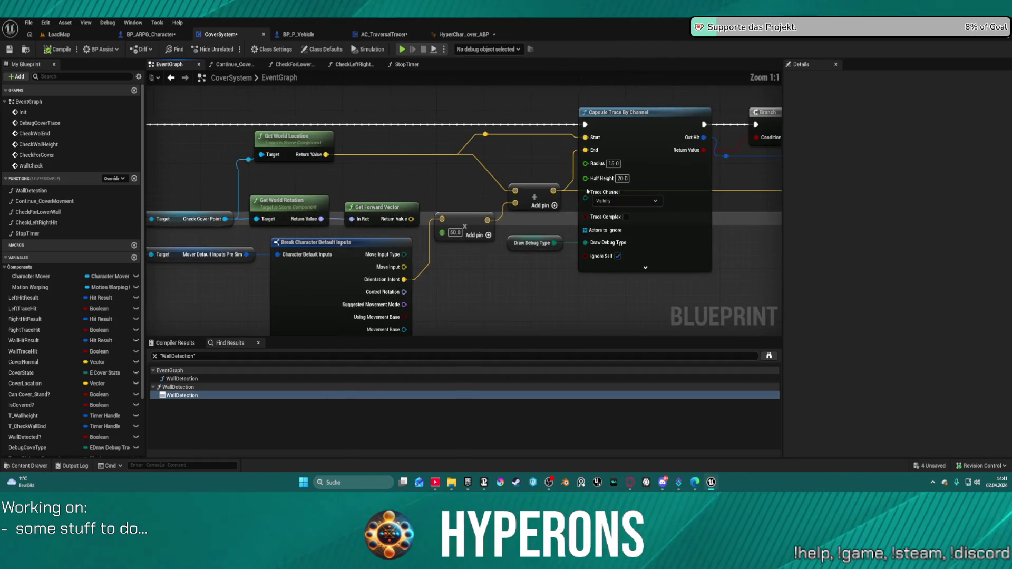
pyautogui.scroll(-3, 588, 191)
pyautogui.moveTo(587, 191)
pyautogui.mouseDown()
pyautogui.moveTo(398, 253)
pyautogui.moveTo(366, 210)
pyautogui.moveTo(333, 248)
pyautogui.moveTo(654, 209)
pyautogui.mouseUp()
pyautogui.scroll(2, 509, 211)
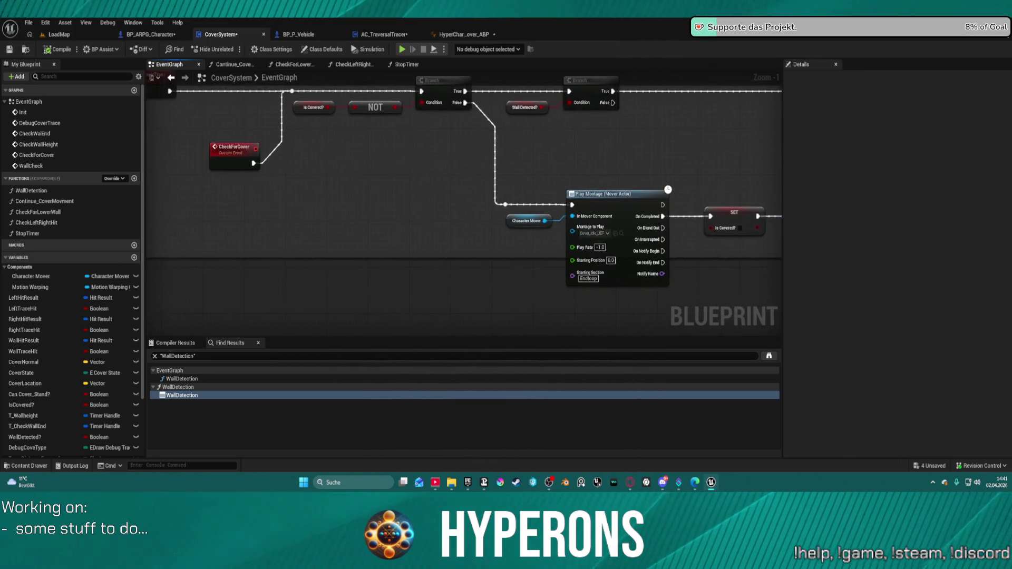
pyautogui.scroll(-5, 472, 138)
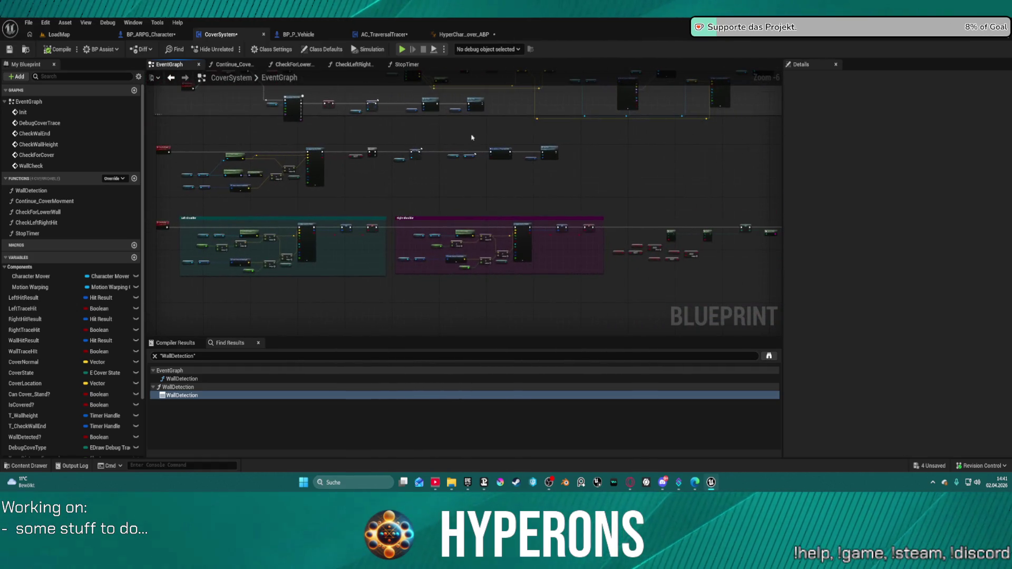
pyautogui.moveTo(306, 125)
pyautogui.mouseDown()
pyautogui.moveTo(486, 199)
pyautogui.moveTo(169, 227)
pyautogui.mouseUp()
pyautogui.scroll(2, 364, 204)
pyautogui.scroll(-2, 364, 203)
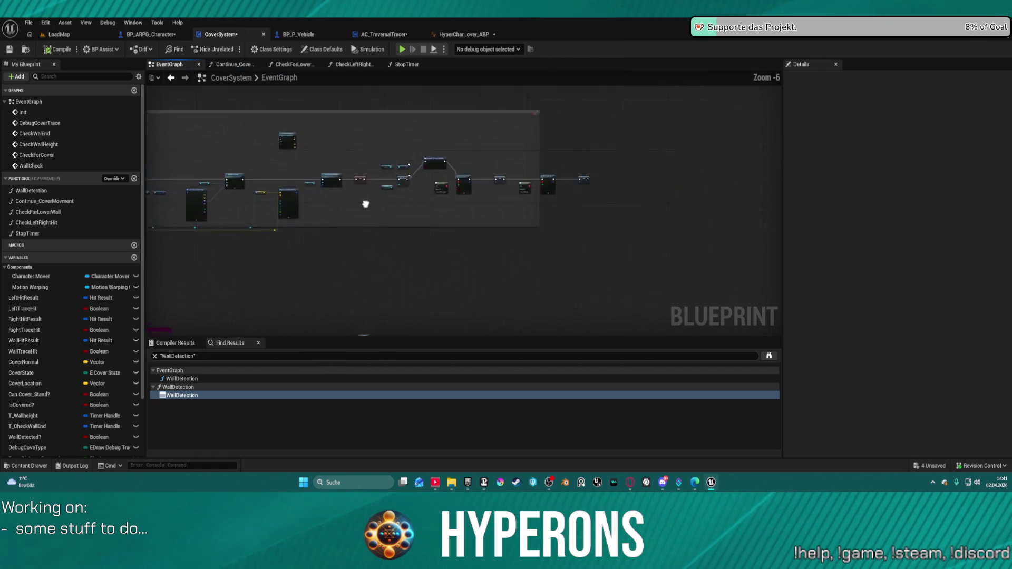
pyautogui.moveTo(364, 204)
pyautogui.mouseDown()
pyautogui.moveTo(587, 132)
pyautogui.moveTo(585, 237)
pyautogui.mouseUp()
# Continue panning to inspect the second timer setup and the surrounding nodes.
pyautogui.scroll(4, 528, 221)
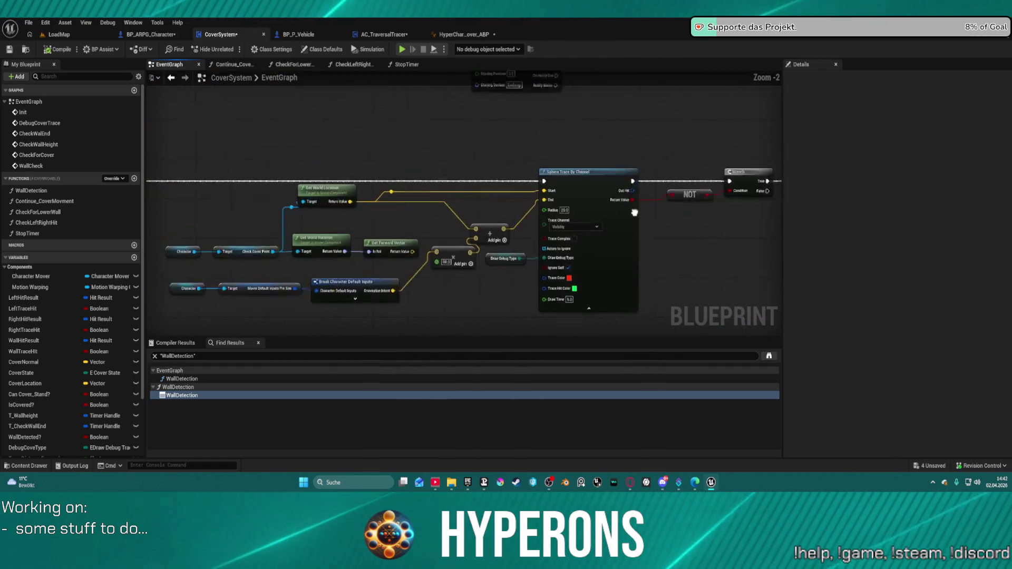
pyautogui.scroll(-2, 562, 206)
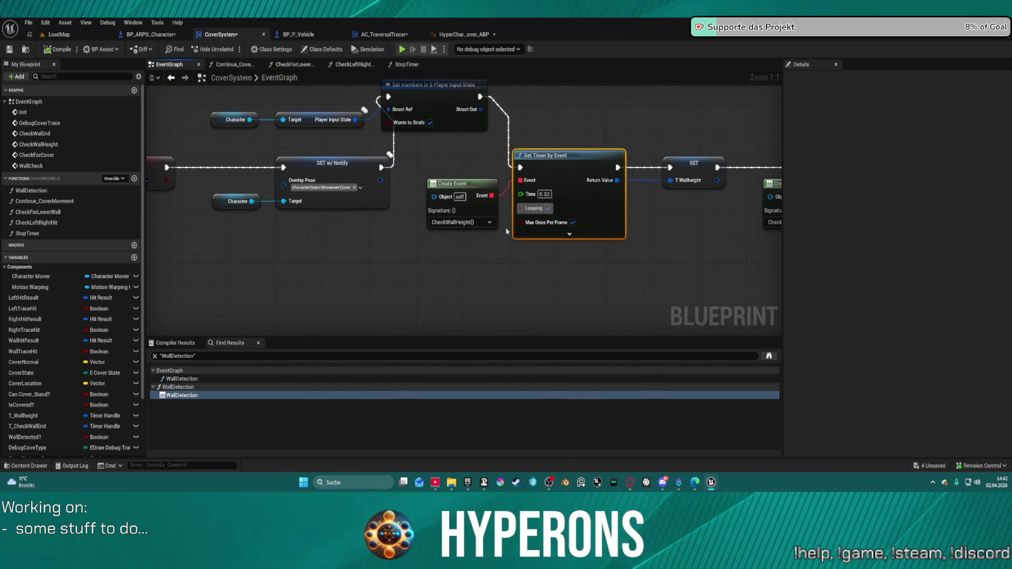
pyautogui.moveTo(616, 230); pyautogui.dragTo(279, 265)
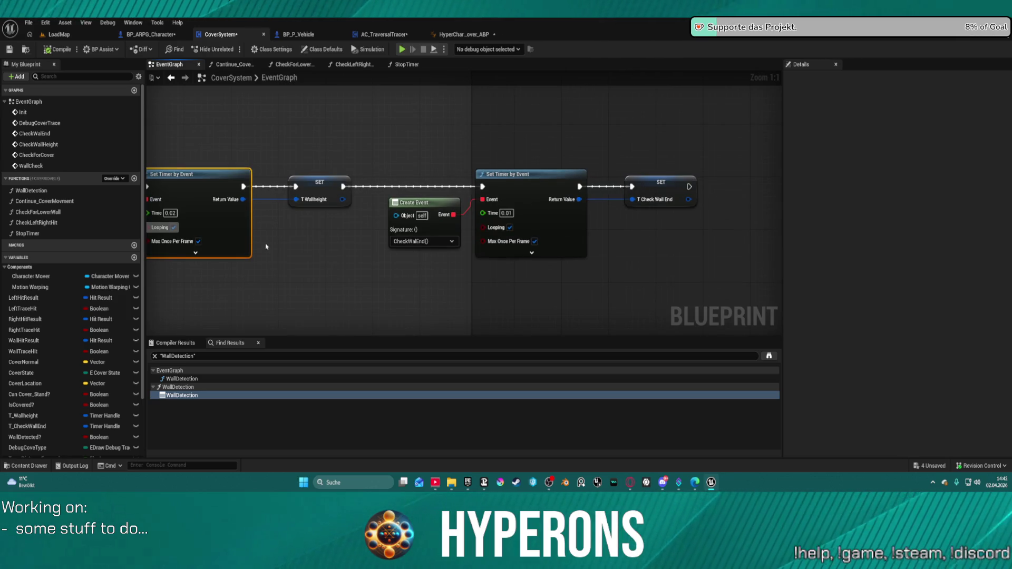
pyautogui.scroll(-4, 283, 223)
pyautogui.moveTo(283, 223)
pyautogui.mouseDown()
pyautogui.moveTo(533, 204)
pyautogui.moveTo(760, 83)
pyautogui.moveTo(392, 158)
pyautogui.moveTo(501, 127)
pyautogui.moveTo(475, 158)
pyautogui.moveTo(469, 197)
pyautogui.moveTo(620, 201)
pyautogui.moveTo(295, 190)
pyautogui.moveTo(775, 169)
pyautogui.moveTo(494, 146)
pyautogui.mouseUp()
pyautogui.scroll(2, 392, 158)
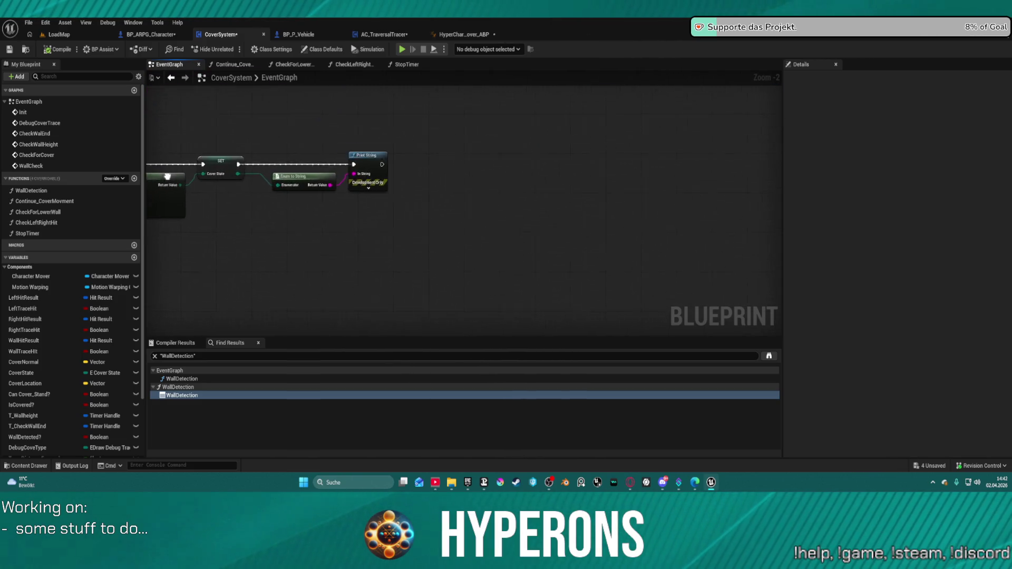
pyautogui.scroll(-4, 667, 162)
pyautogui.scroll(2, 524, 264)
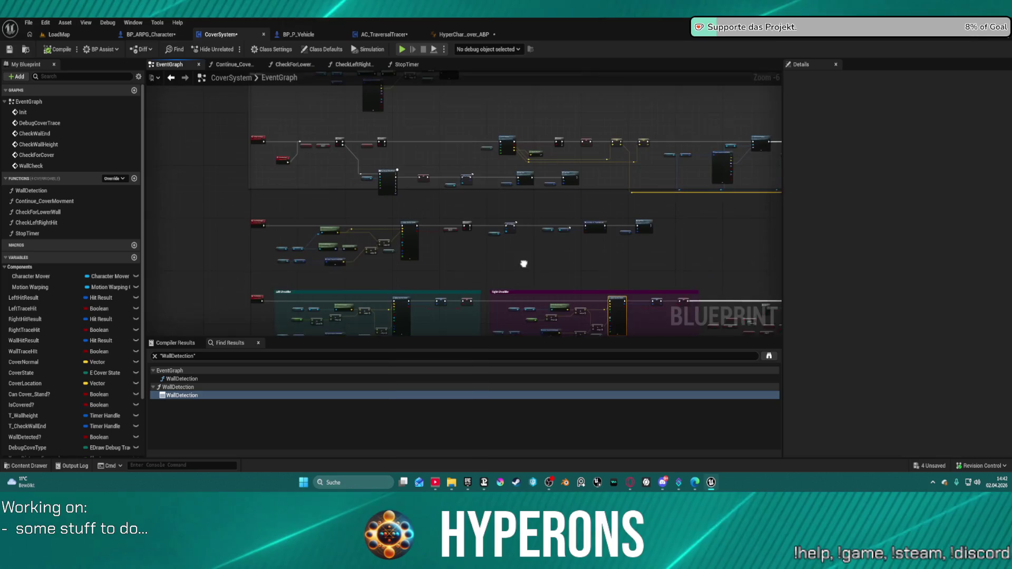
pyautogui.scroll(3, 570, 150)
pyautogui.moveTo(570, 151)
pyautogui.mouseDown()
pyautogui.moveTo(542, 164)
pyautogui.moveTo(686, 268)
pyautogui.moveTo(818, 269)
pyautogui.moveTo(604, 241)
pyautogui.mouseUp()
pyautogui.scroll(-4, 604, 241)
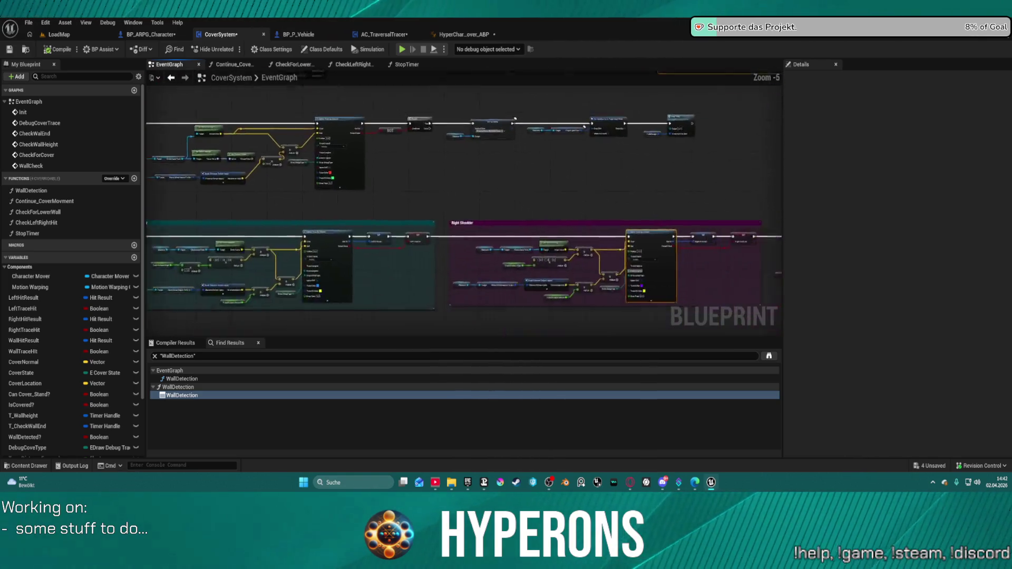
pyautogui.scroll(5, 324, 229)
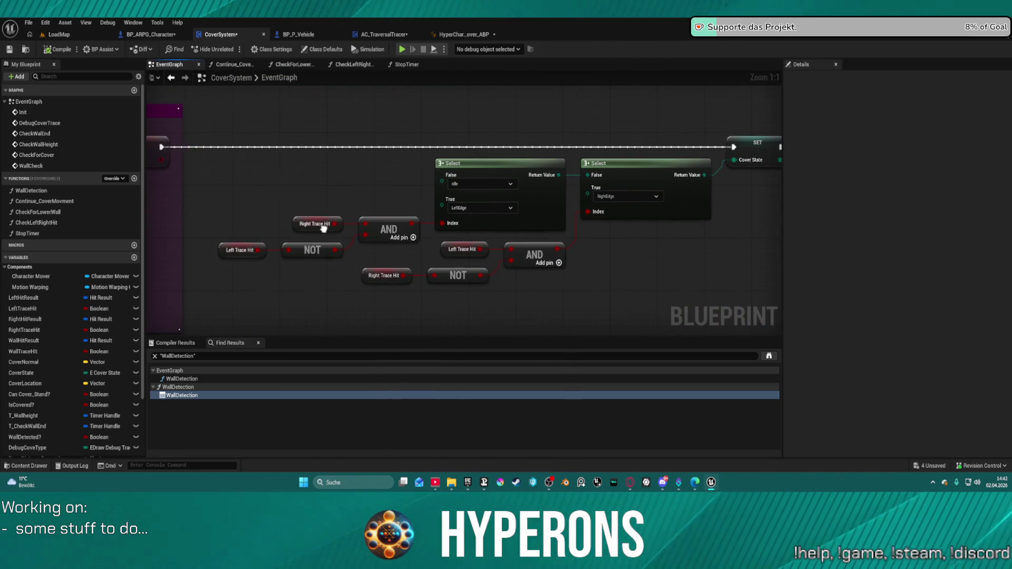
pyautogui.press('Home')
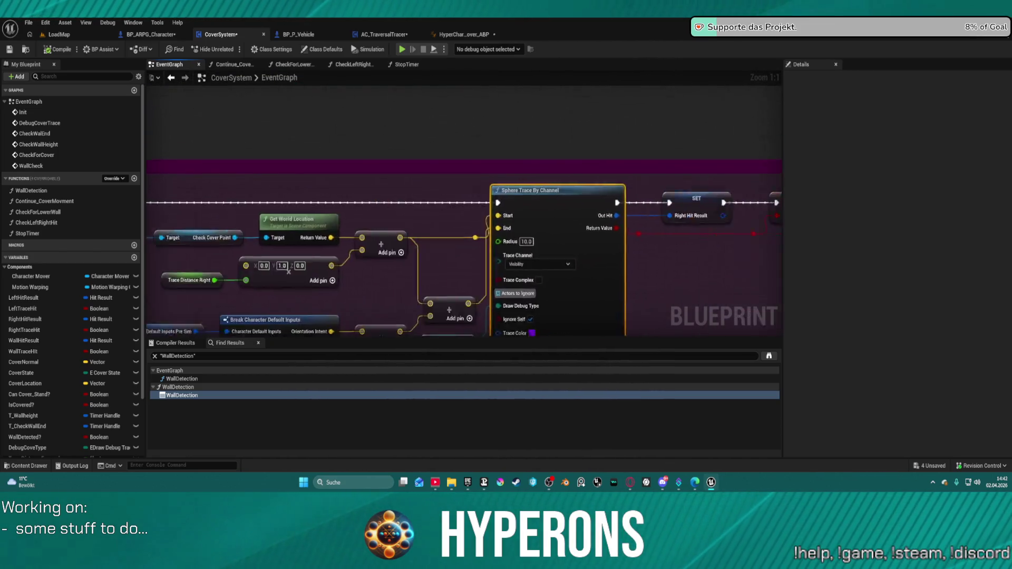
pyautogui.scroll(-4, 557, 237)
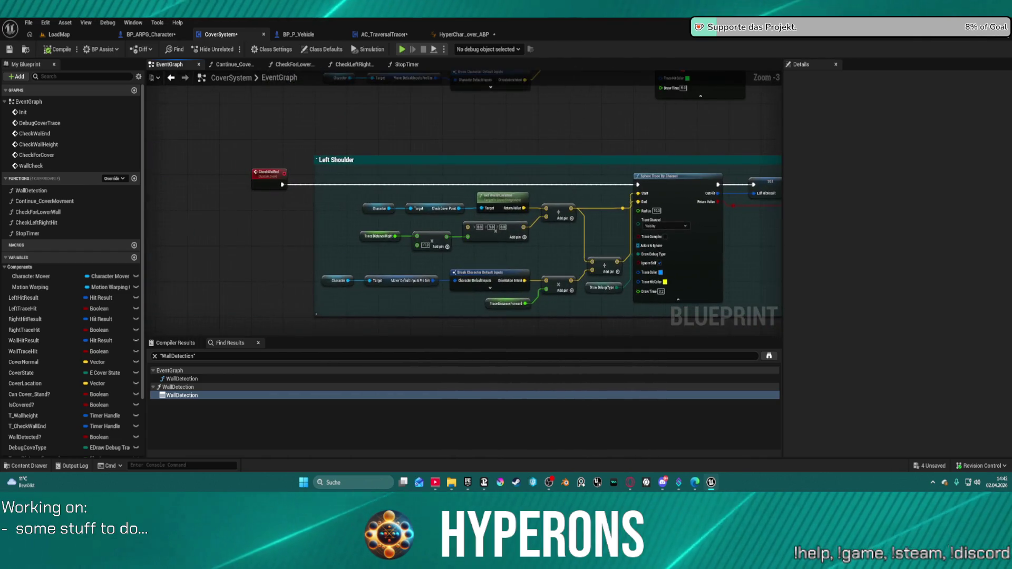
pyautogui.moveTo(475, 237)
pyautogui.mouseDown()
pyautogui.moveTo(247, 206)
pyautogui.moveTo(241, 215)
pyautogui.moveTo(681, 106)
pyautogui.mouseUp()
pyautogui.moveTo(501, 266)
pyautogui.mouseDown()
pyautogui.moveTo(565, 221)
pyautogui.moveTo(554, 229)
pyautogui.mouseUp()
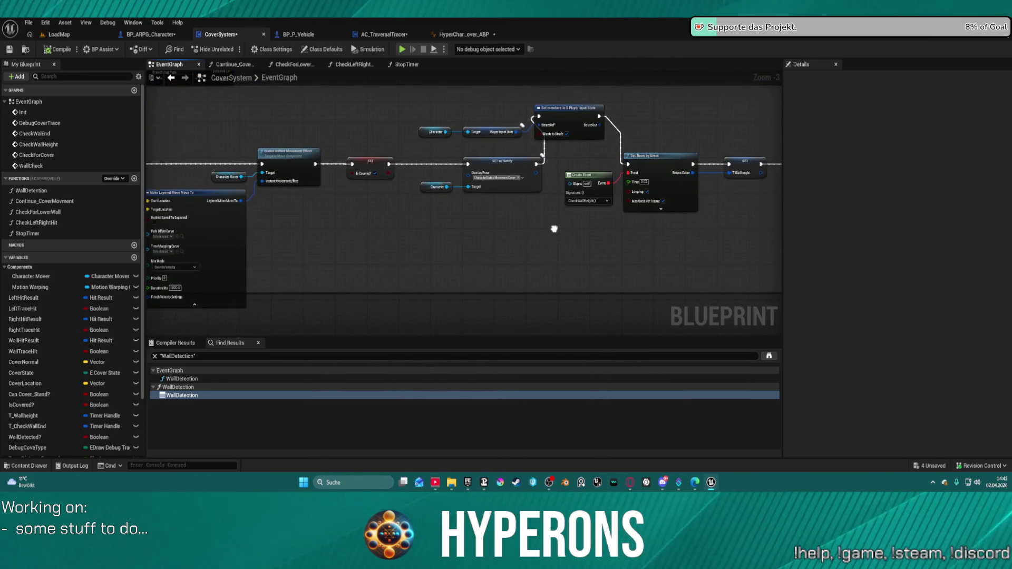
pyautogui.scroll(4, 532, 181)
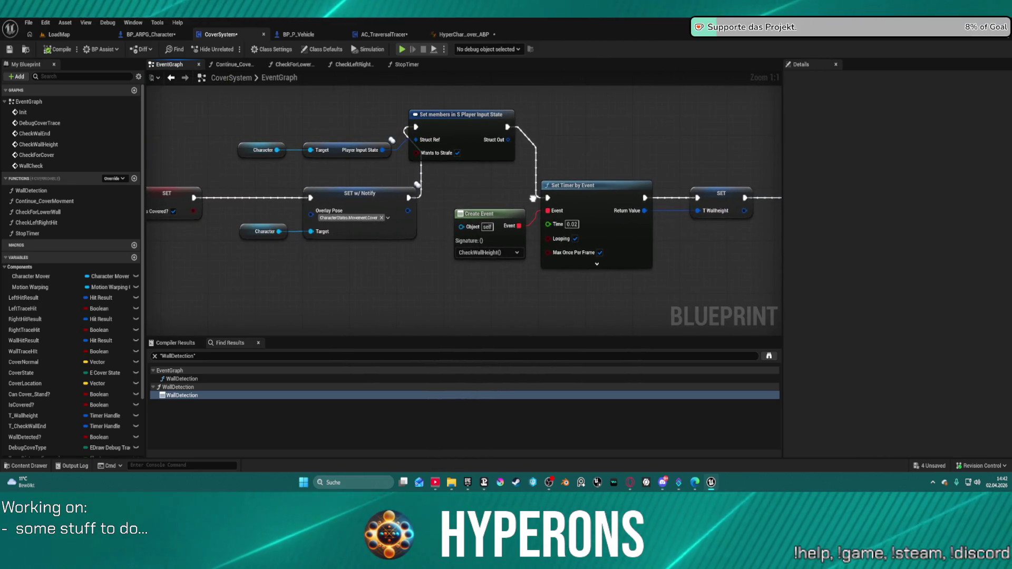
pyautogui.moveTo(532, 199)
pyautogui.mouseDown()
pyautogui.moveTo(596, 198)
pyautogui.moveTo(199, 186)
pyautogui.mouseUp()
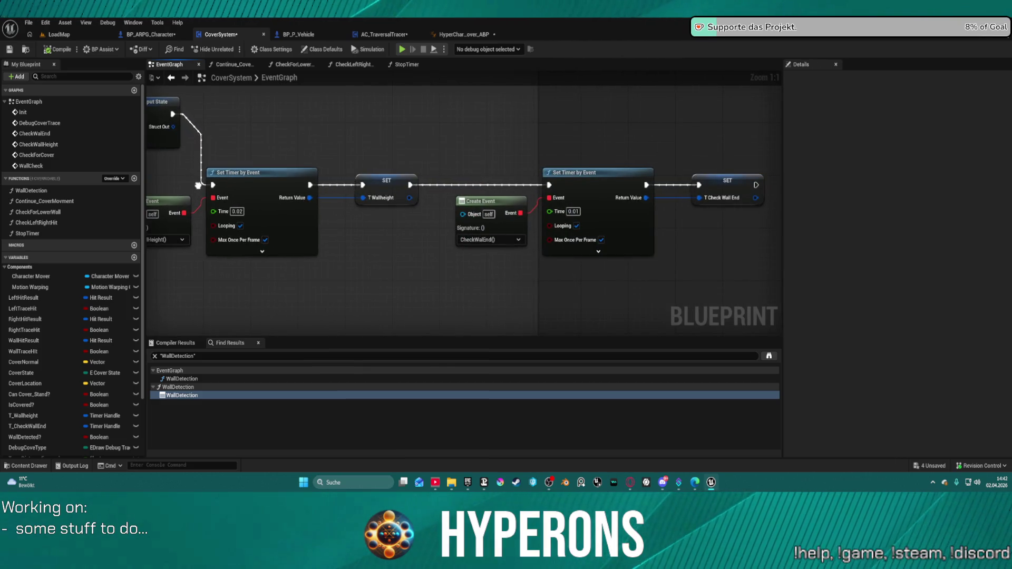
pyautogui.moveTo(198, 186)
pyautogui.mouseDown()
pyautogui.moveTo(715, 203)
pyautogui.moveTo(613, 184)
pyautogui.mouseUp()
pyautogui.scroll(-4, 228, 181)
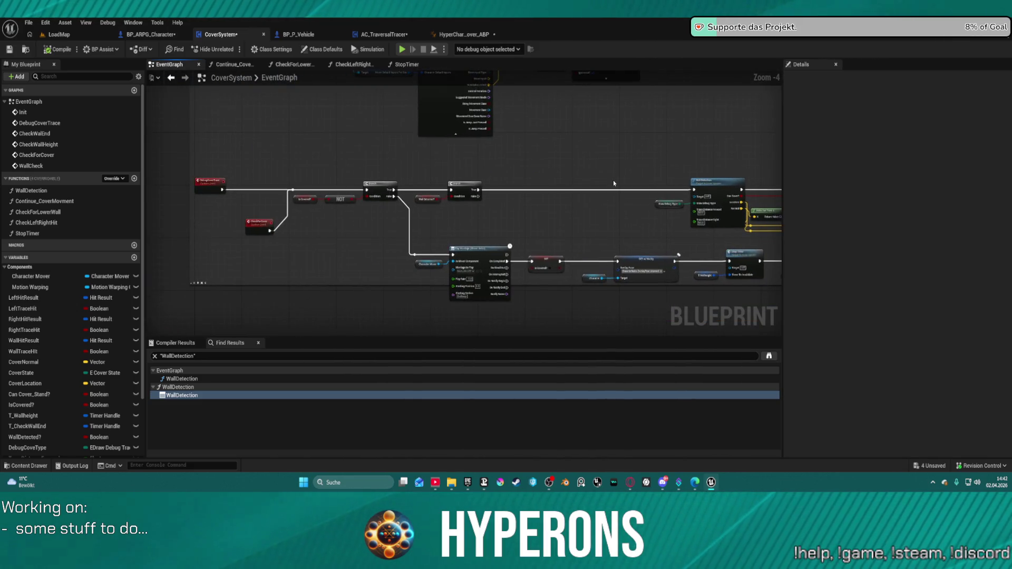
pyautogui.scroll(2, 257, 222)
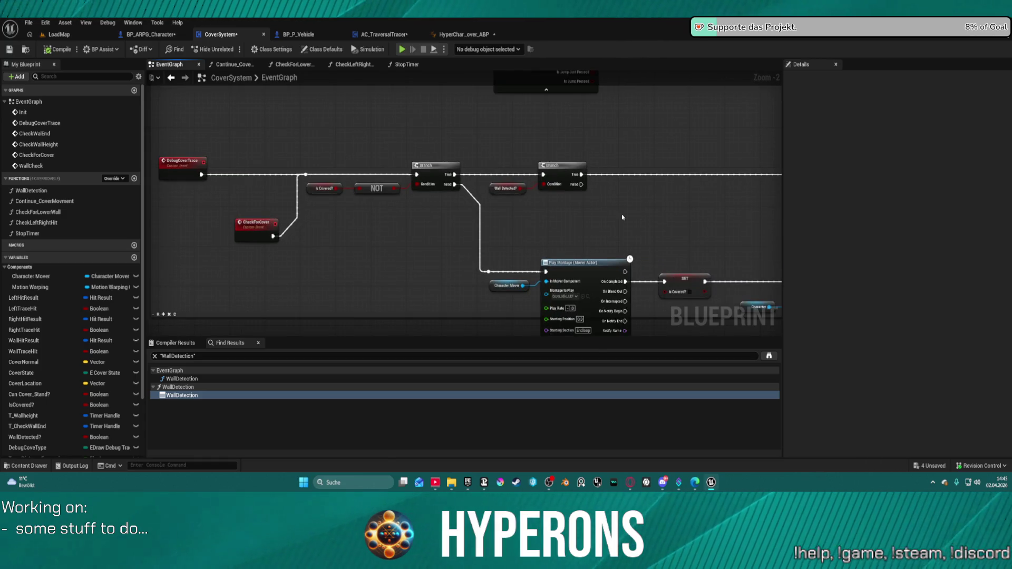
pyautogui.scroll(-2, 578, 226)
pyautogui.scroll(5, 578, 269)
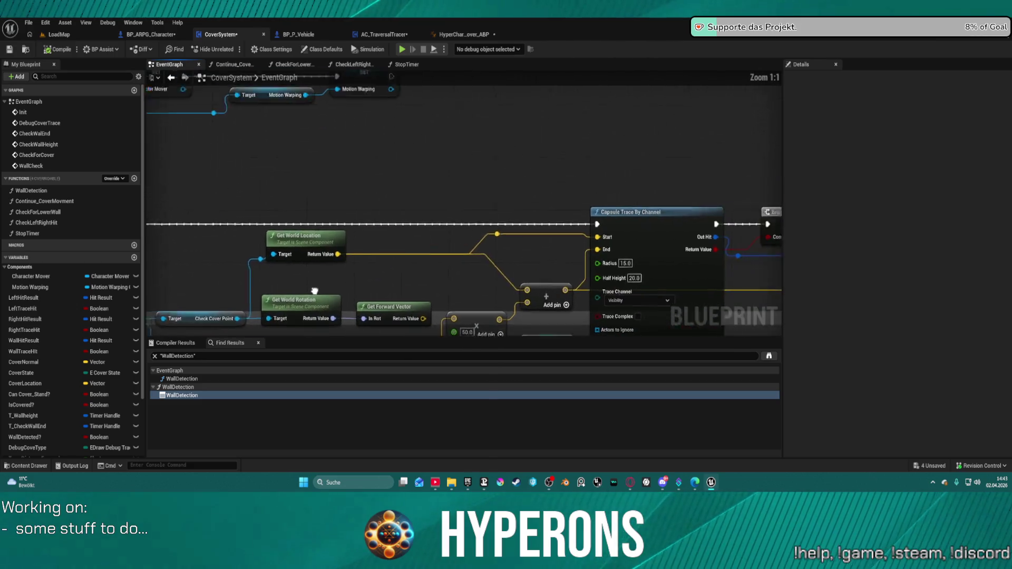
pyautogui.moveTo(578, 269); pyautogui.dragTo(74, 216)
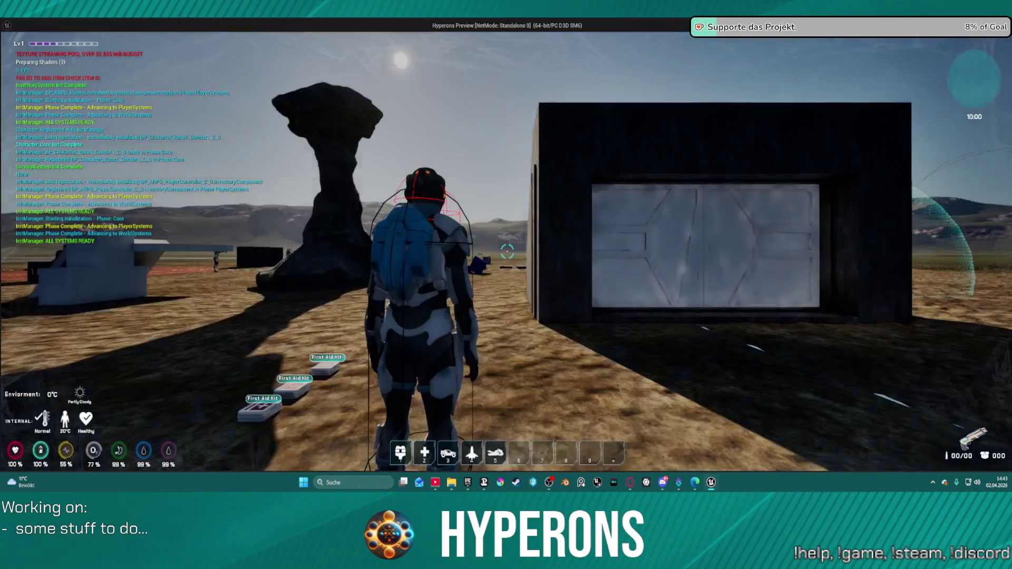
# Play-test cover: walk to the garage door, strafe right to the edge, then left along the wall, and stop.
pyautogui.press('w')
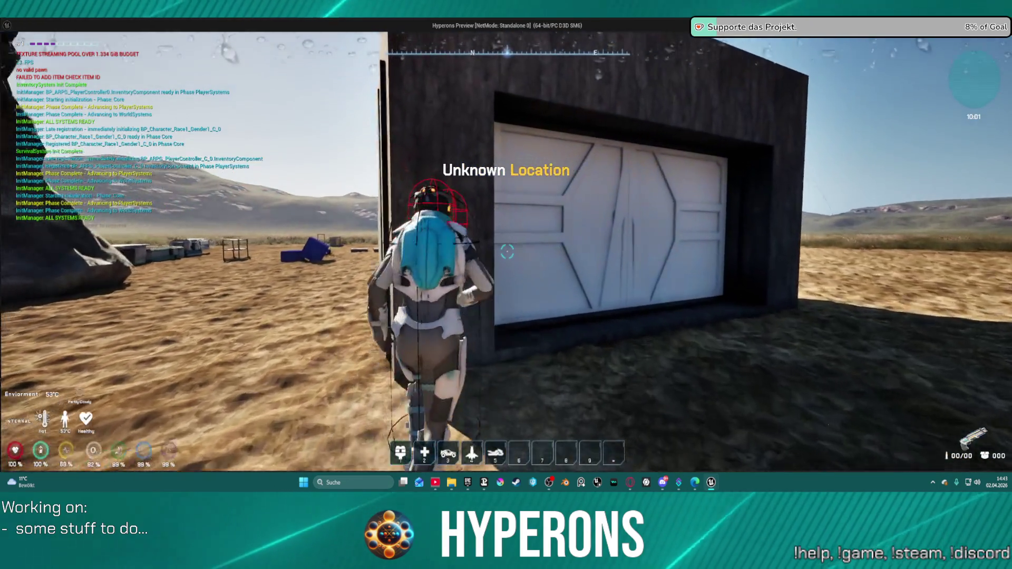
pyautogui.press('d')
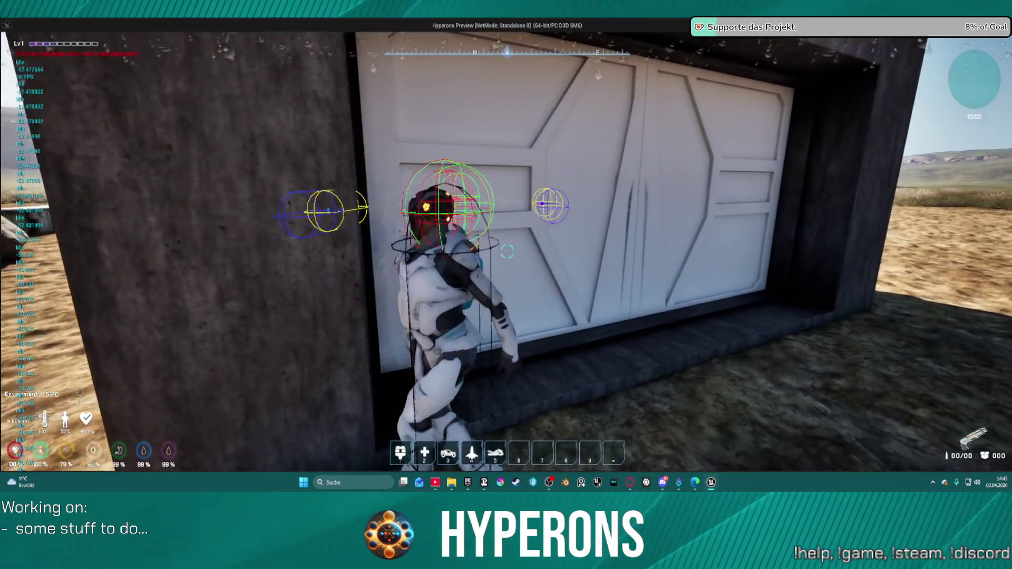
pyautogui.press('d')
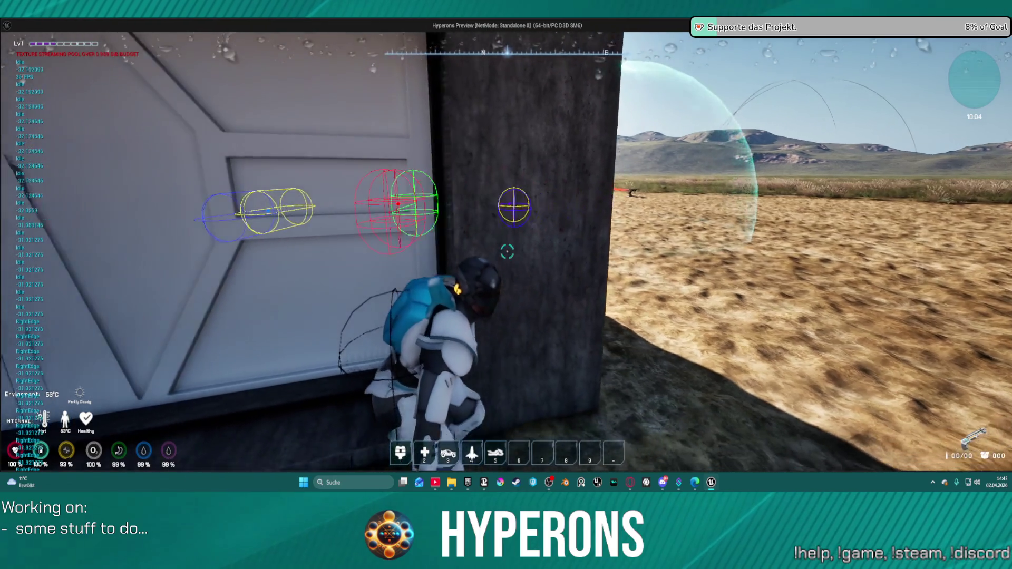
pyautogui.press('a')
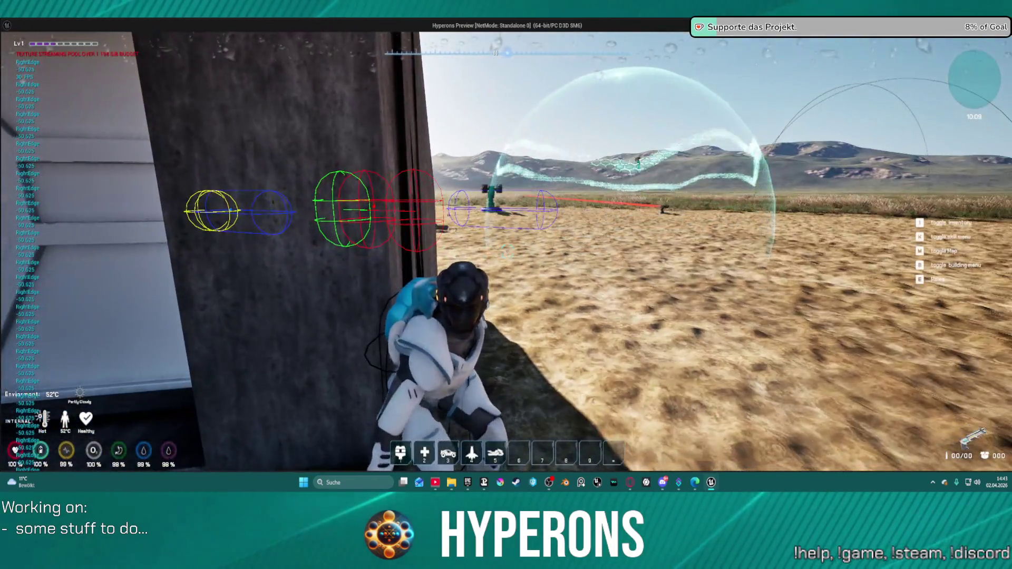
pyautogui.moveTo(507, 252)
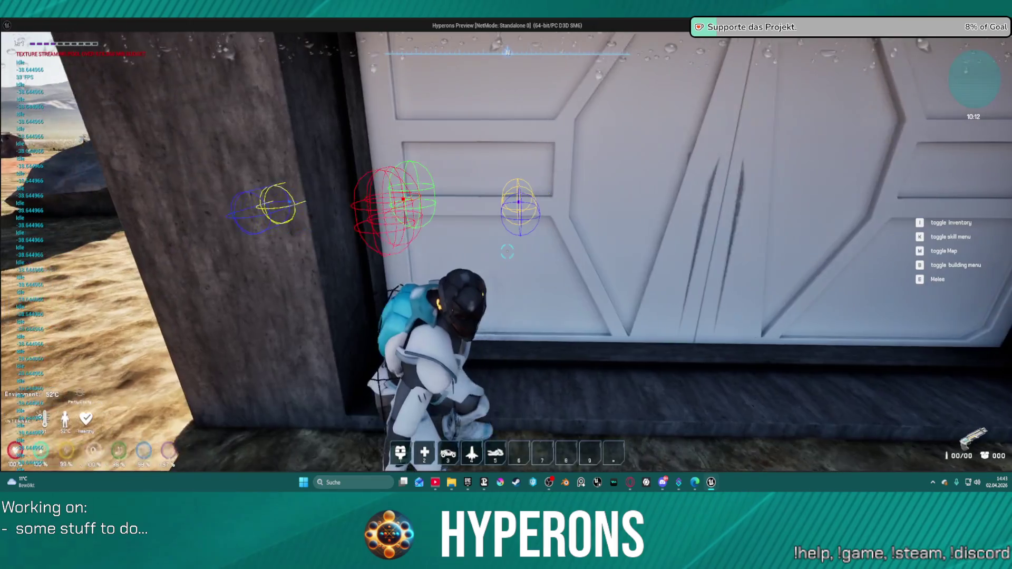
pyautogui.press('a')
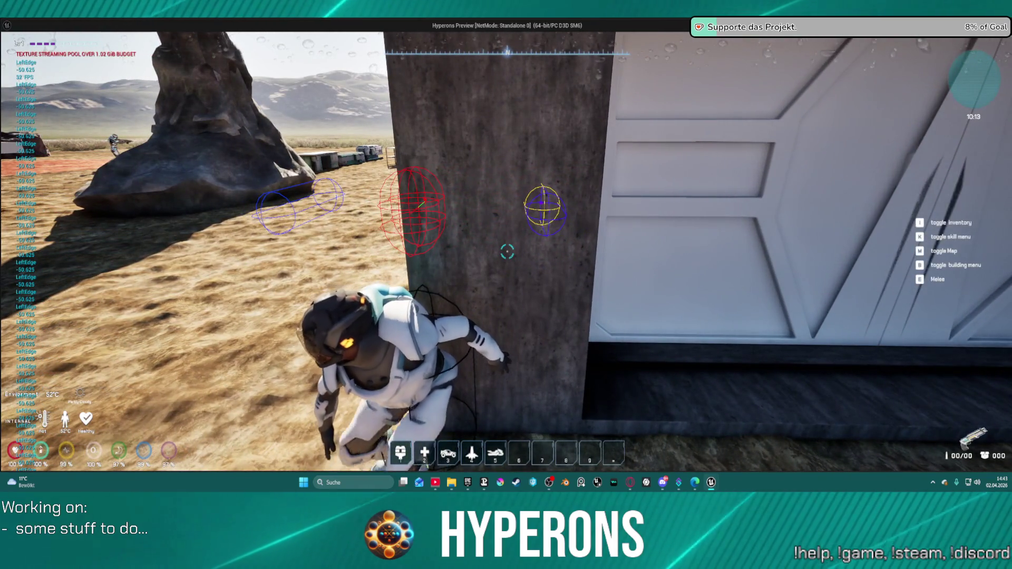
pyautogui.press('Escape')
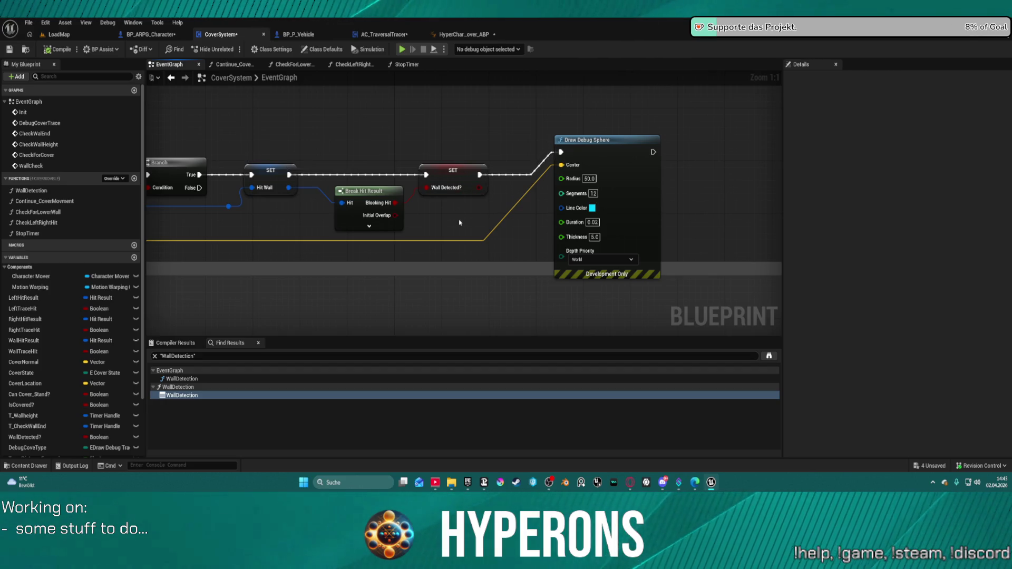
pyautogui.scroll(-5, 449, 222)
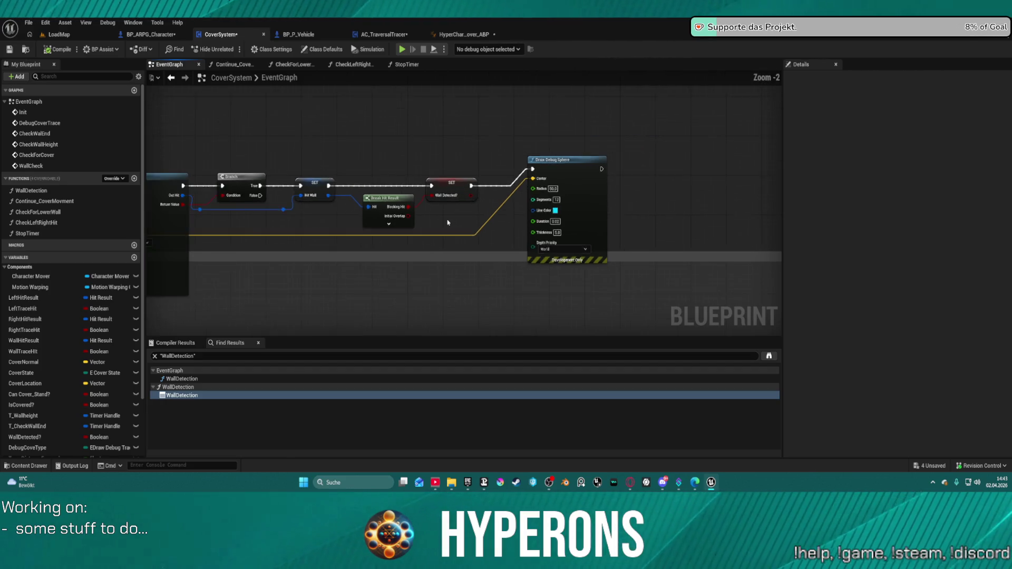
pyautogui.scroll(4, 618, 191)
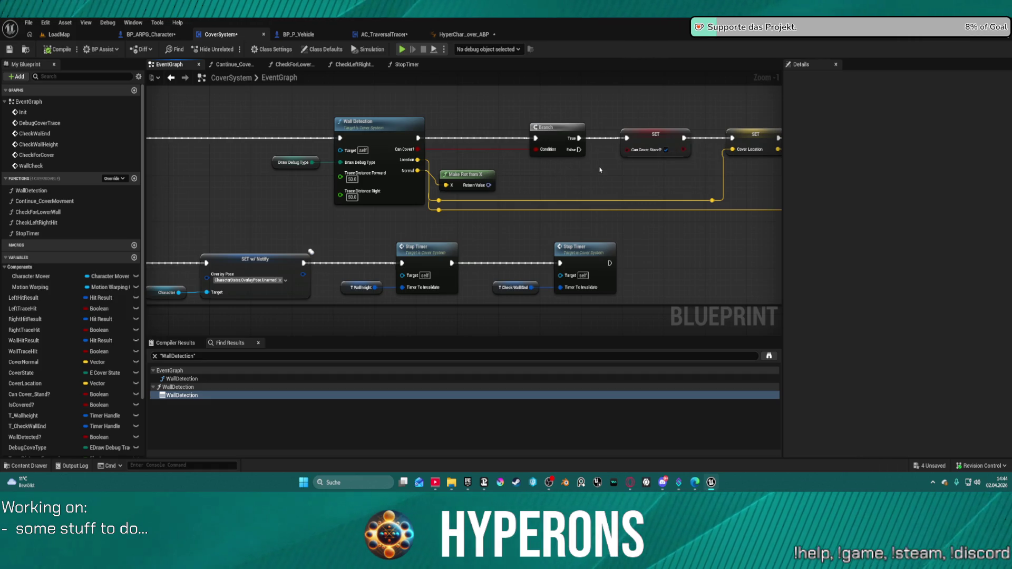
pyautogui.moveTo(638, 170); pyautogui.dragTo(28, 167)
pyautogui.moveTo(464, 200); pyautogui.dragTo(277, 197)
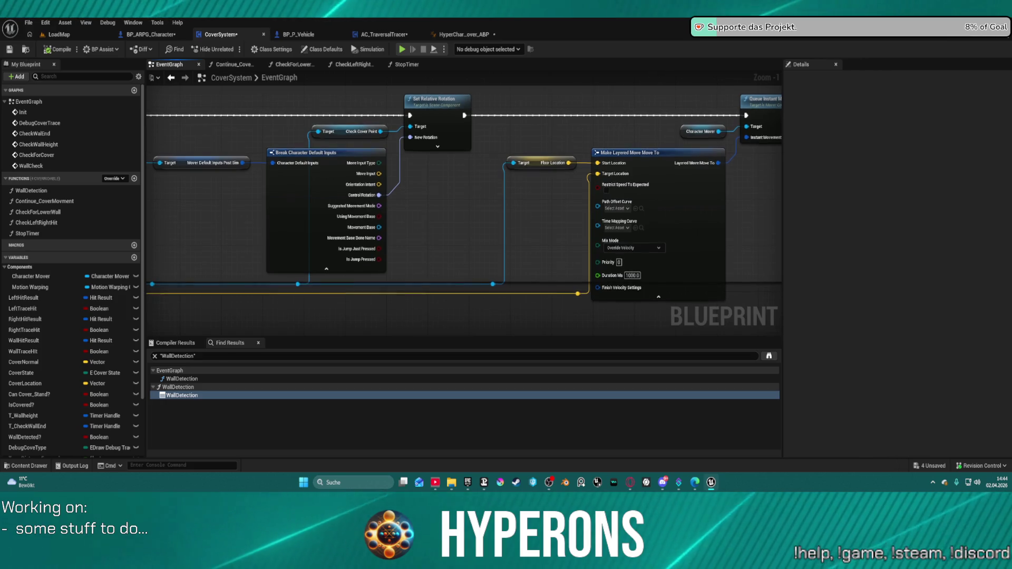
pyautogui.moveTo(464, 200); pyautogui.dragTo(466, 205)
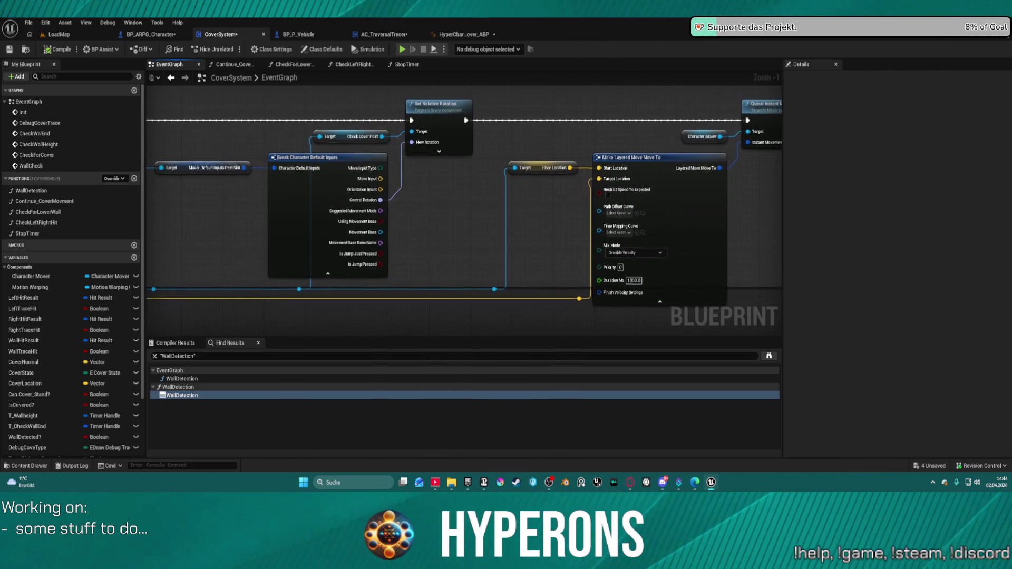
pyautogui.moveTo(754, 198)
pyautogui.mouseDown()
pyautogui.moveTo(615, 246)
pyautogui.moveTo(544, 248)
pyautogui.moveTo(552, 241)
pyautogui.mouseUp()
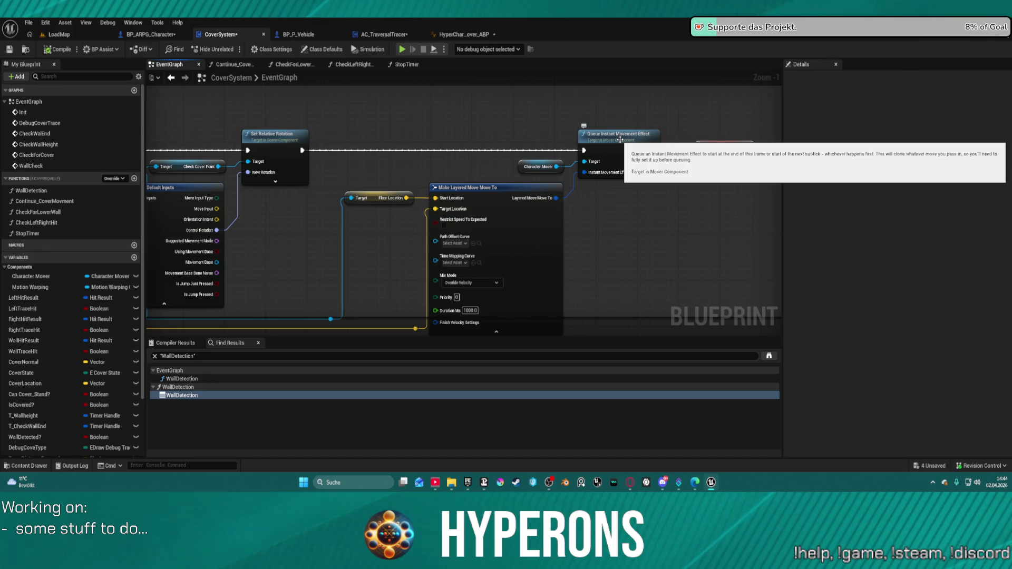
pyautogui.moveTo(621, 139); pyautogui.dragTo(1002, 73)
pyautogui.moveTo(153, 261)
pyautogui.mouseDown()
pyautogui.moveTo(338, 261)
pyautogui.moveTo(79, 253)
pyautogui.moveTo(0, 243)
pyautogui.moveTo(0, 217)
pyautogui.mouseUp()
pyautogui.moveTo(911, 94)
pyautogui.mouseDown()
pyautogui.moveTo(416, 82)
pyautogui.moveTo(516, 125)
pyautogui.moveTo(181, 299)
pyautogui.moveTo(167, 283)
pyautogui.moveTo(390, 137)
pyautogui.moveTo(495, 101)
pyautogui.moveTo(174, 100)
pyautogui.moveTo(170, 113)
pyautogui.moveTo(440, 178)
pyautogui.mouseUp()
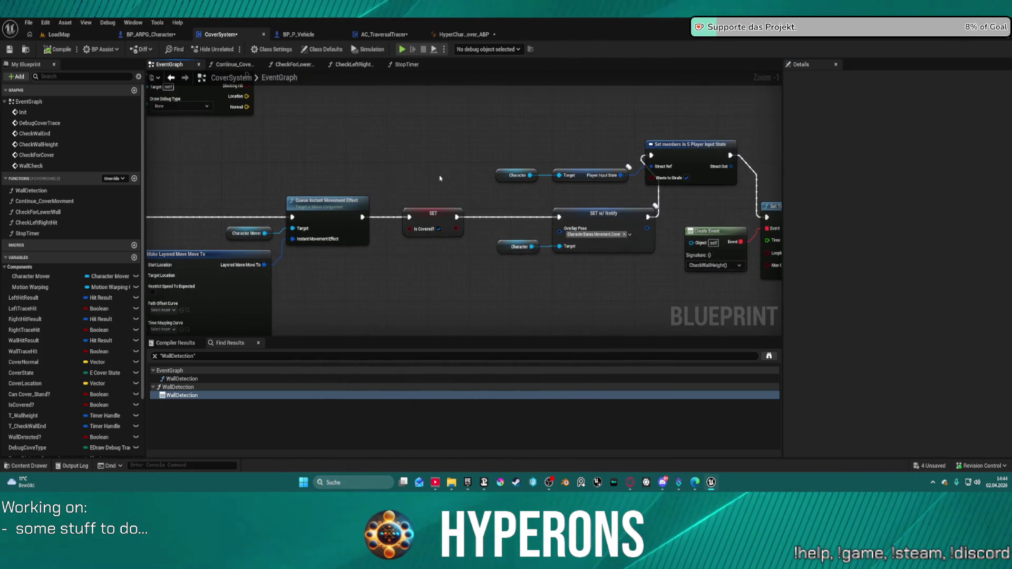
# Inspect the Set members node and marquee-select the whole node row in the CoverAction section.
pyautogui.click(681, 166)
pyautogui.scroll(-4, 330, 216)
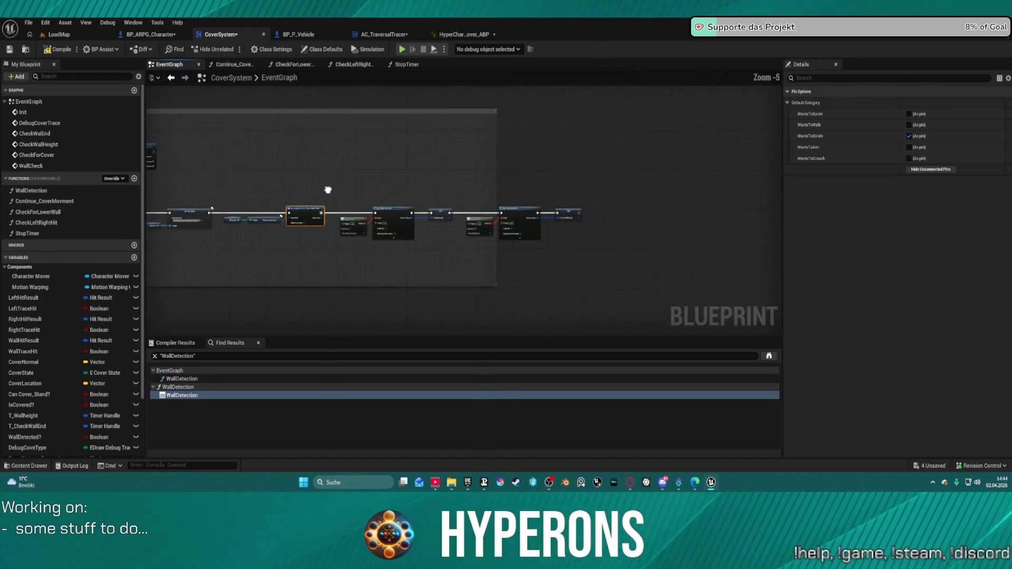
pyautogui.moveTo(656, 273)
pyautogui.mouseDown()
pyautogui.moveTo(459, 264)
pyautogui.moveTo(545, 245)
pyautogui.mouseUp()
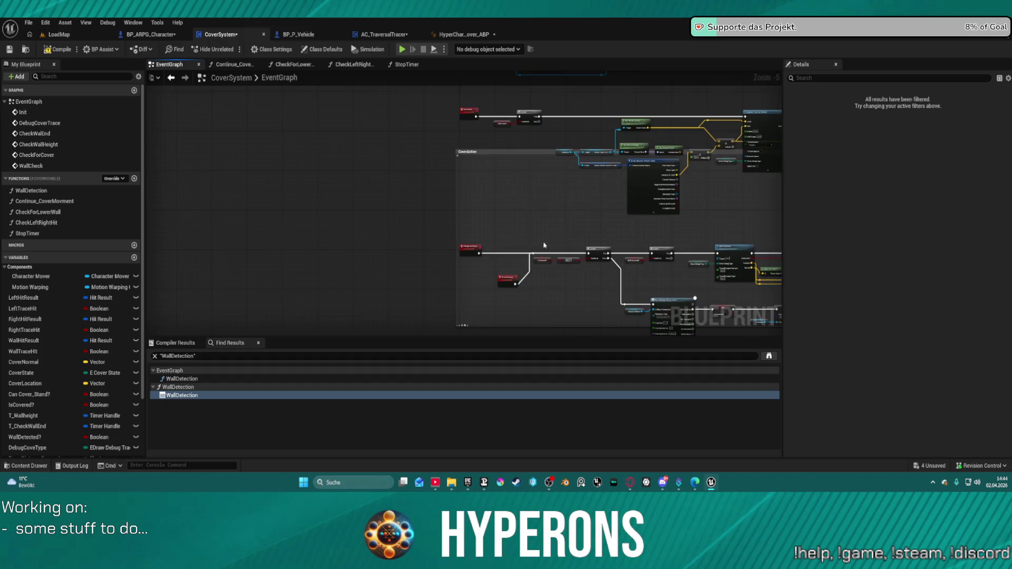
pyautogui.scroll(4, 545, 246)
pyautogui.scroll(-8, 407, 274)
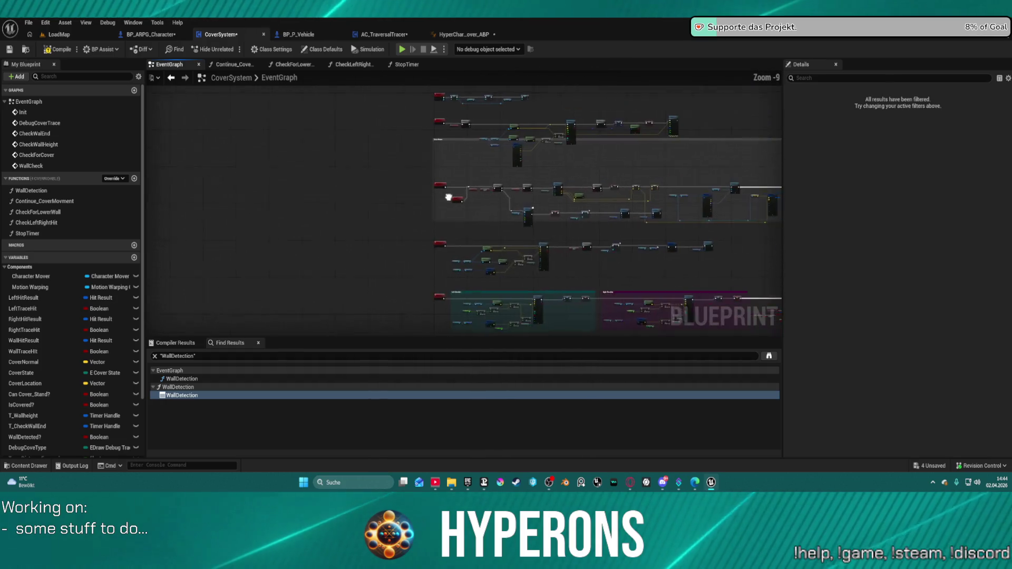
pyautogui.moveTo(389, 166)
pyautogui.mouseDown()
pyautogui.moveTo(732, 226)
pyautogui.moveTo(860, 224)
pyautogui.mouseUp()
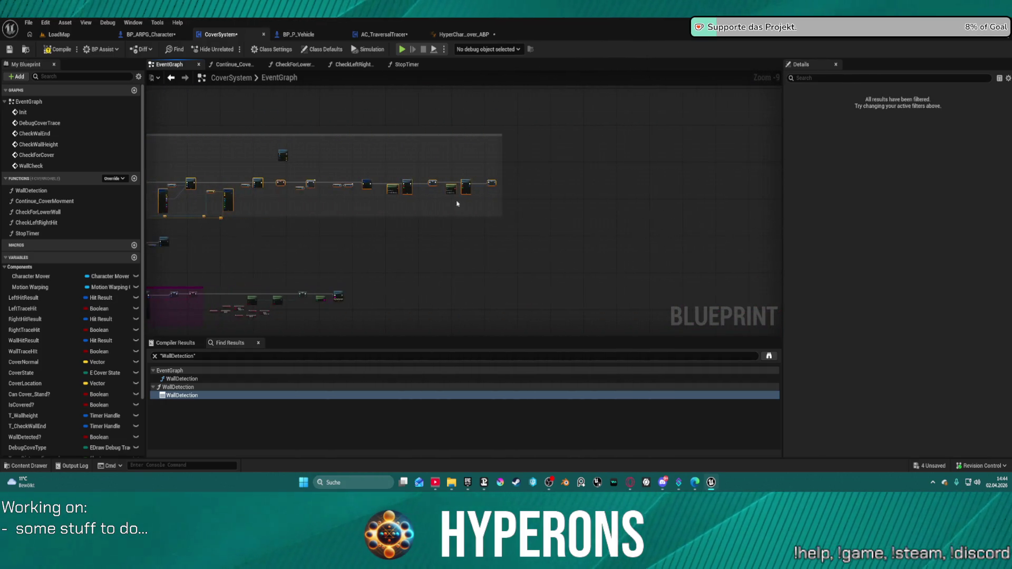
pyautogui.scroll(4, 364, 203)
pyautogui.scroll(2, 392, 219)
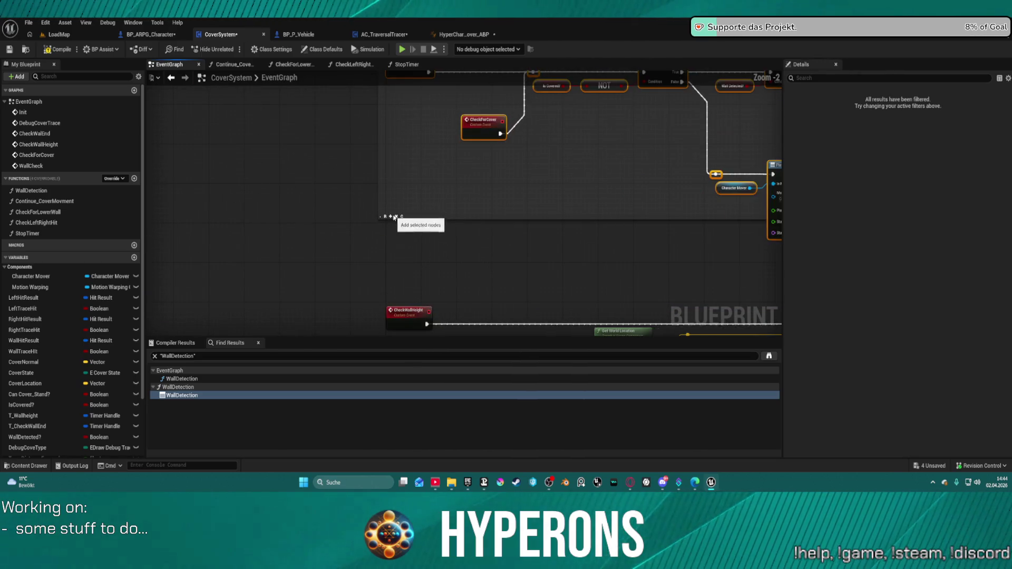
pyautogui.scroll(-4, 541, 162)
pyautogui.moveTo(541, 162)
pyautogui.mouseDown()
pyautogui.moveTo(558, 165)
pyautogui.moveTo(362, 153)
pyautogui.mouseUp()
# Move the lower comment box and node rows down, review the Left Shoulder sphere traces, then switch to BP_ARPG_Character.
pyautogui.click(264, 105)
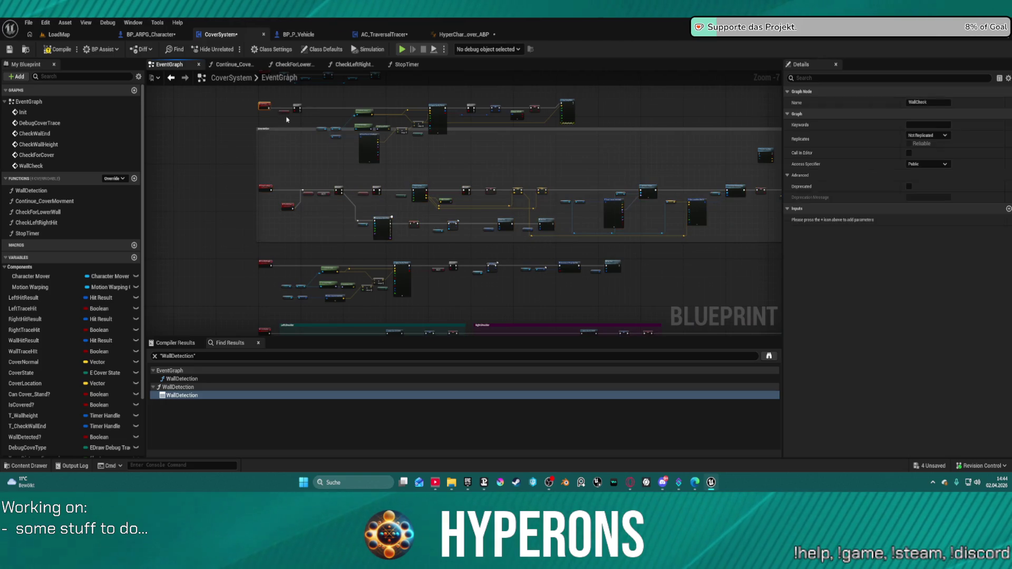
pyautogui.moveTo(289, 128); pyautogui.dragTo(418, 147)
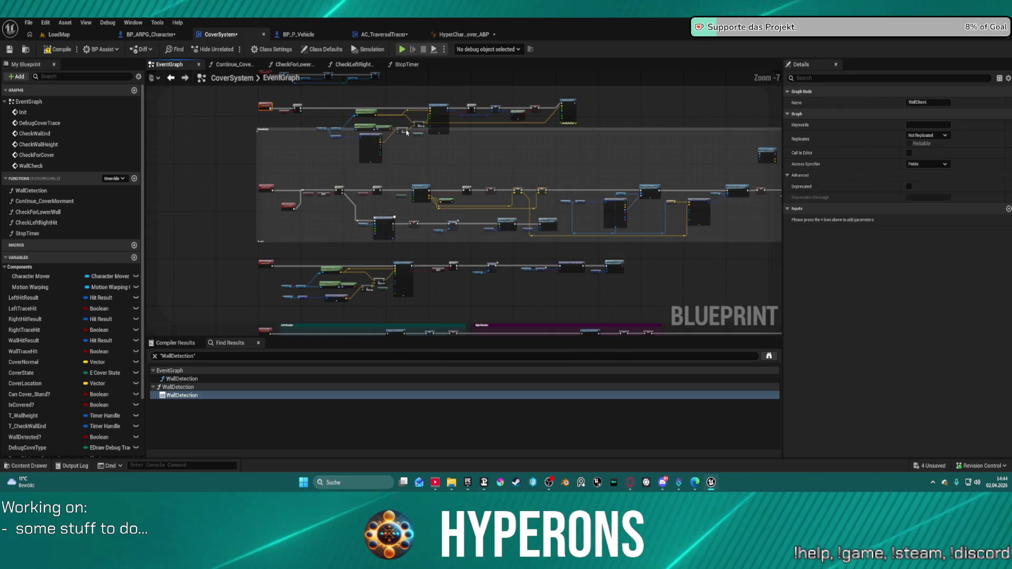
pyautogui.scroll(6, 458, 192)
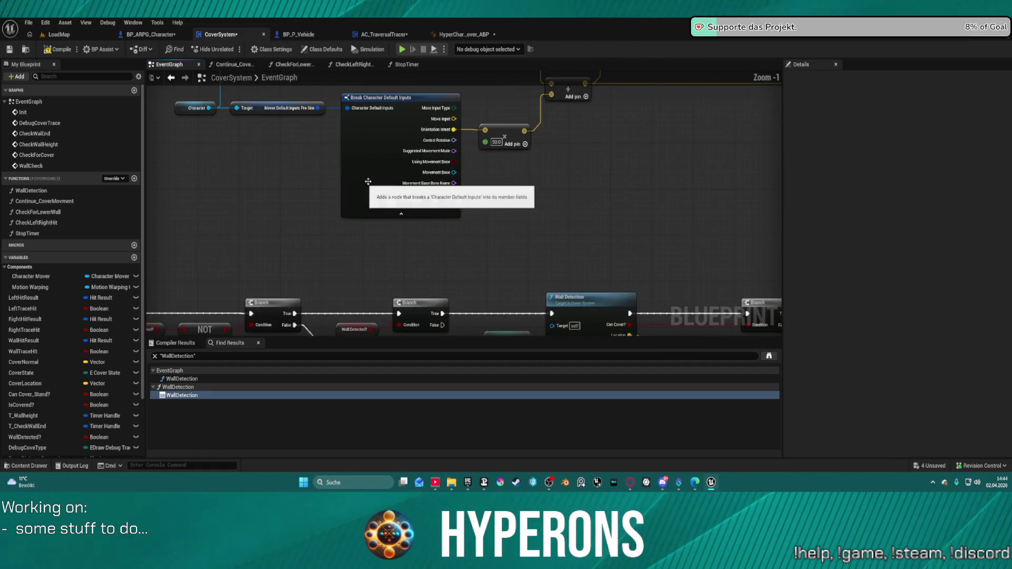
pyautogui.click(459, 232)
pyautogui.scroll(-4, 454, 265)
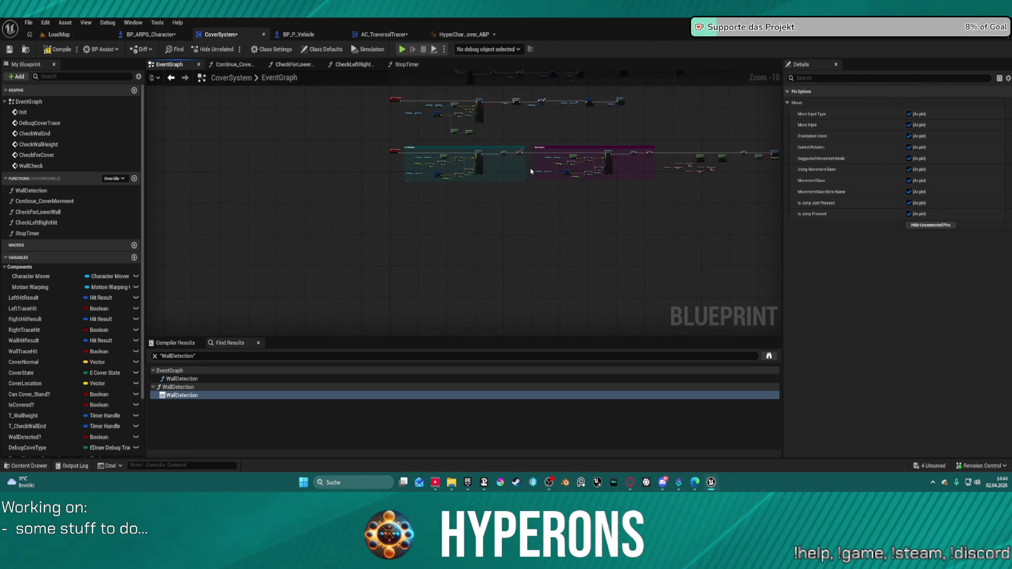
pyautogui.scroll(2, 394, 223)
pyautogui.moveTo(394, 223); pyautogui.dragTo(541, 306)
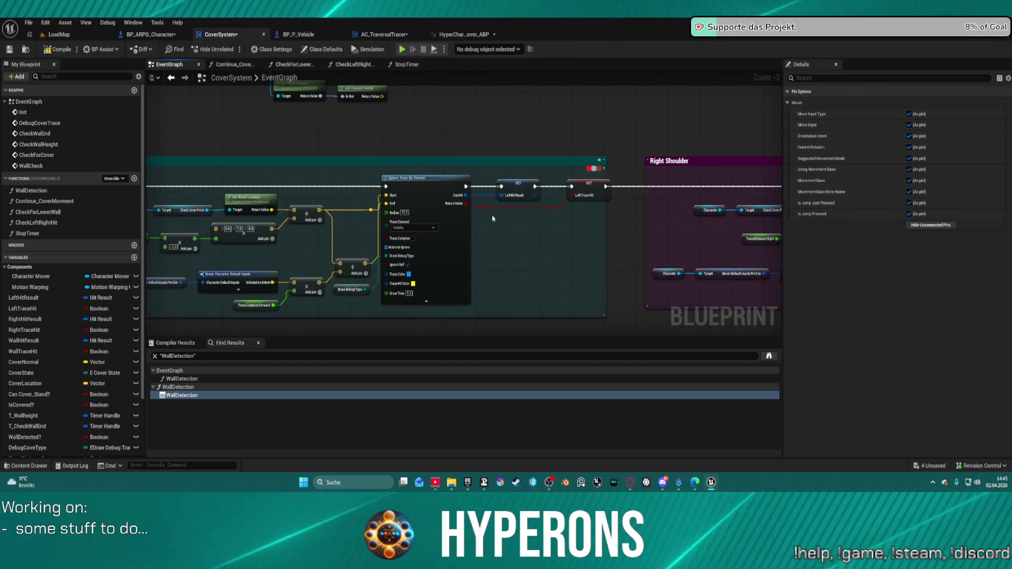
pyautogui.moveTo(495, 219)
pyautogui.mouseDown()
pyautogui.moveTo(605, 259)
pyautogui.moveTo(694, 229)
pyautogui.mouseUp()
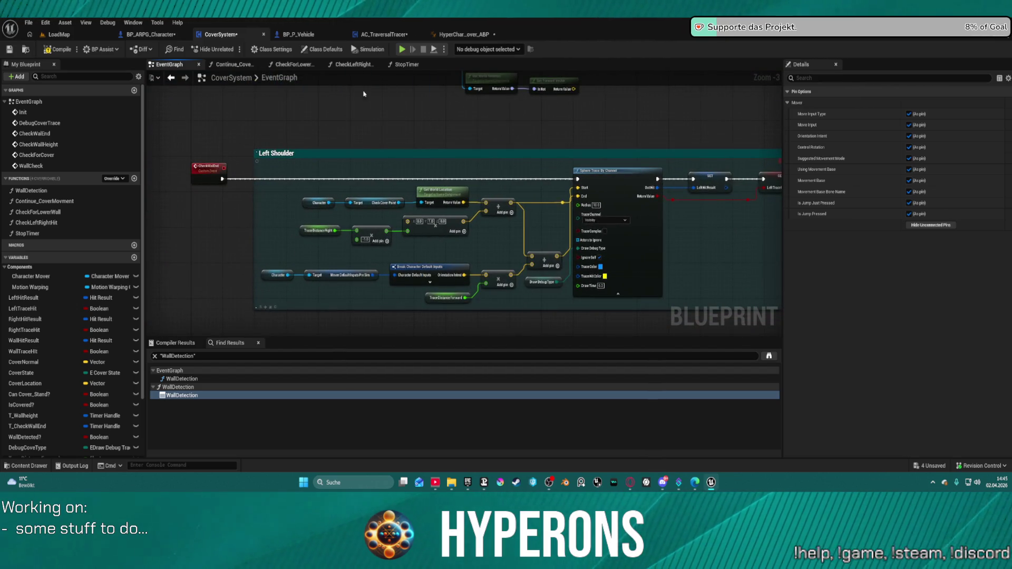
pyautogui.click(151, 35)
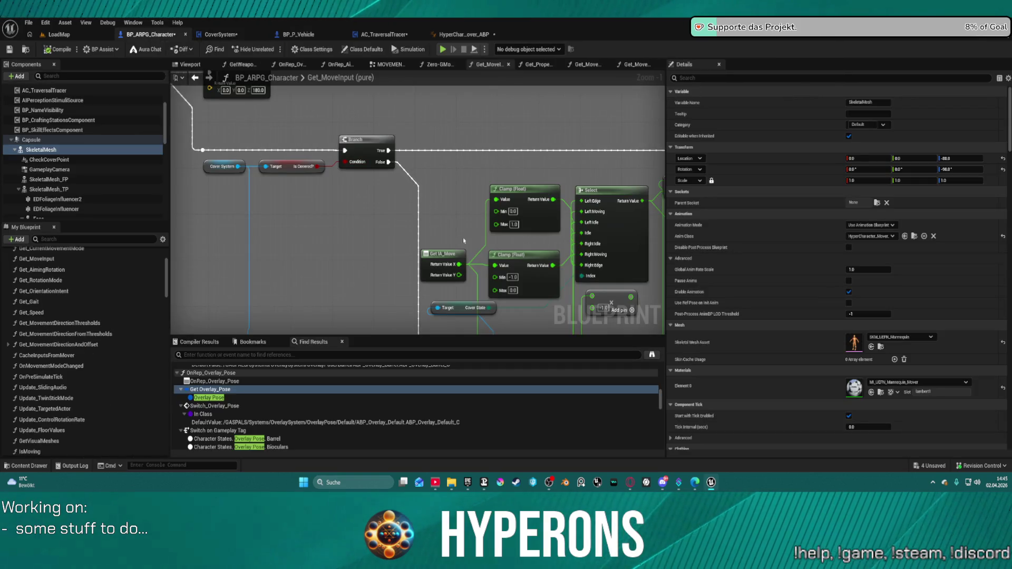
# Rearrange the Get_MoveInput nodes, repositioning the Cover Normal break node and the small multiply node.
pyautogui.click(414, 223)
pyautogui.scroll(1, 414, 223)
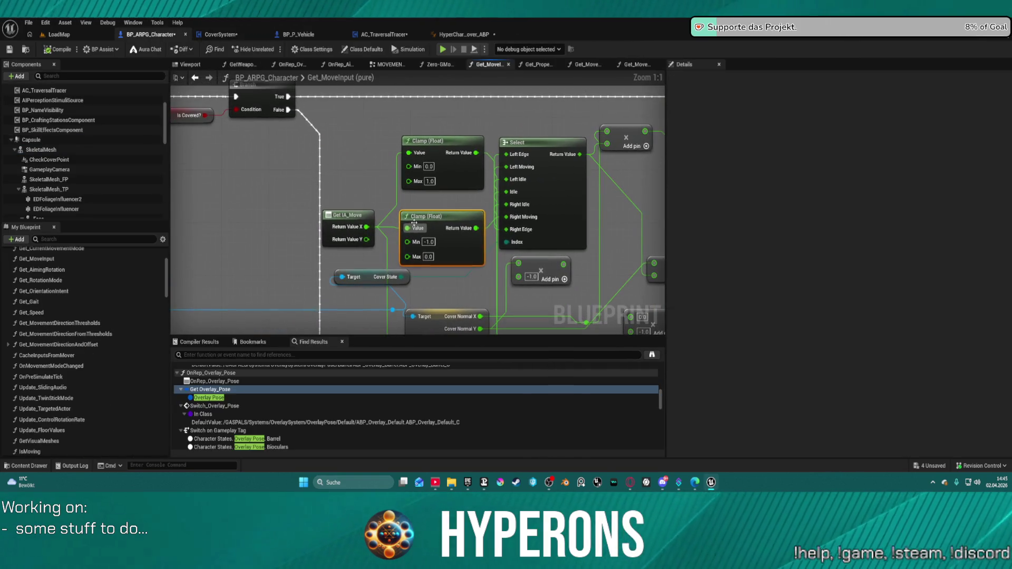
pyautogui.click(569, 196)
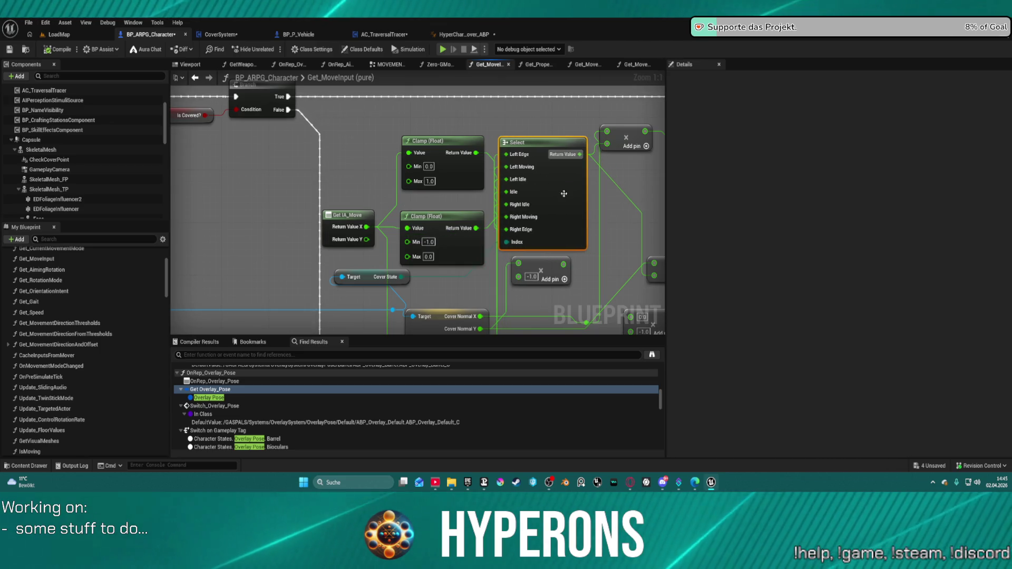
pyautogui.moveTo(569, 196); pyautogui.dragTo(438, 103)
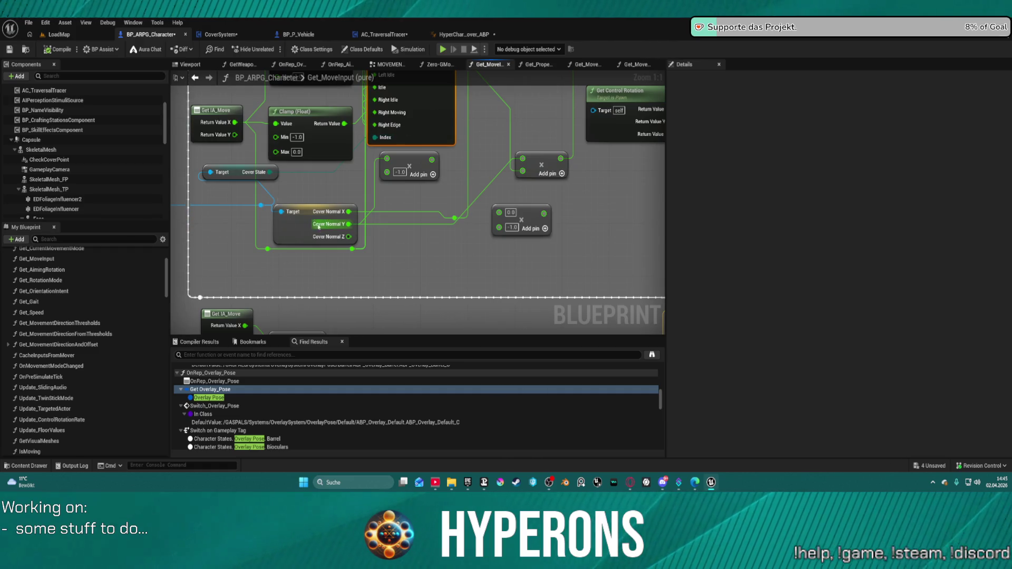
pyautogui.moveTo(319, 226)
pyautogui.mouseDown()
pyautogui.moveTo(317, 208)
pyautogui.moveTo(418, 170)
pyautogui.moveTo(407, 236)
pyautogui.moveTo(362, 247)
pyautogui.moveTo(341, 238)
pyautogui.mouseUp()
pyautogui.moveTo(443, 212)
pyautogui.mouseDown()
pyautogui.moveTo(309, 292)
pyautogui.moveTo(313, 312)
pyautogui.mouseUp()
pyautogui.moveTo(337, 152)
pyautogui.mouseDown()
pyautogui.moveTo(357, 153)
pyautogui.moveTo(460, 25)
pyautogui.mouseUp()
# Delete the two multiply nodes holding 0.0 and -1.0 and open the node list beside Cover Normal.
pyautogui.moveTo(275, 211)
pyautogui.mouseDown()
pyautogui.moveTo(214, 221)
pyautogui.moveTo(406, 180)
pyautogui.mouseUp()
pyautogui.click(488, 220)
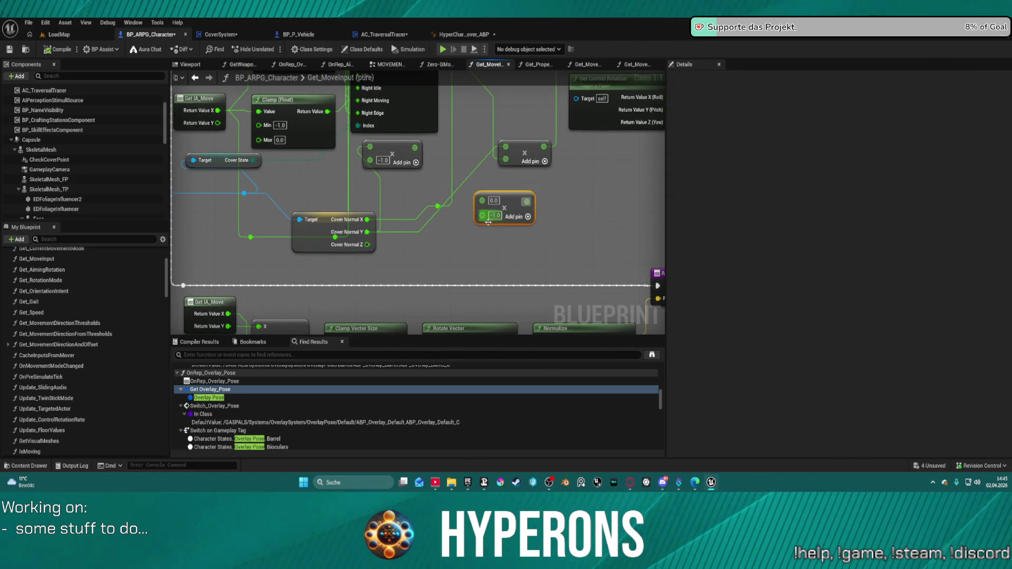
pyautogui.press('Delete')
pyautogui.click(393, 153)
pyautogui.press('Delete')
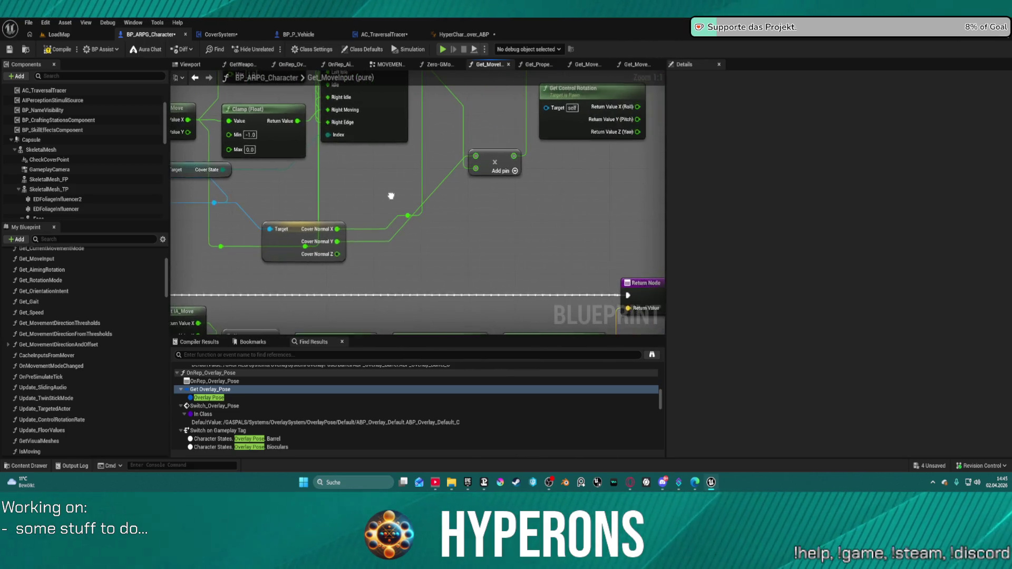
pyautogui.moveTo(271, 234); pyautogui.dragTo(341, 223)
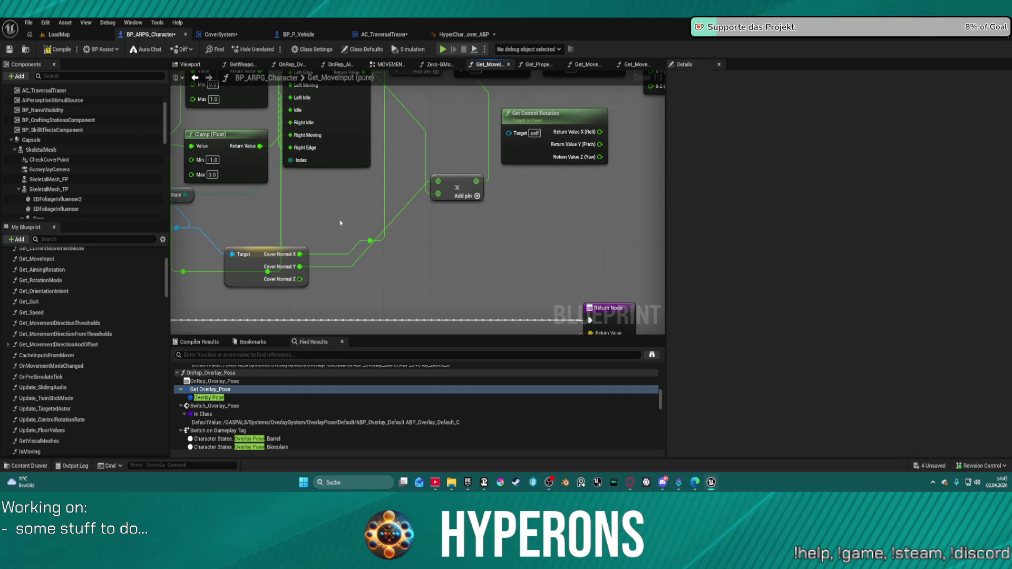
pyautogui.rightClick(334, 206)
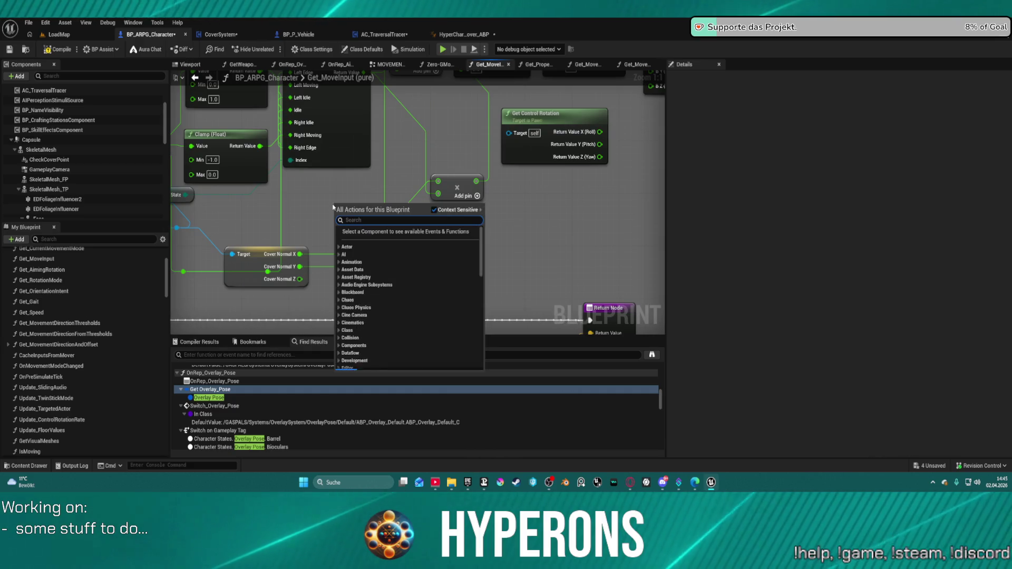
# Add a Multiply node and wire Cover Normal X into it to scale by -1.0.
pyautogui.write('multiy')
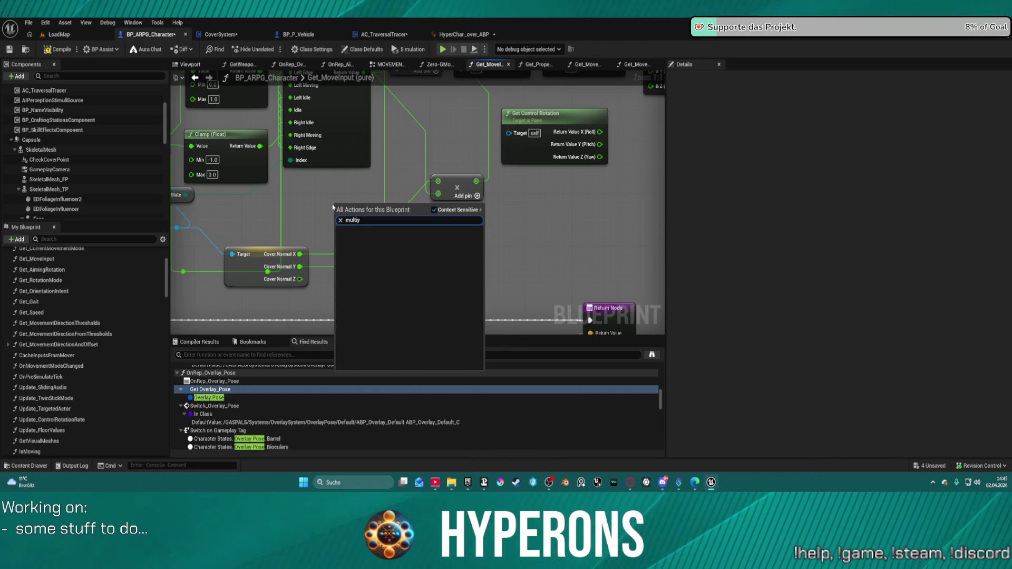
pyautogui.press('BackSpace')
pyautogui.click(365, 239)
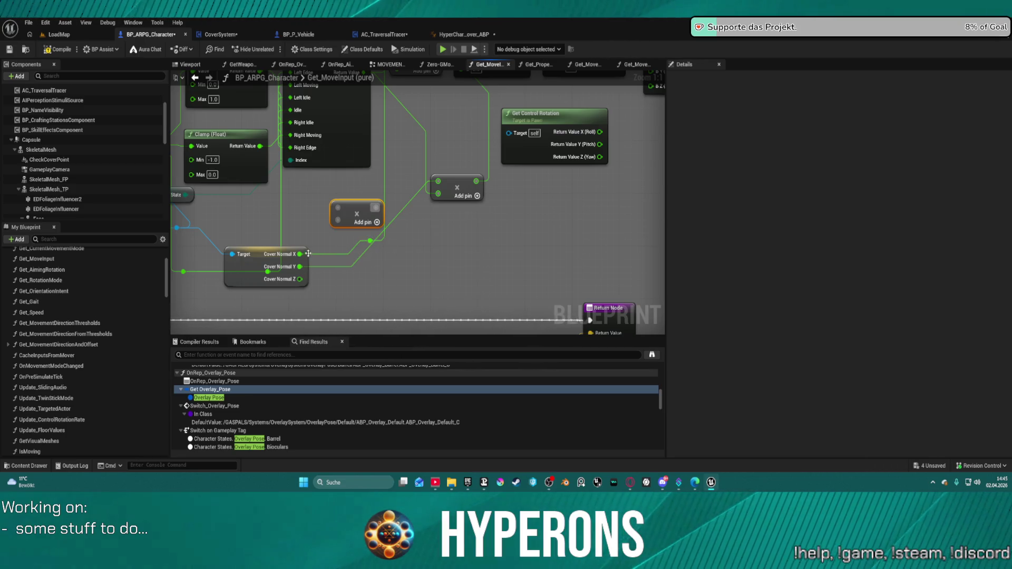
pyautogui.moveTo(299, 255)
pyautogui.mouseDown()
pyautogui.moveTo(338, 207)
pyautogui.moveTo(367, 226)
pyautogui.moveTo(347, 226)
pyautogui.mouseUp()
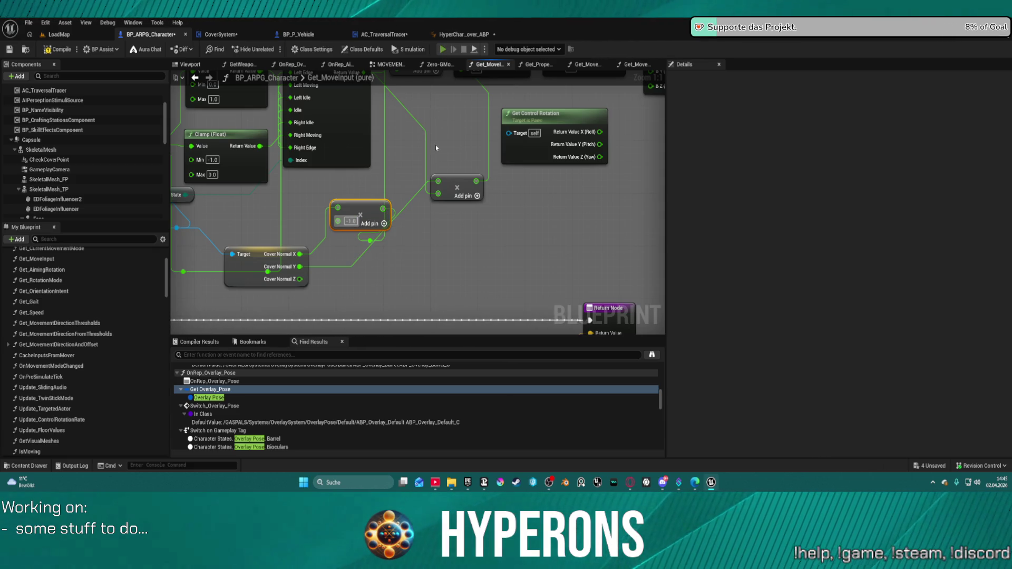
# Compile the blueprint and start Play in Editor despite the compile errors.
pyautogui.press('F7')
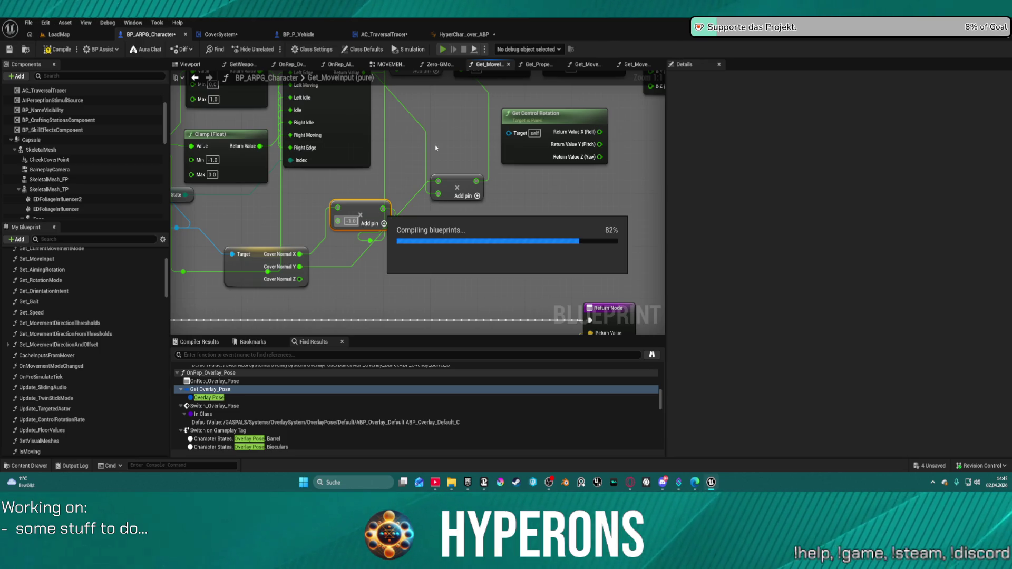
pyautogui.hotkey('alt', 'p')
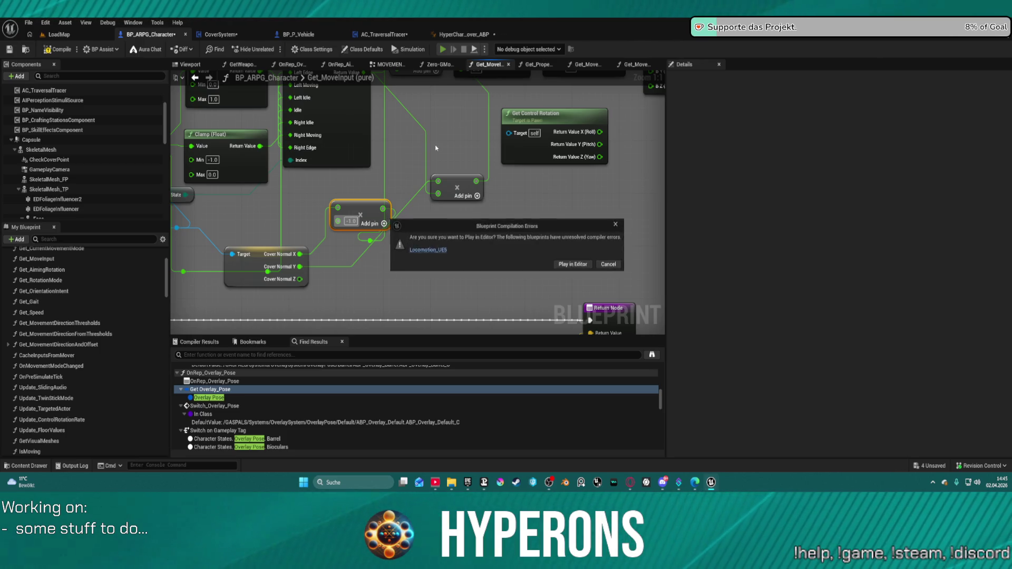
pyautogui.click(576, 265)
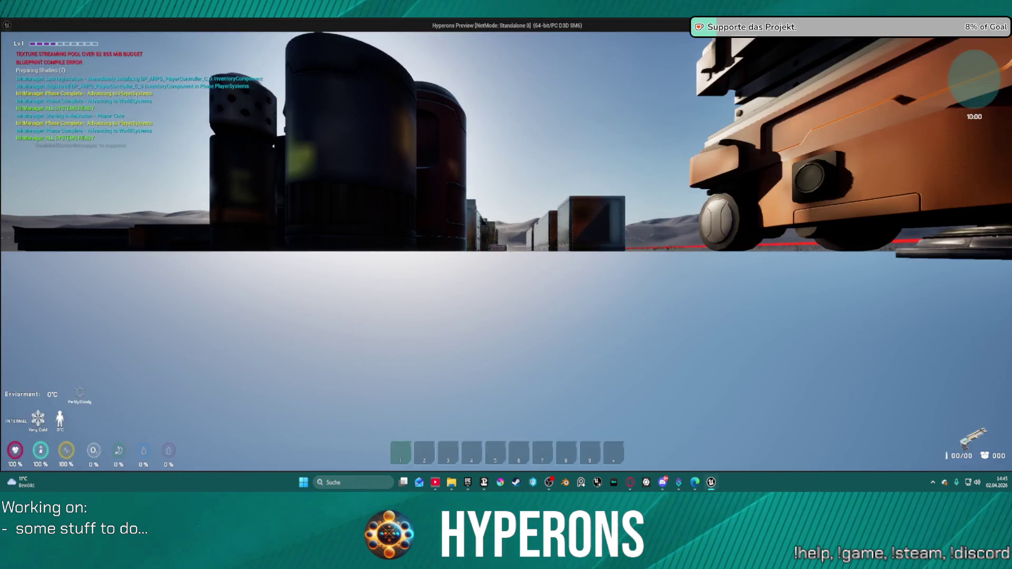
# Play-test: take cover at the building wall, slide left and right, run toward the rock spire, then stop.
pyautogui.press('w')
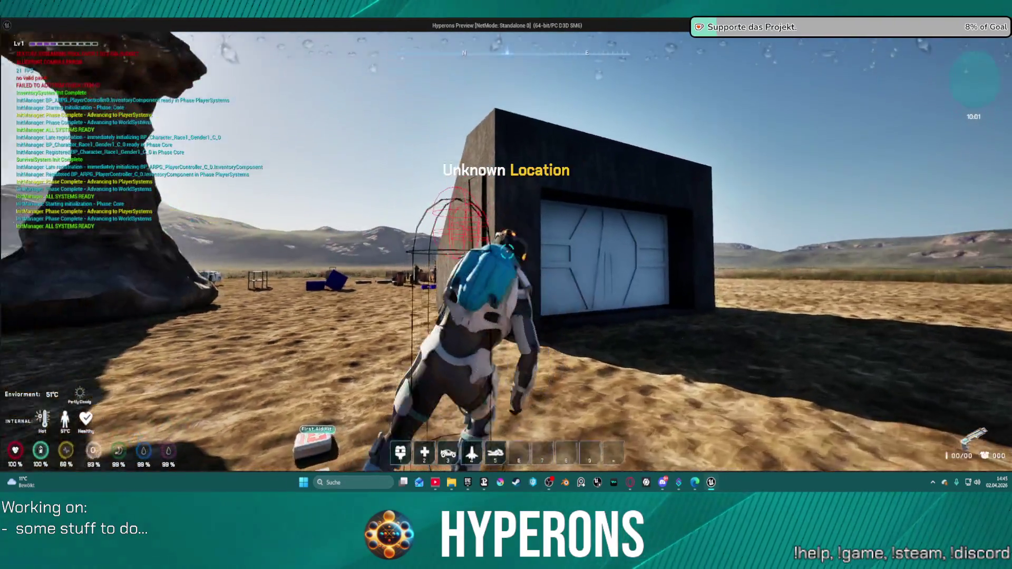
pyautogui.press('a')
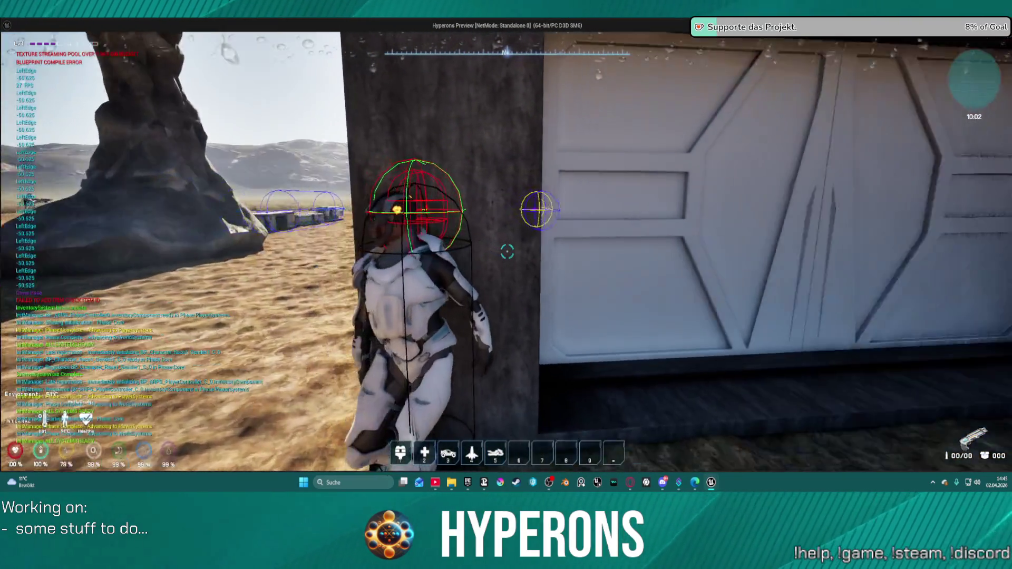
pyautogui.press('d')
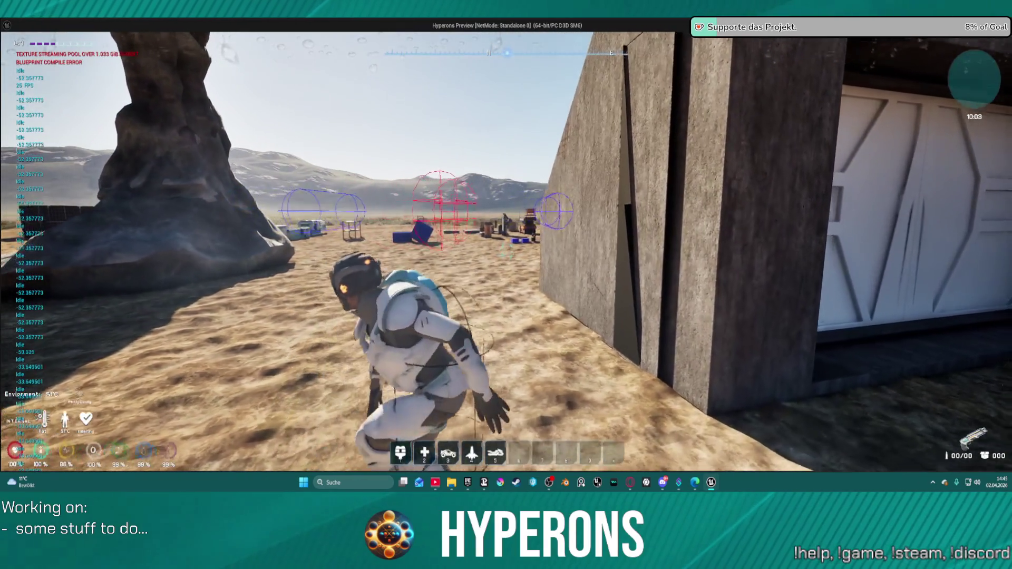
pyautogui.press('a')
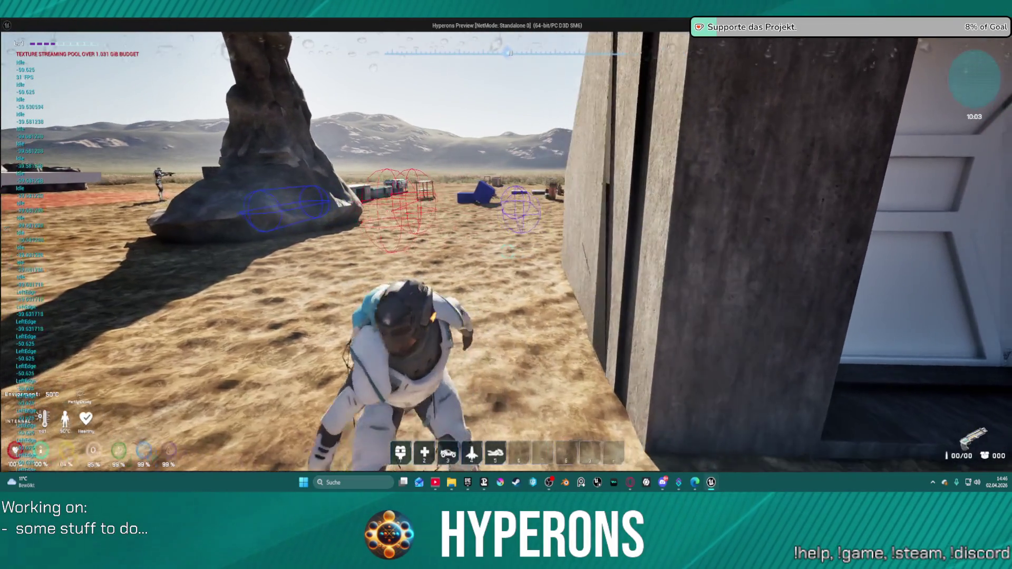
pyautogui.press('s')
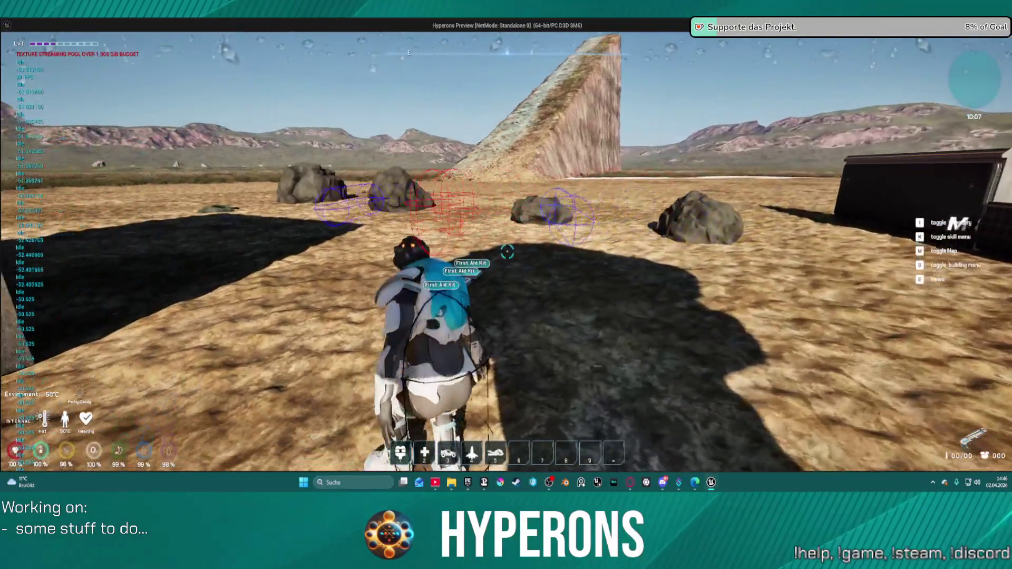
pyautogui.press('w')
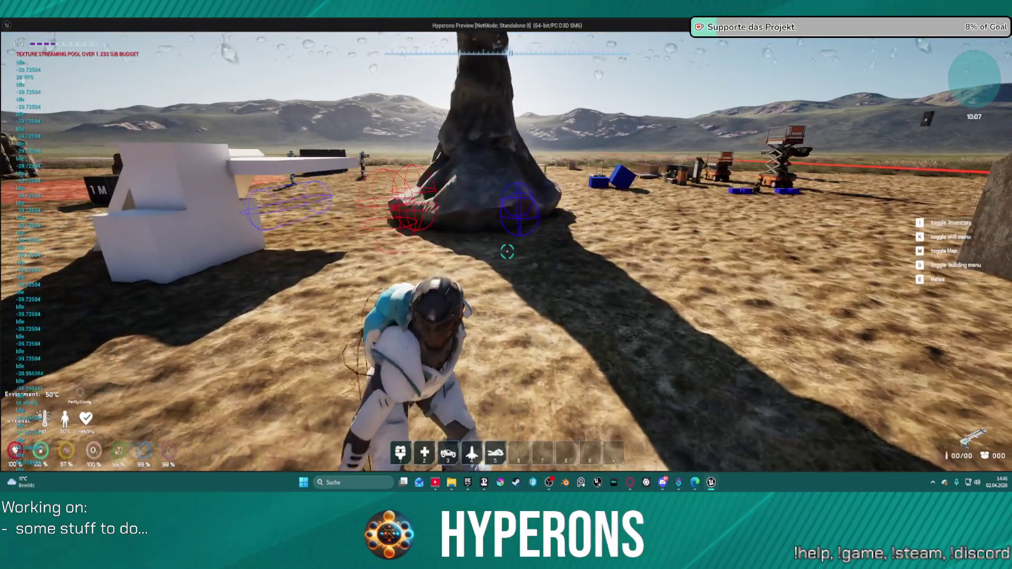
pyautogui.press('w')
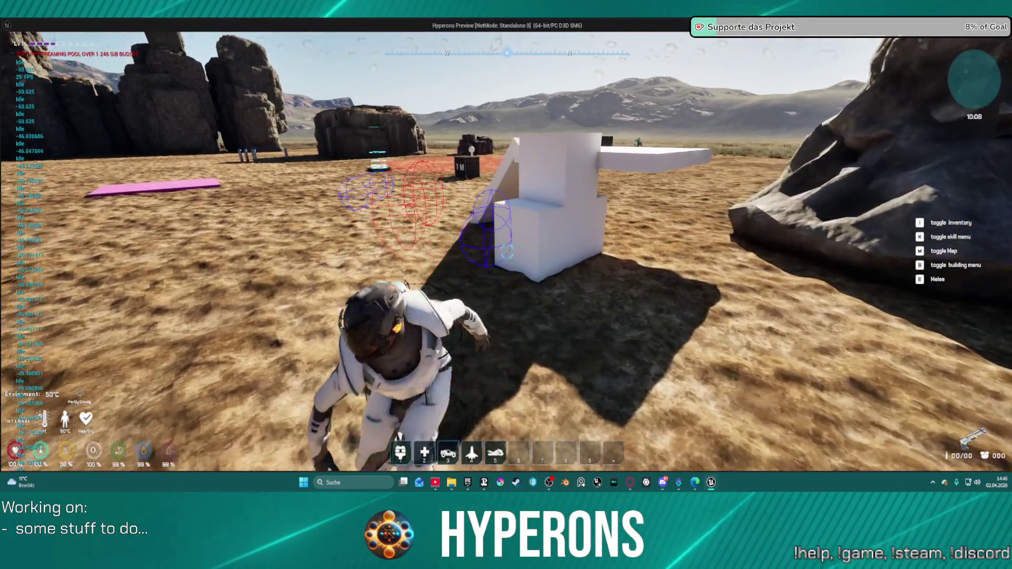
pyautogui.press('Escape')
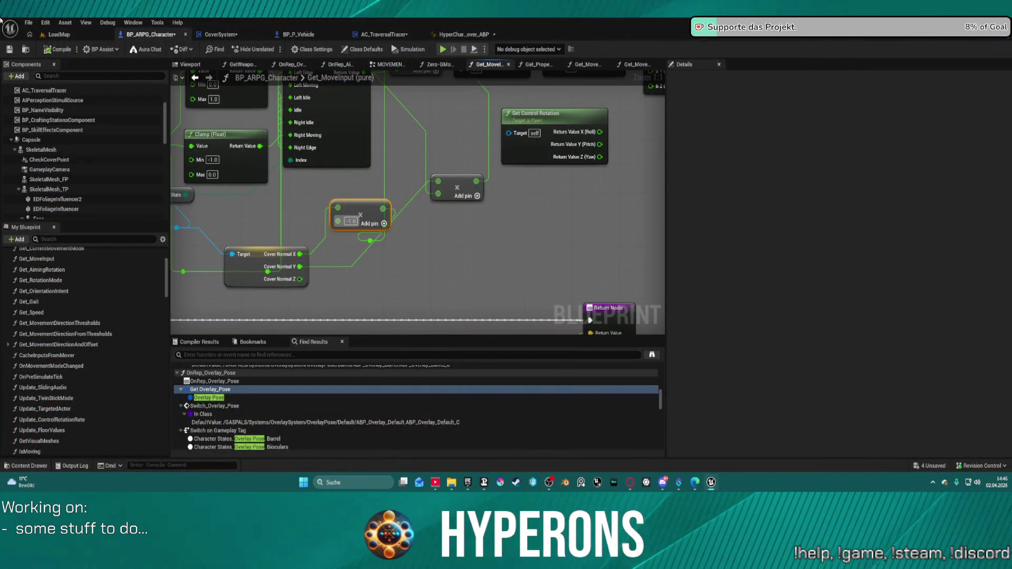
# Move the IsCovered? getter down near the Branch and Cover System nodes, trying a 'not' search before cancelling.
pyautogui.moveTo(390, 235)
pyautogui.mouseDown()
pyautogui.moveTo(585, 271)
pyautogui.moveTo(475, 316)
pyautogui.moveTo(527, 158)
pyautogui.moveTo(490, 159)
pyautogui.mouseUp()
pyautogui.scroll(-3, 434, 213)
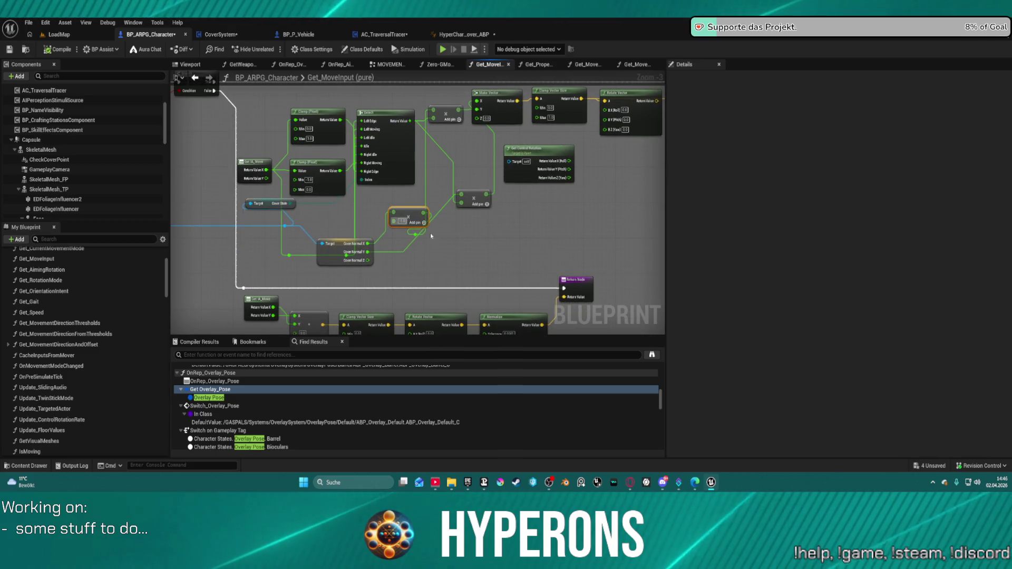
pyautogui.moveTo(434, 214)
pyautogui.mouseDown()
pyautogui.moveTo(549, 270)
pyautogui.moveTo(527, 248)
pyautogui.moveTo(402, 227)
pyautogui.moveTo(437, 243)
pyautogui.mouseUp()
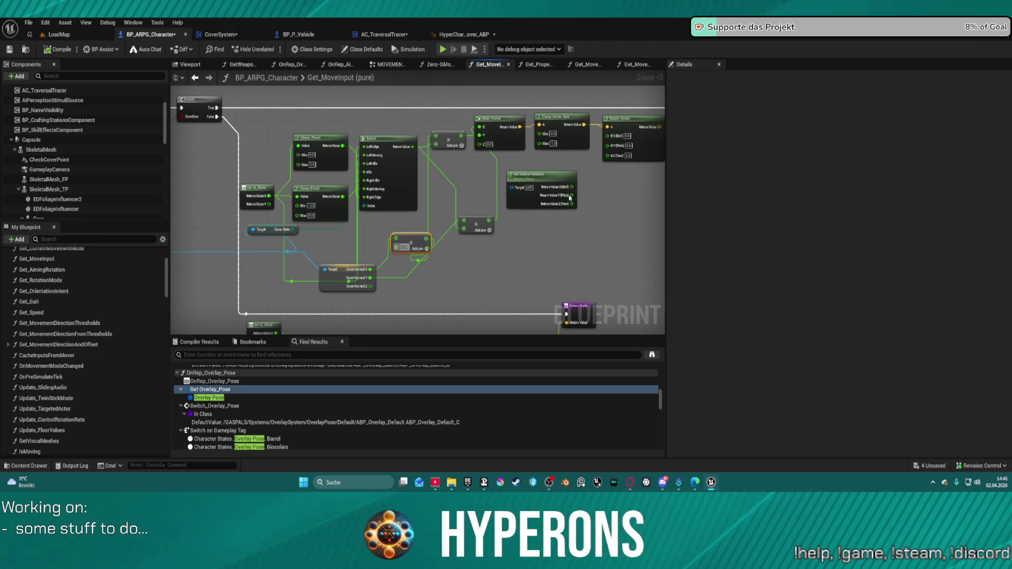
pyautogui.moveTo(570, 198)
pyautogui.mouseDown()
pyautogui.moveTo(554, 158)
pyautogui.moveTo(439, 96)
pyautogui.mouseUp()
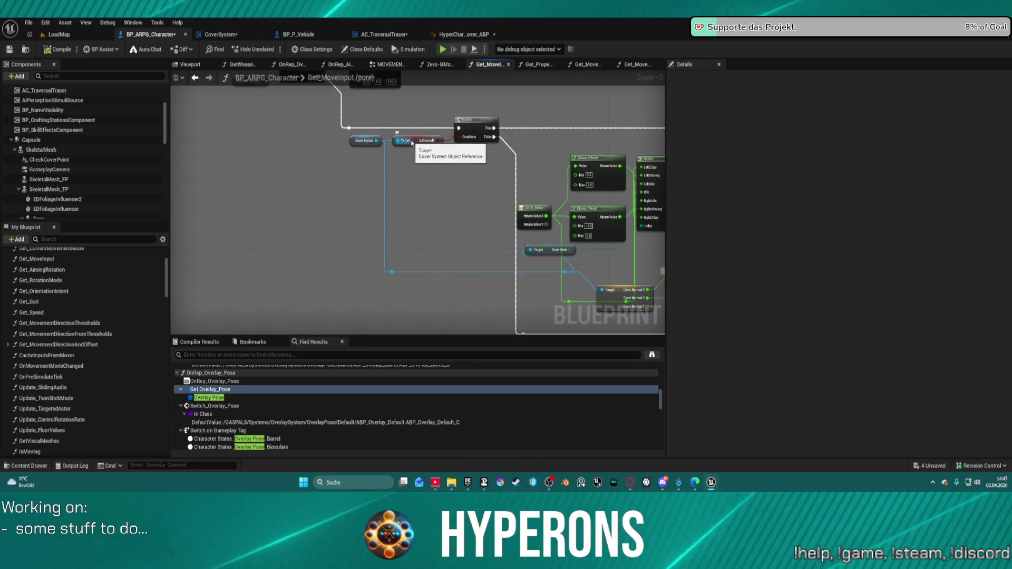
pyautogui.moveTo(424, 140)
pyautogui.mouseDown()
pyautogui.moveTo(413, 187)
pyautogui.moveTo(469, 191)
pyautogui.mouseUp()
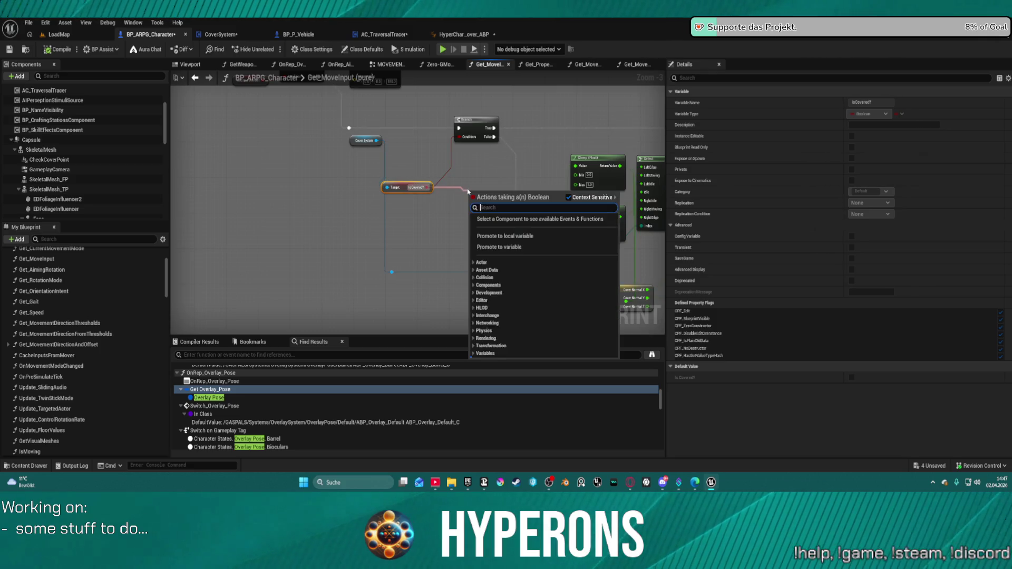
pyautogui.write('not')
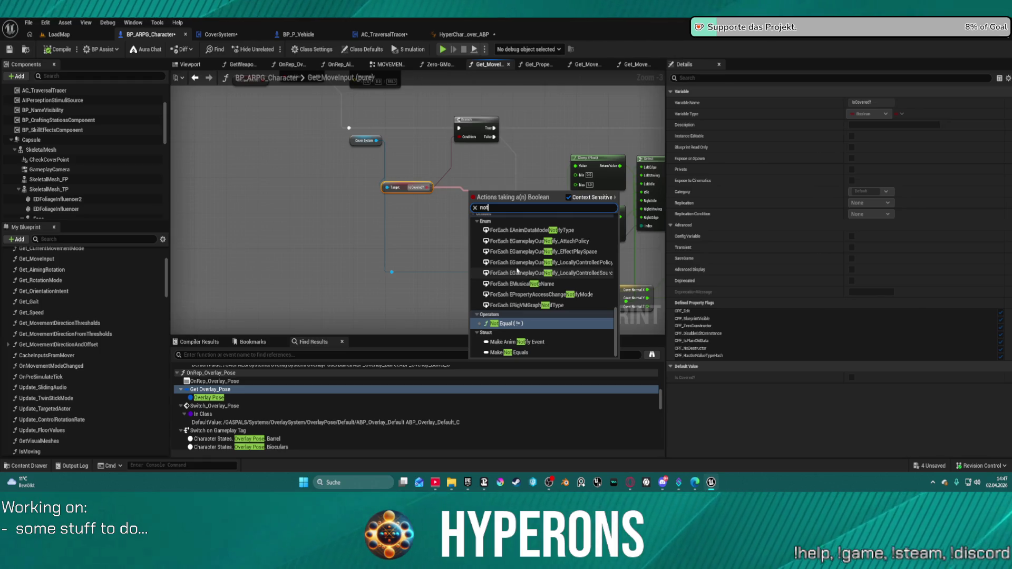
pyautogui.click(517, 144)
pyautogui.moveTo(517, 144); pyautogui.dragTo(441, 168)
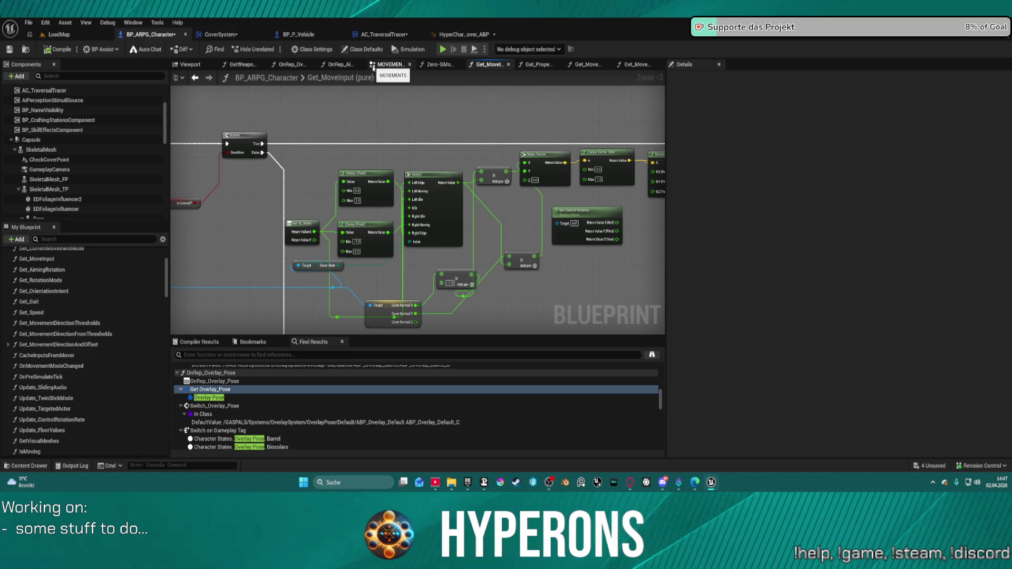
# In the CoverSystem EventGraph, pan past the Right Shoulder trace, Select/AND/NOT, Print String and Play Montage nodes.
pyautogui.click(221, 35)
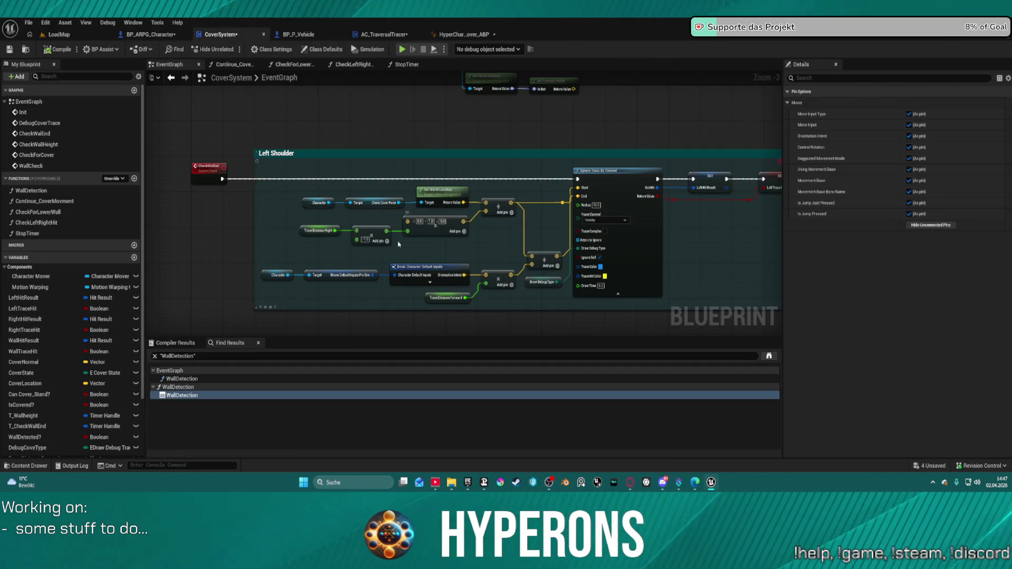
pyautogui.moveTo(707, 240); pyautogui.dragTo(201, 233)
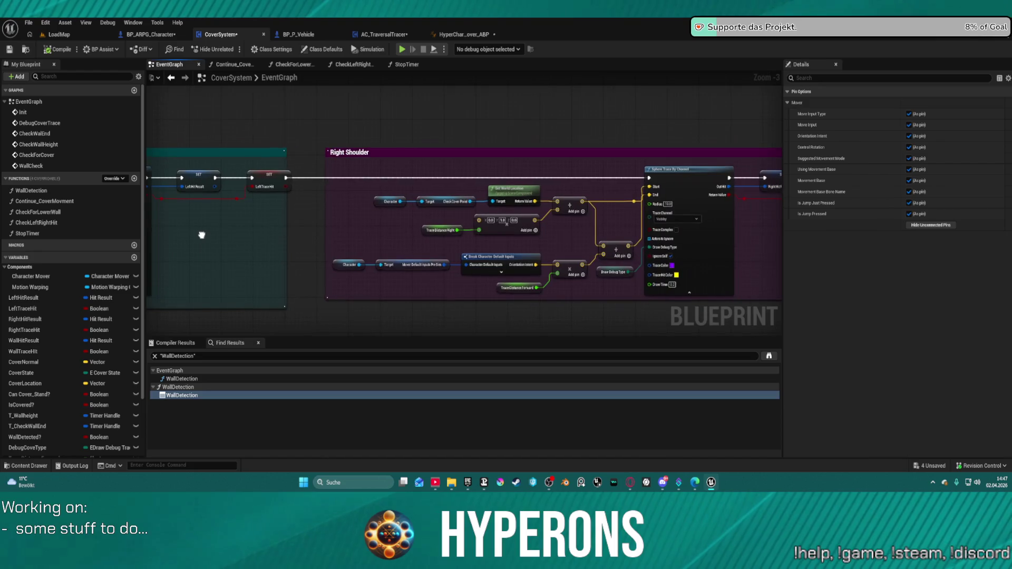
pyautogui.moveTo(685, 238); pyautogui.dragTo(358, 241)
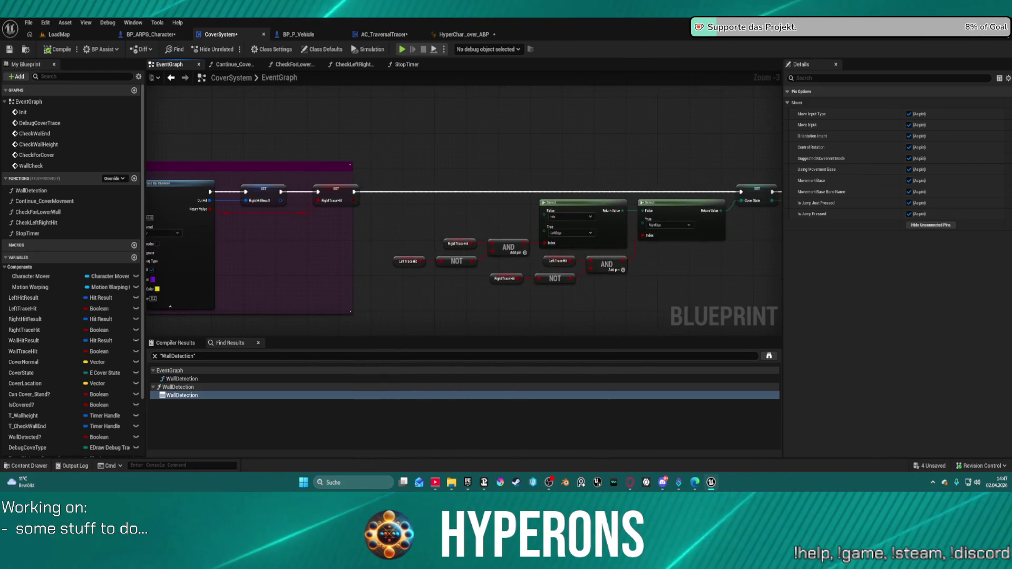
pyautogui.moveTo(633, 240); pyautogui.dragTo(553, 242)
pyautogui.moveTo(633, 237); pyautogui.dragTo(406, 252)
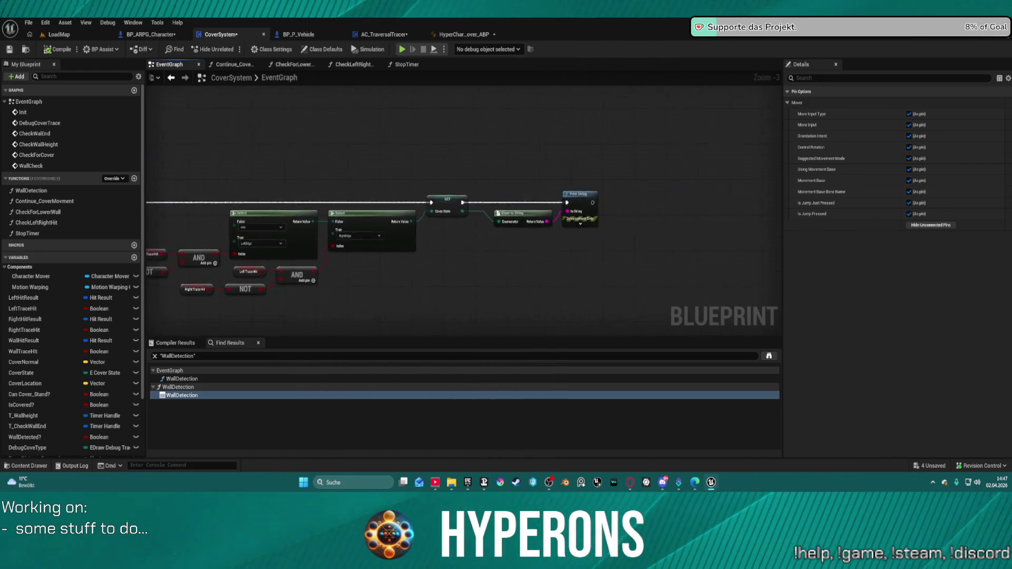
pyautogui.moveTo(633, 237)
pyautogui.mouseDown()
pyautogui.moveTo(264, 248)
pyautogui.moveTo(248, 290)
pyautogui.mouseUp()
pyautogui.moveTo(369, 243)
pyautogui.mouseDown()
pyautogui.moveTo(469, 277)
pyautogui.moveTo(343, 219)
pyautogui.mouseUp()
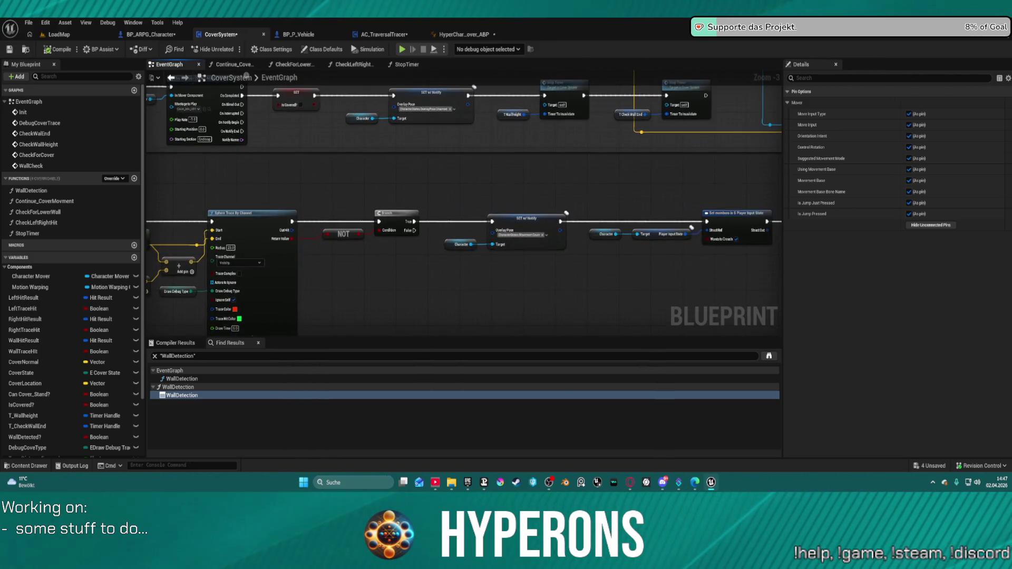
pyautogui.moveTo(413, 237)
pyautogui.mouseDown()
pyautogui.moveTo(476, 210)
pyautogui.moveTo(544, 201)
pyautogui.mouseUp()
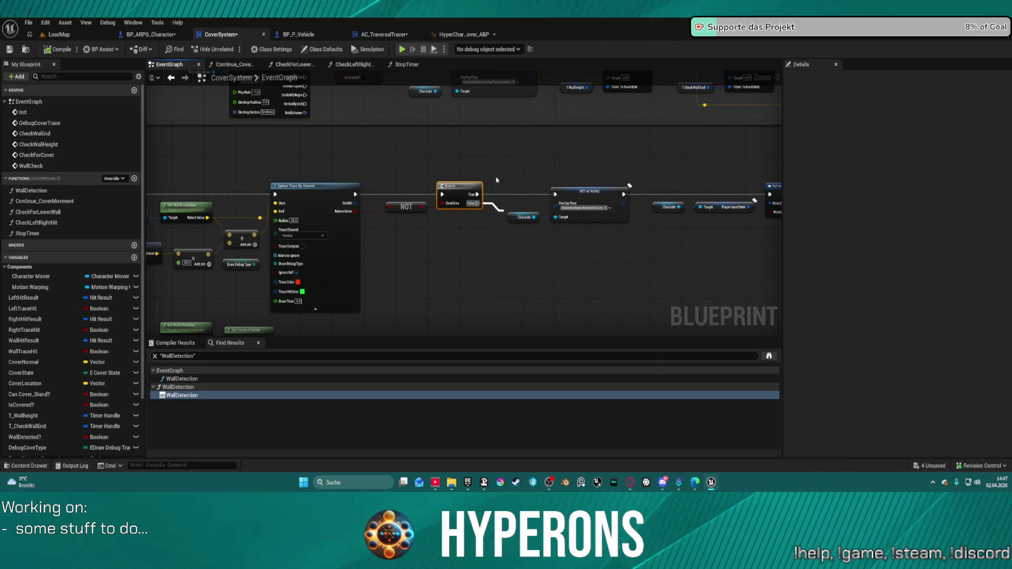
# Frame the Left Shoulder trace group and open the CheckWallEnd event node's context menu.
pyautogui.moveTo(496, 179); pyautogui.dragTo(641, 73)
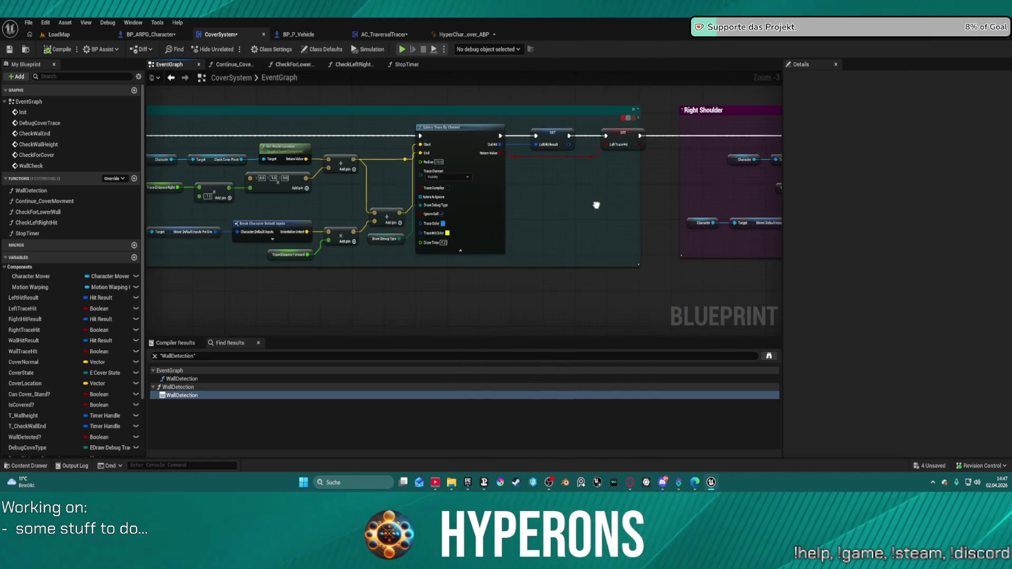
pyautogui.moveTo(596, 205)
pyautogui.mouseDown()
pyautogui.moveTo(624, 215)
pyautogui.moveTo(205, 239)
pyautogui.moveTo(878, 241)
pyautogui.moveTo(628, 227)
pyautogui.moveTo(611, 266)
pyautogui.moveTo(607, 230)
pyautogui.moveTo(639, 224)
pyautogui.moveTo(580, 200)
pyautogui.moveTo(572, 185)
pyautogui.moveTo(501, 232)
pyautogui.moveTo(456, 306)
pyautogui.moveTo(490, 327)
pyautogui.moveTo(559, 333)
pyautogui.moveTo(221, 422)
pyautogui.mouseUp()
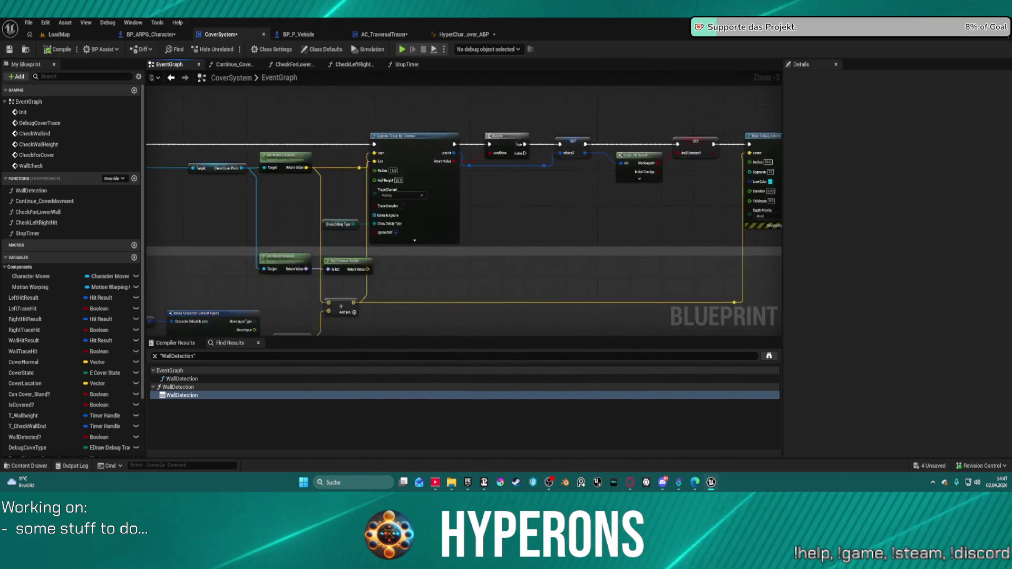
pyautogui.moveTo(479, 311); pyautogui.dragTo(751, 307)
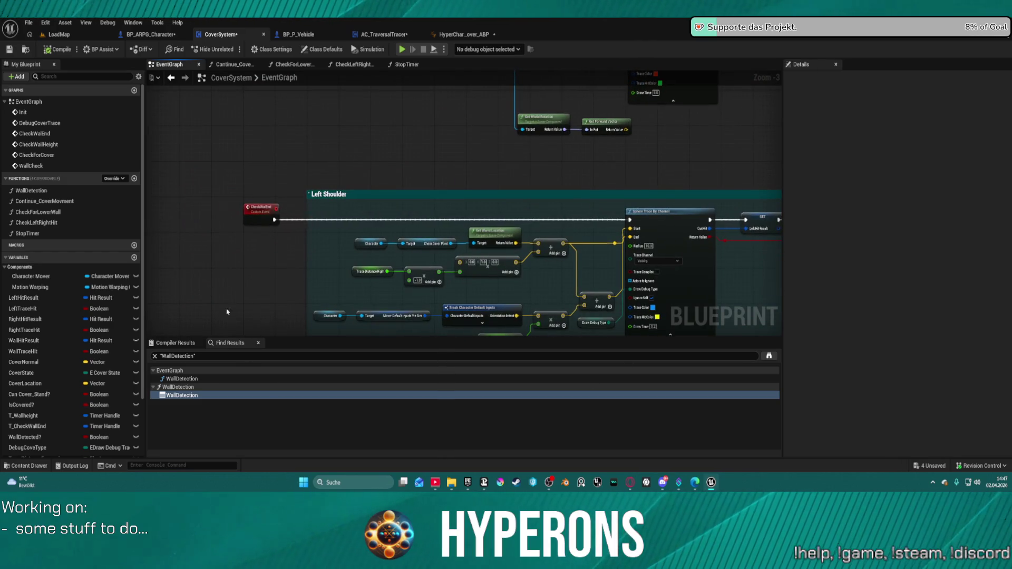
pyautogui.rightClick(260, 214)
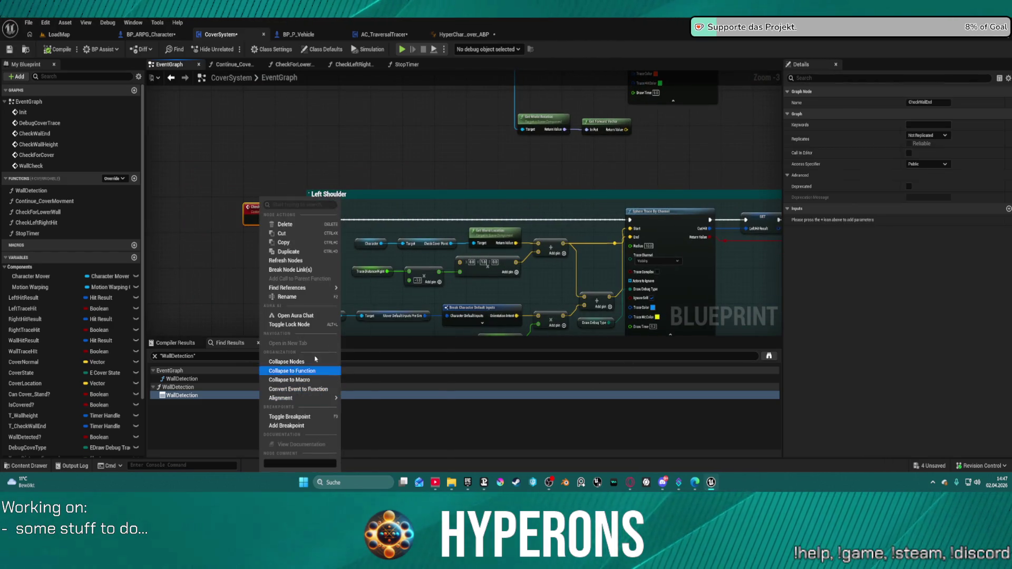
# Find all references to CheckWallEnd by name and jump to the Create Event binding it to a timer.
pyautogui.moveTo(329, 398)
pyautogui.moveTo(315, 288)
pyautogui.click(374, 292)
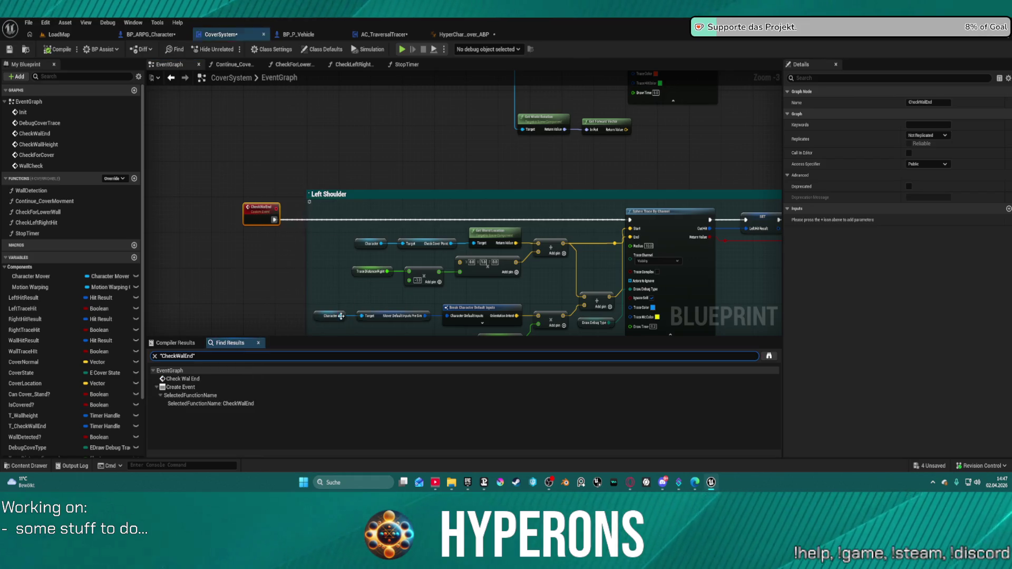
pyautogui.click(181, 379)
pyautogui.click(181, 387)
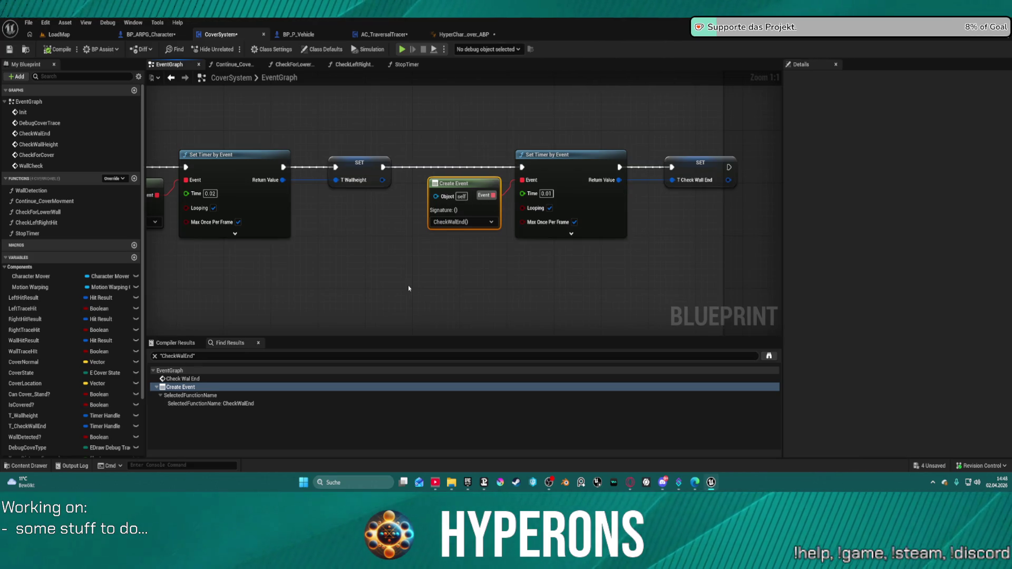
# Pan and zoom the EventGraph to review the Left and Right Shoulder trace groups with their NOT, AND and Branch logic.
pyautogui.scroll(-7, 350, 224)
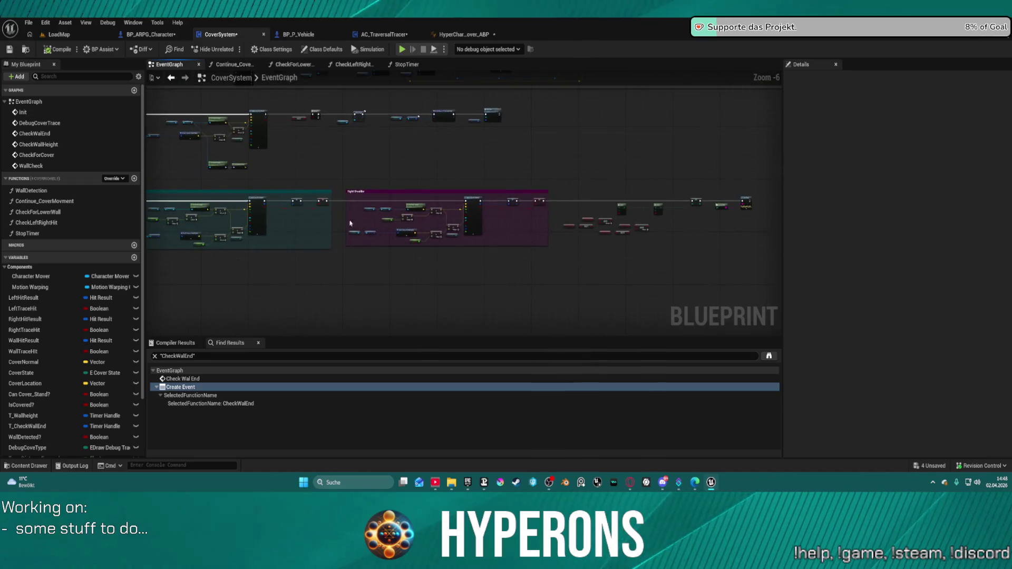
pyautogui.scroll(3, 340, 206)
pyautogui.scroll(2, 527, 211)
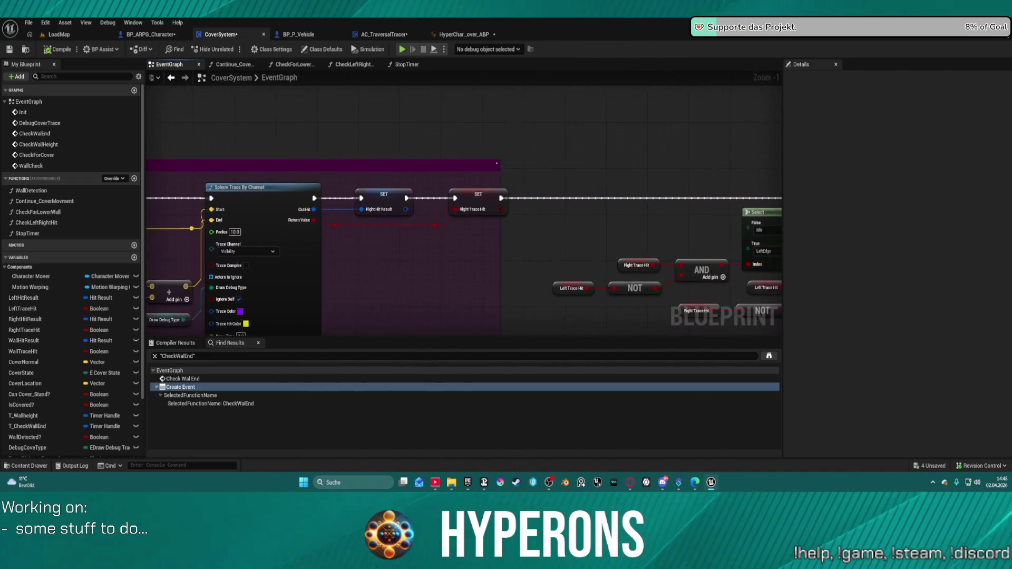
pyautogui.moveTo(528, 238); pyautogui.dragTo(283, 227)
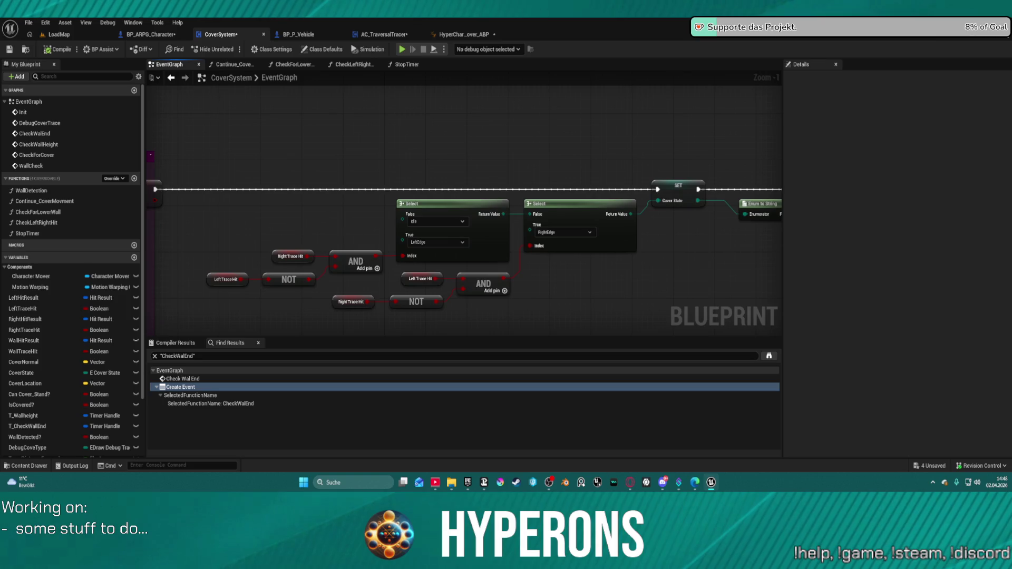
pyautogui.moveTo(453, 232); pyautogui.dragTo(216, 232)
pyautogui.scroll(-3, 216, 232)
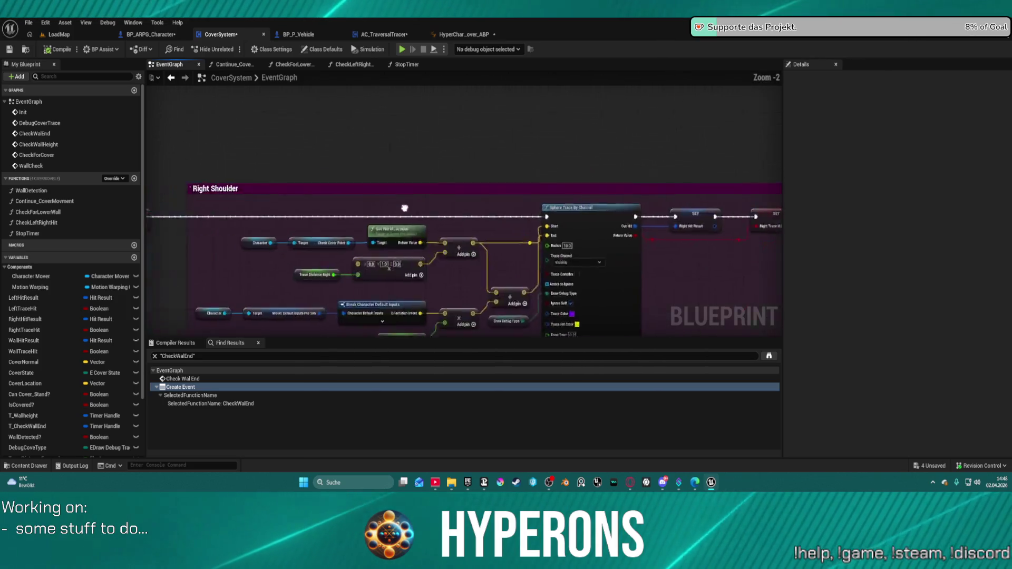
pyautogui.moveTo(765, 254)
pyautogui.mouseDown()
pyautogui.moveTo(686, 264)
pyautogui.moveTo(584, 332)
pyautogui.mouseUp()
pyautogui.scroll(1, 519, 207)
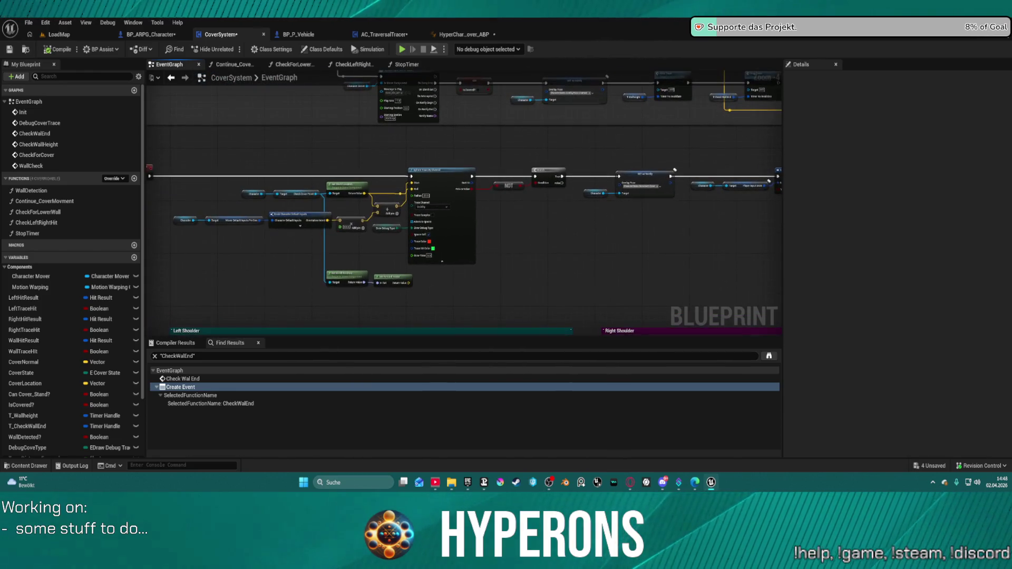
pyautogui.scroll(-1, 657, 181)
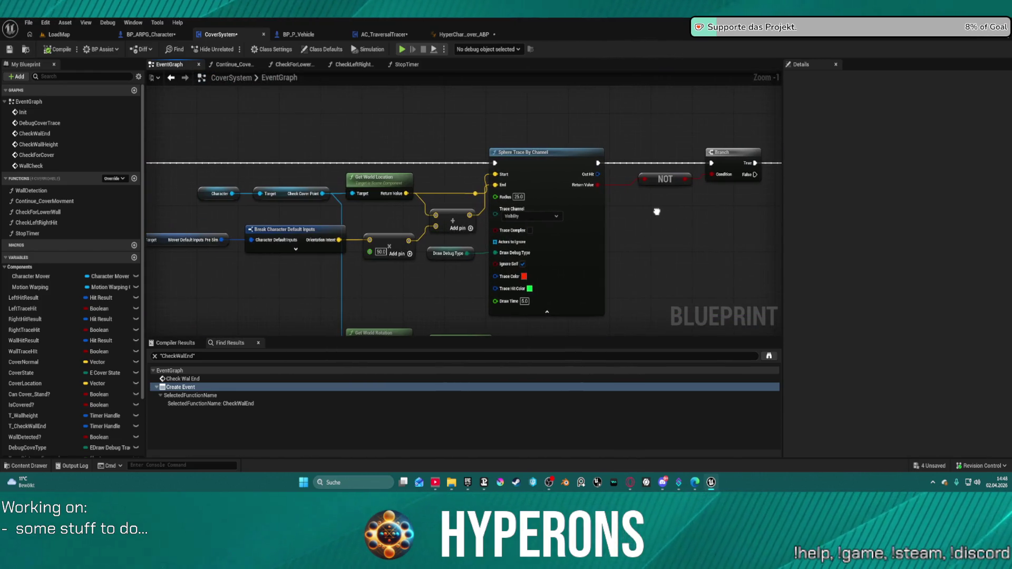
pyautogui.scroll(-1, 656, 210)
pyautogui.moveTo(656, 210)
pyautogui.mouseDown()
pyautogui.moveTo(620, 136)
pyautogui.moveTo(580, 79)
pyautogui.moveTo(573, 88)
pyautogui.mouseUp()
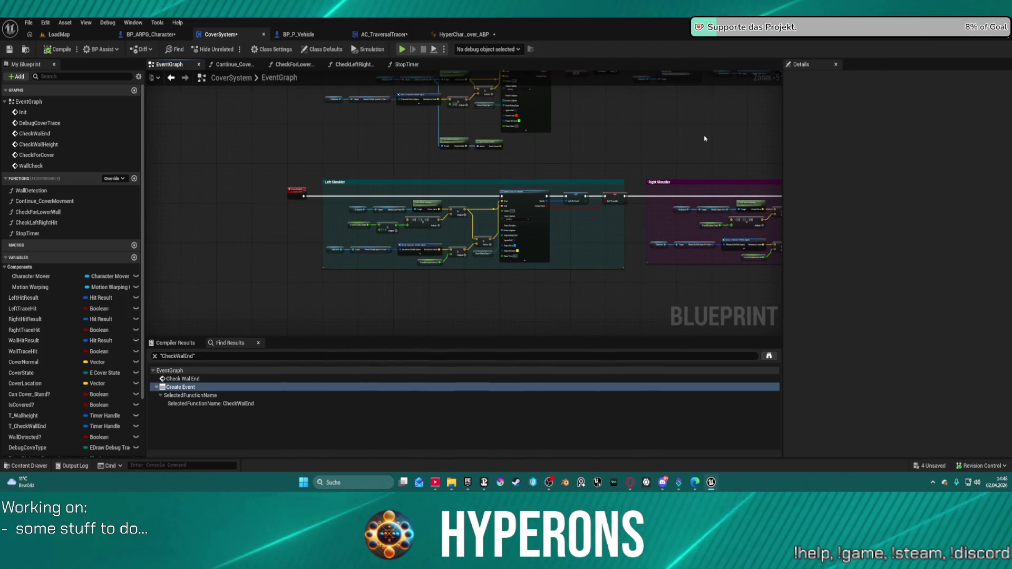
pyautogui.moveTo(703, 138)
pyautogui.mouseDown()
pyautogui.moveTo(276, 217)
pyautogui.moveTo(318, 249)
pyautogui.moveTo(466, 272)
pyautogui.moveTo(484, 286)
pyautogui.mouseUp()
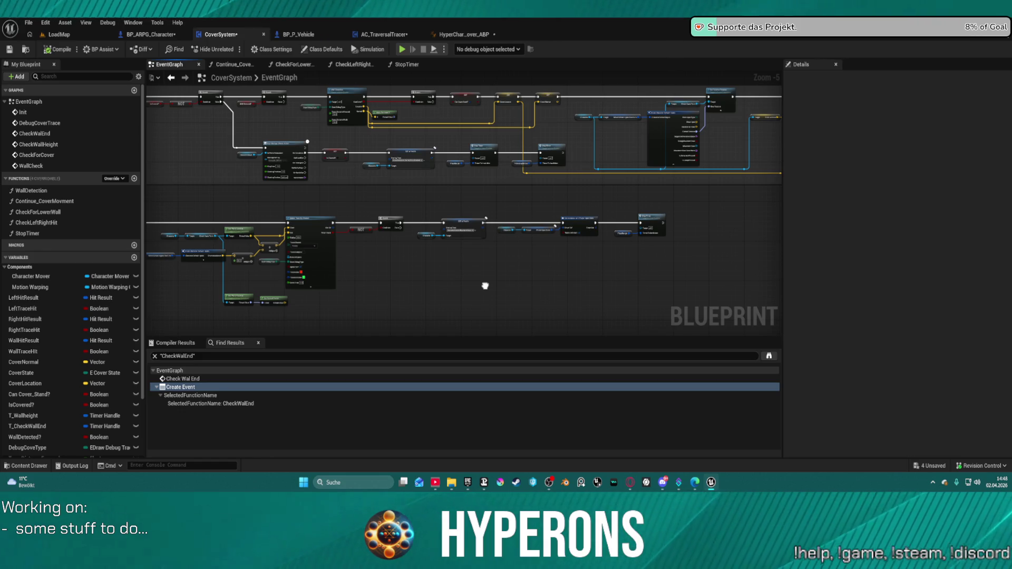
pyautogui.moveTo(486, 286)
pyautogui.mouseDown()
pyautogui.moveTo(502, 330)
pyautogui.moveTo(504, 430)
pyautogui.mouseUp()
pyautogui.moveTo(505, 255); pyautogui.dragTo(474, 338)
# Move on to the Capsule Trace, Sphere Trace, Branch, SET members and Stop Timer nodes.
pyautogui.scroll(2, 501, 166)
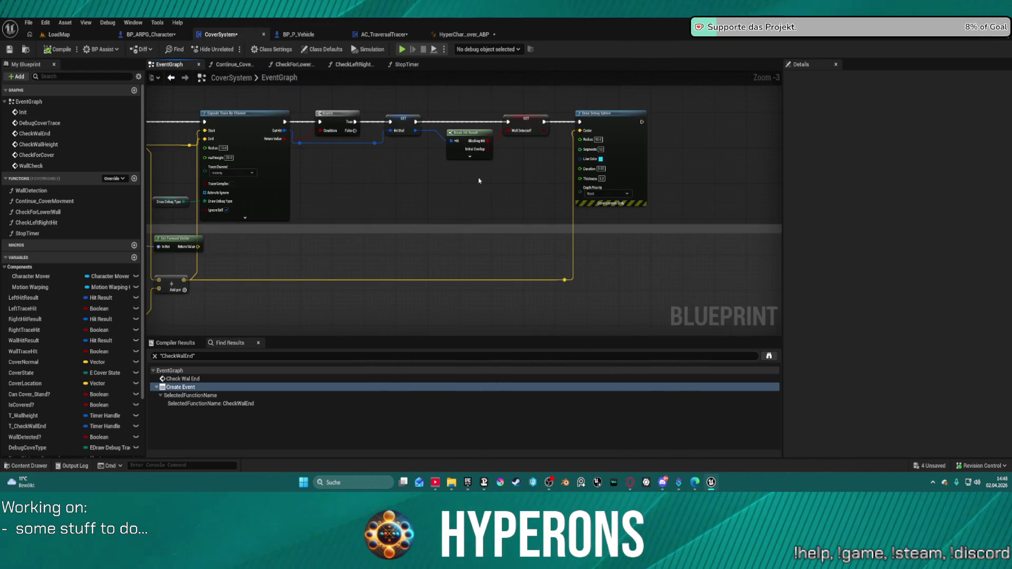
pyautogui.moveTo(450, 185)
pyautogui.mouseDown()
pyautogui.moveTo(723, 163)
pyautogui.moveTo(923, 197)
pyautogui.mouseUp()
pyautogui.moveTo(877, 221)
pyautogui.mouseDown()
pyautogui.moveTo(675, 204)
pyautogui.moveTo(611, 103)
pyautogui.moveTo(612, 121)
pyautogui.moveTo(701, 157)
pyautogui.moveTo(678, 94)
pyautogui.mouseUp()
pyautogui.moveTo(642, 227)
pyautogui.mouseDown()
pyautogui.moveTo(610, 125)
pyautogui.moveTo(710, 71)
pyautogui.mouseUp()
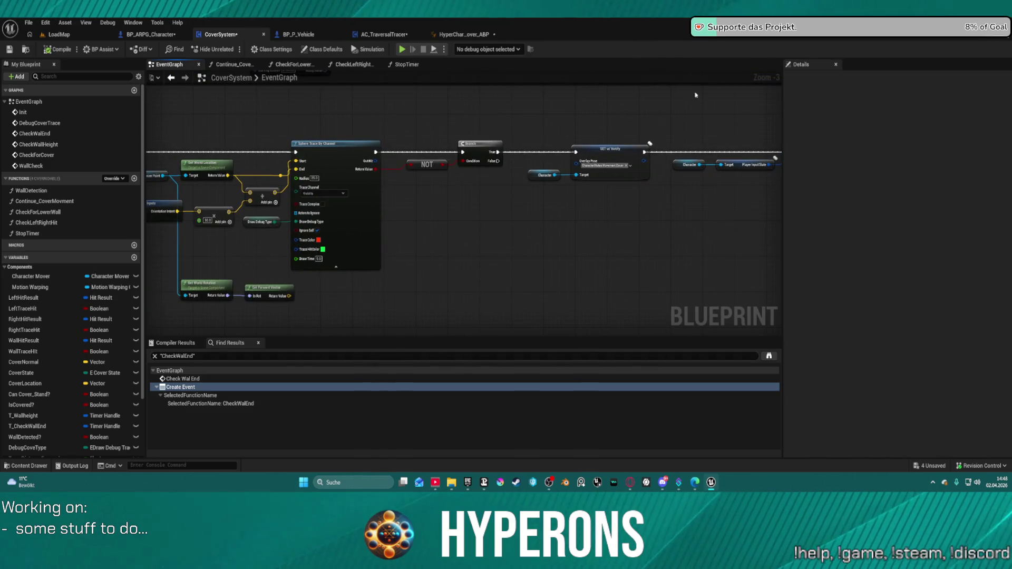
pyautogui.moveTo(547, 223)
pyautogui.mouseDown()
pyautogui.moveTo(283, 222)
pyautogui.moveTo(573, 125)
pyautogui.moveTo(583, 93)
pyautogui.mouseUp()
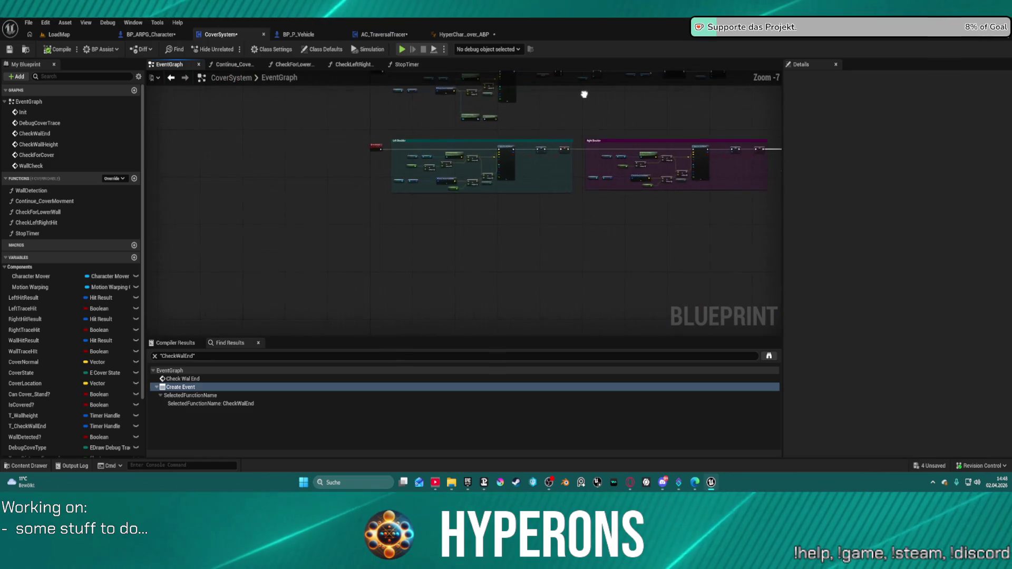
pyautogui.scroll(1, 553, 187)
pyautogui.scroll(1, 553, 188)
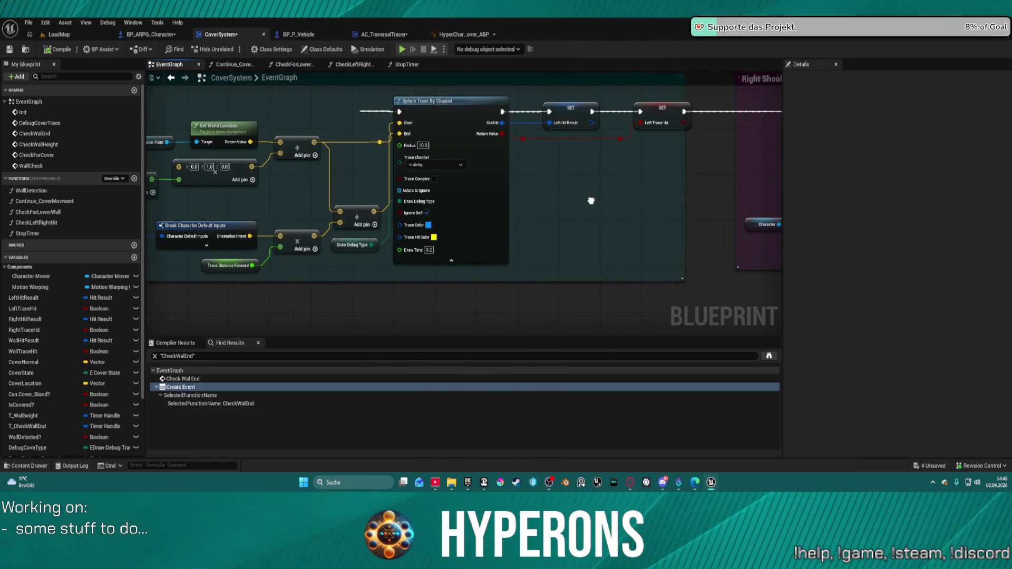
pyautogui.moveTo(592, 201); pyautogui.dragTo(470, 211)
pyautogui.scroll(-1, 501, 214)
pyautogui.scroll(1, 469, 211)
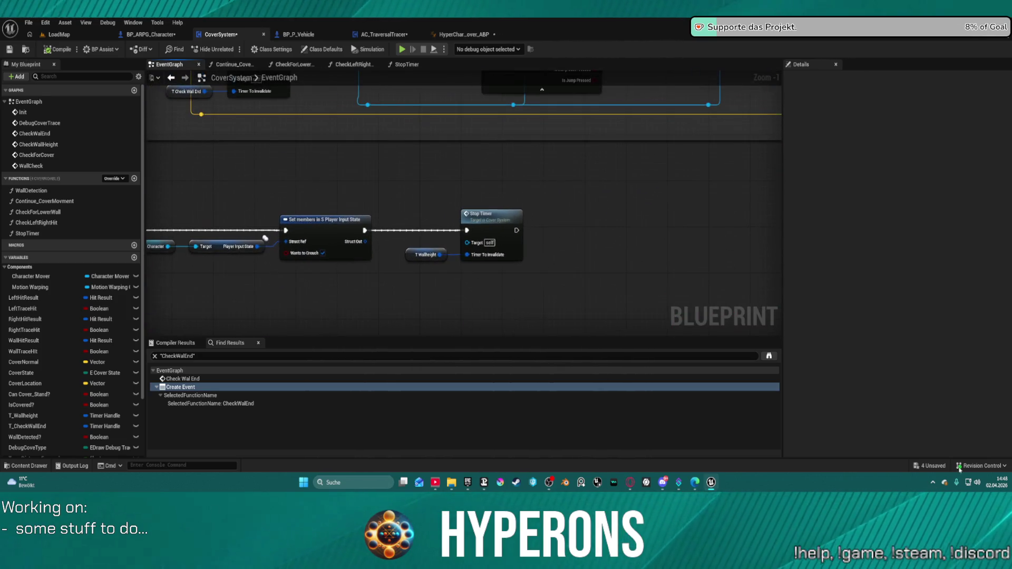
pyautogui.scroll(-3, 589, 147)
pyautogui.scroll(3, 646, 203)
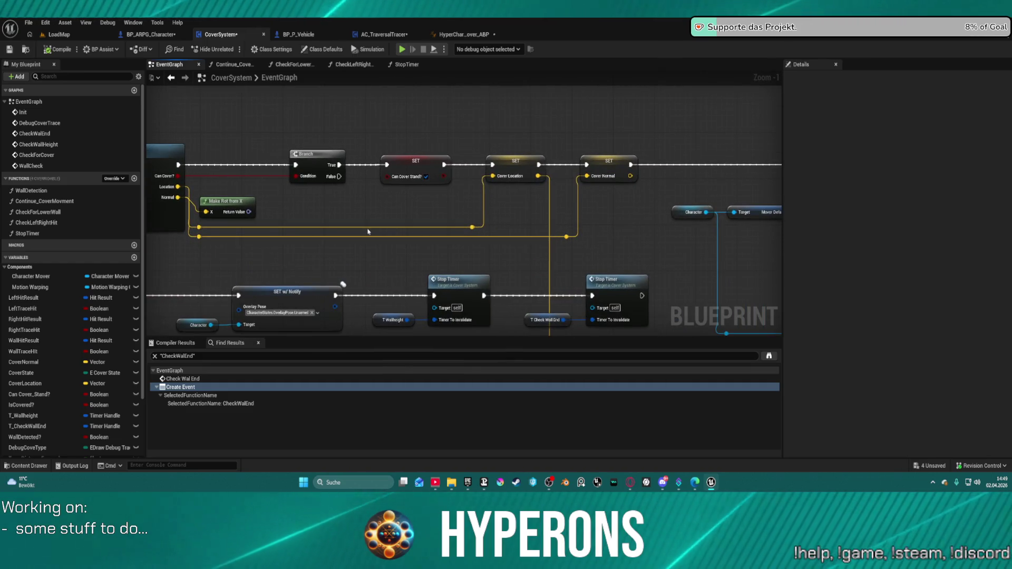
# Shift SET Cover Normal right, and try an Inverse Transform Direction node on the normal wire before deleting it.
pyautogui.moveTo(622, 164); pyautogui.dragTo(660, 168)
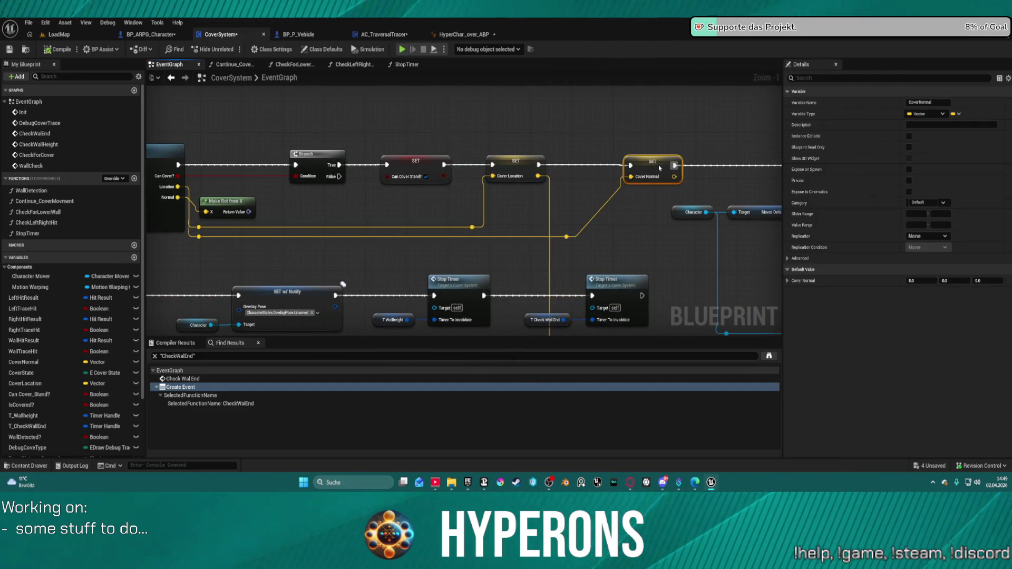
pyautogui.click(562, 238)
pyautogui.moveTo(565, 237); pyautogui.dragTo(607, 246)
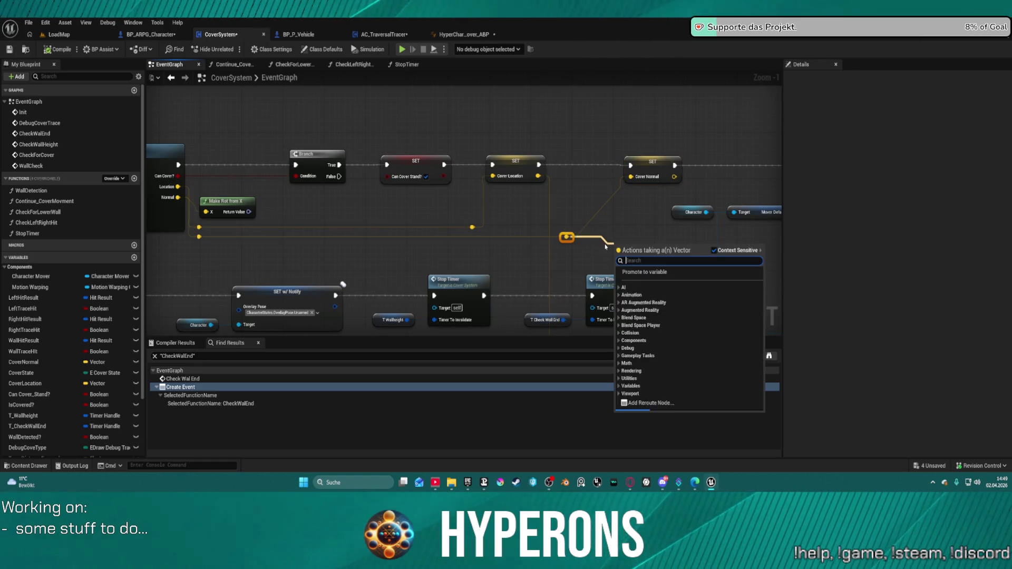
pyautogui.write('inver')
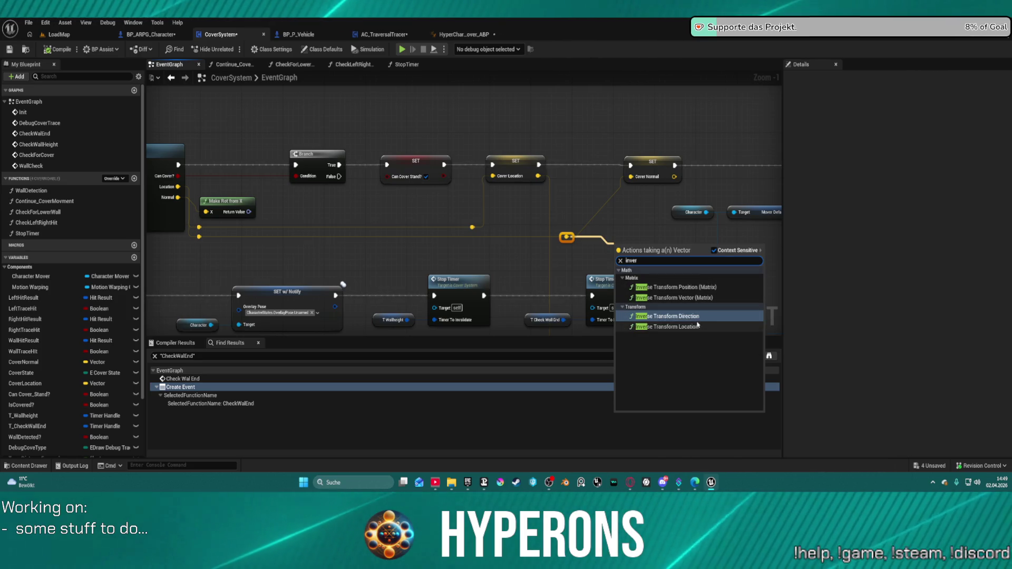
pyautogui.click(690, 317)
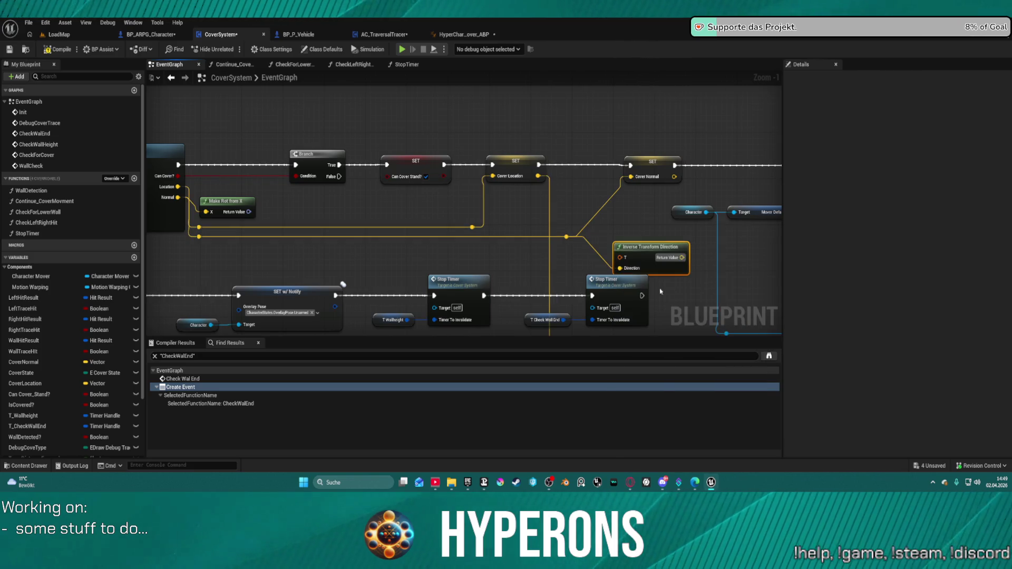
pyautogui.moveTo(657, 246); pyautogui.dragTo(636, 217)
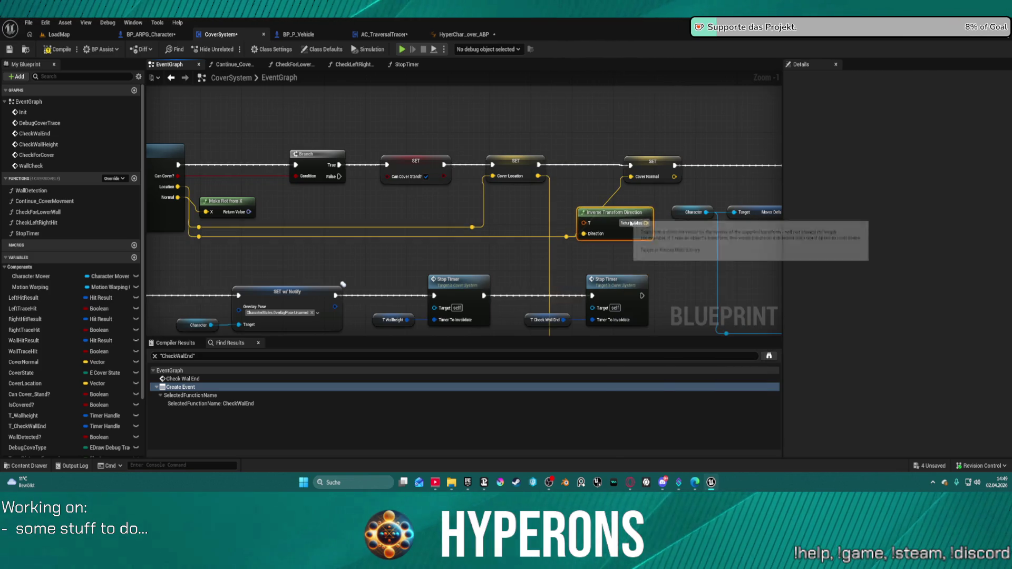
pyautogui.press('Delete')
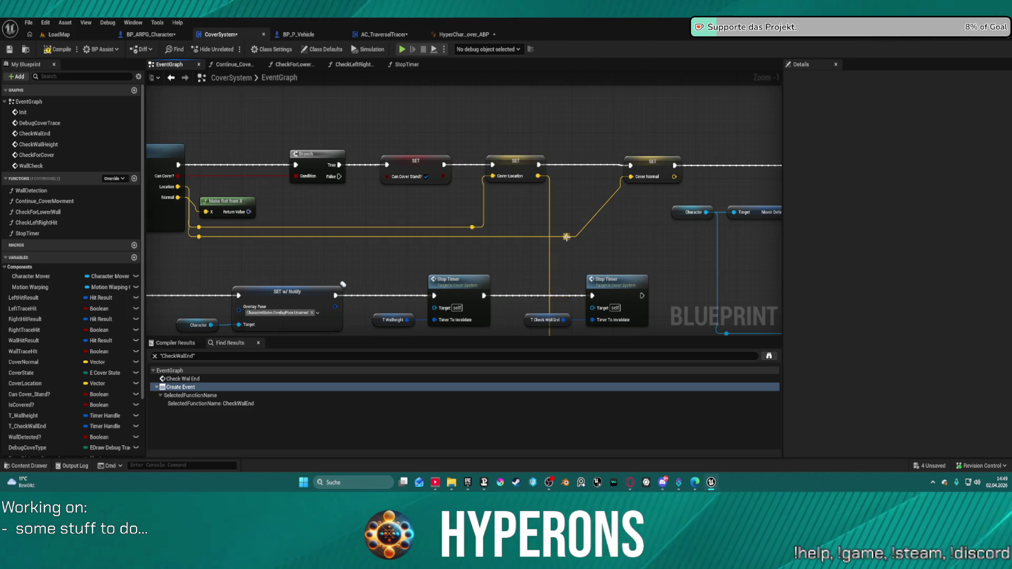
# Add a vector Multiply node off the normal wire and position it beside SET Cover Normal.
pyautogui.moveTo(567, 236); pyautogui.dragTo(591, 246)
pyautogui.write('mul')
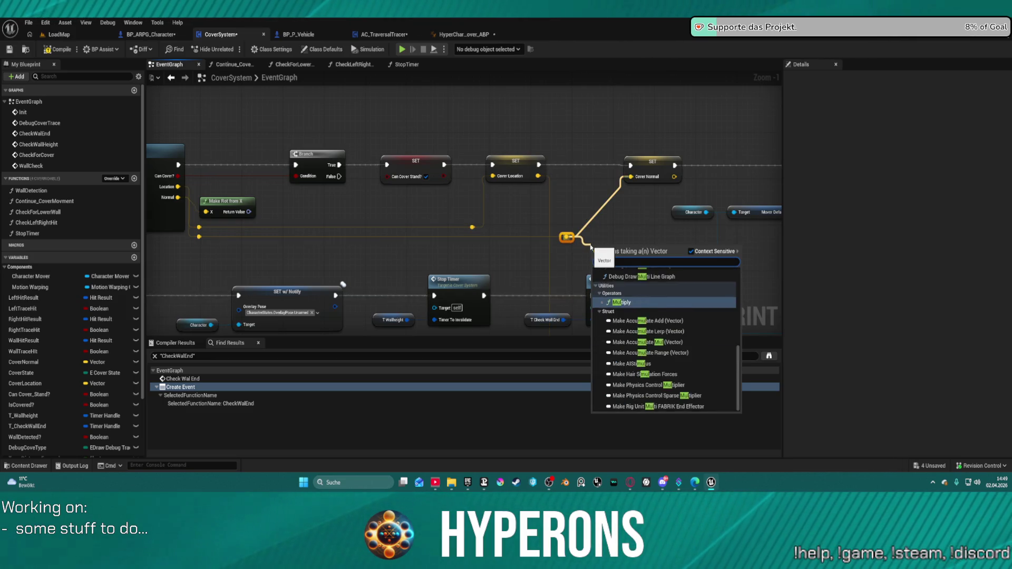
pyautogui.write('ti')
pyautogui.click(628, 368)
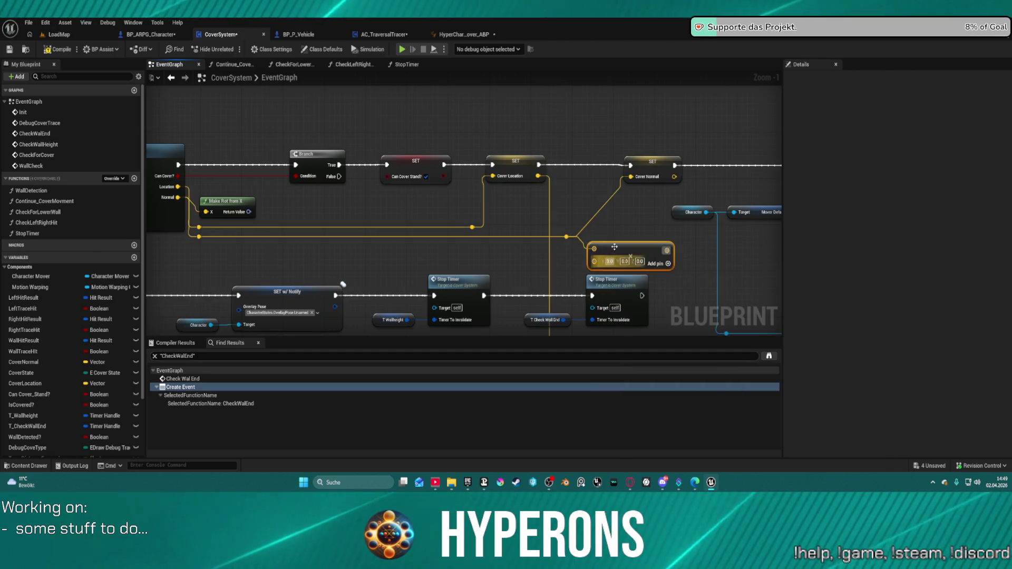
pyautogui.moveTo(661, 246); pyautogui.dragTo(631, 176)
pyautogui.moveTo(584, 215)
pyautogui.mouseDown()
pyautogui.moveTo(595, 242)
pyautogui.moveTo(549, 264)
pyautogui.moveTo(629, 178)
pyautogui.mouseUp()
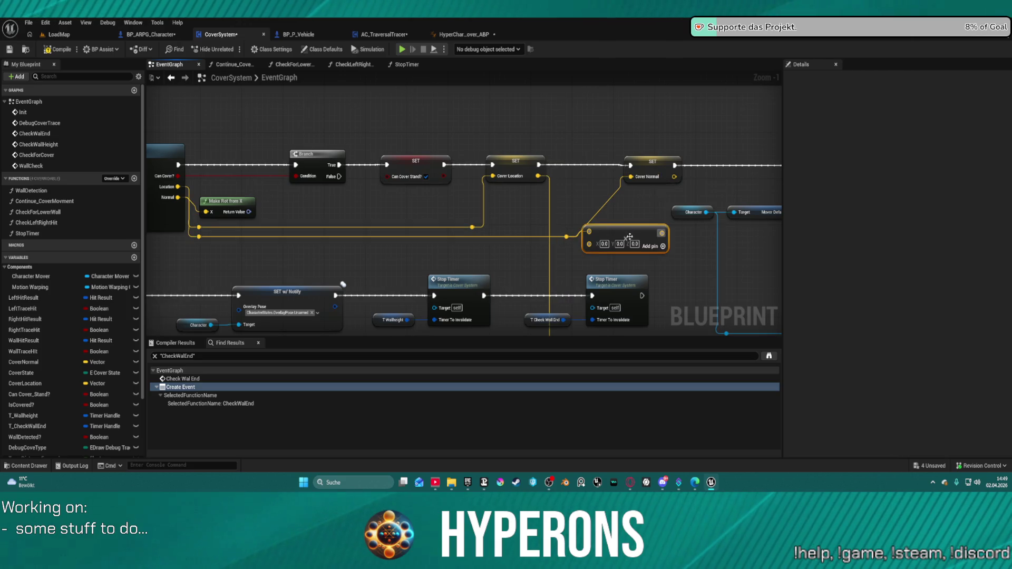
pyautogui.scroll(-6, 629, 237)
pyautogui.scroll(4, 601, 271)
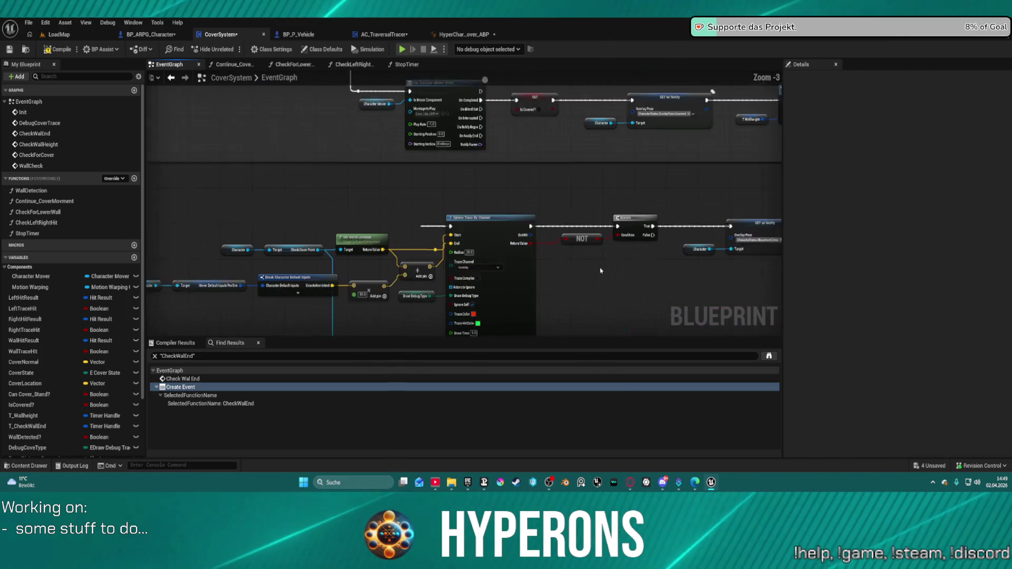
pyautogui.scroll(1, 657, 95)
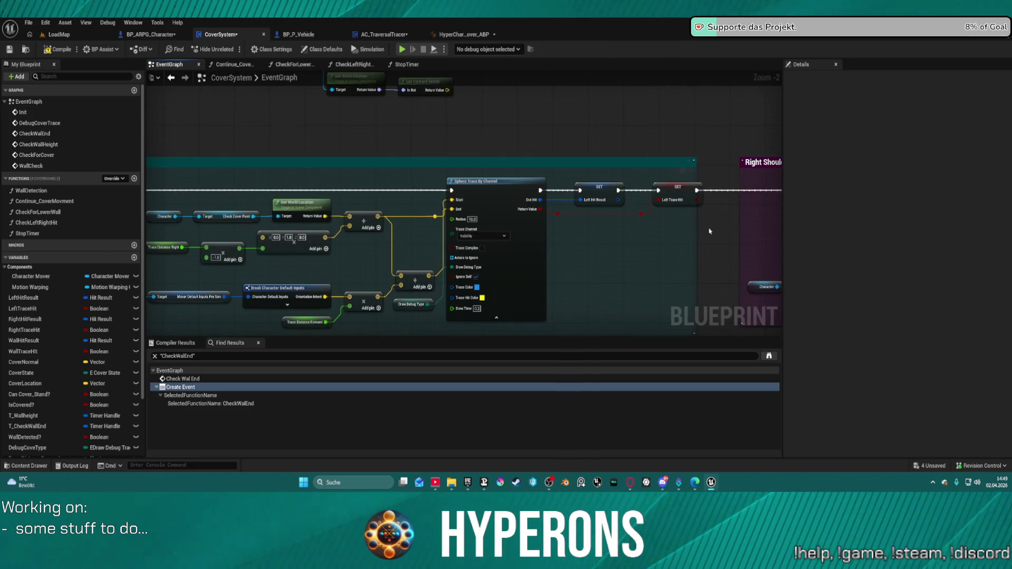
pyautogui.scroll(-1, 710, 231)
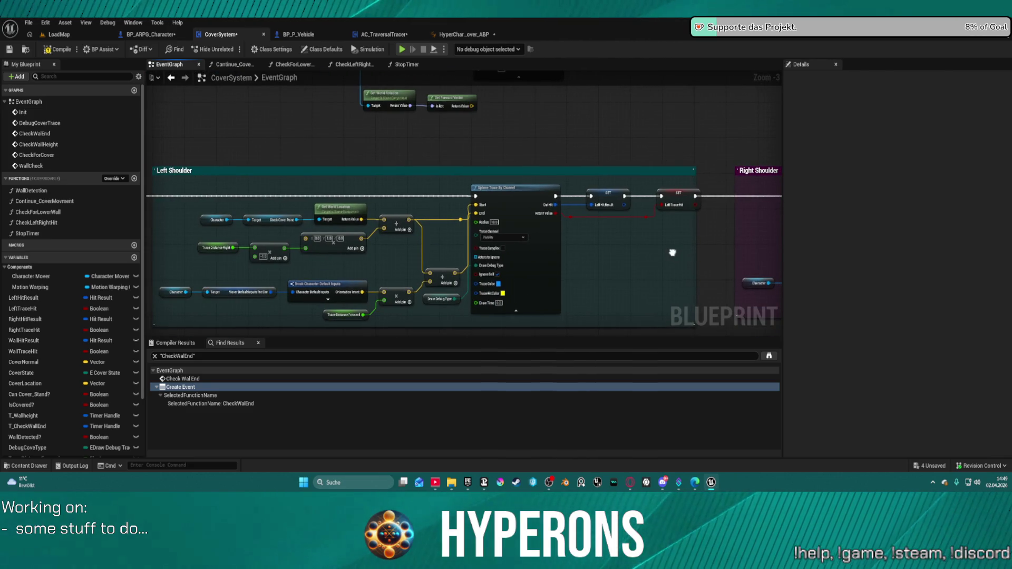
# Look over the Right Shoulder trace logic, then open the CheckLeftRightHit function graph.
pyautogui.moveTo(672, 252); pyautogui.dragTo(410, 246)
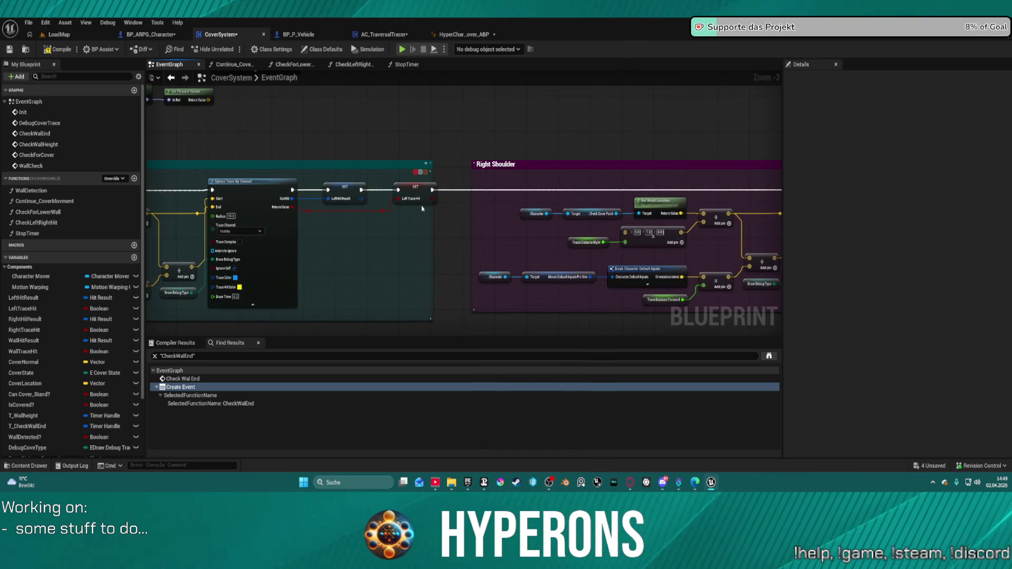
pyautogui.moveTo(421, 208); pyautogui.dragTo(146, 181)
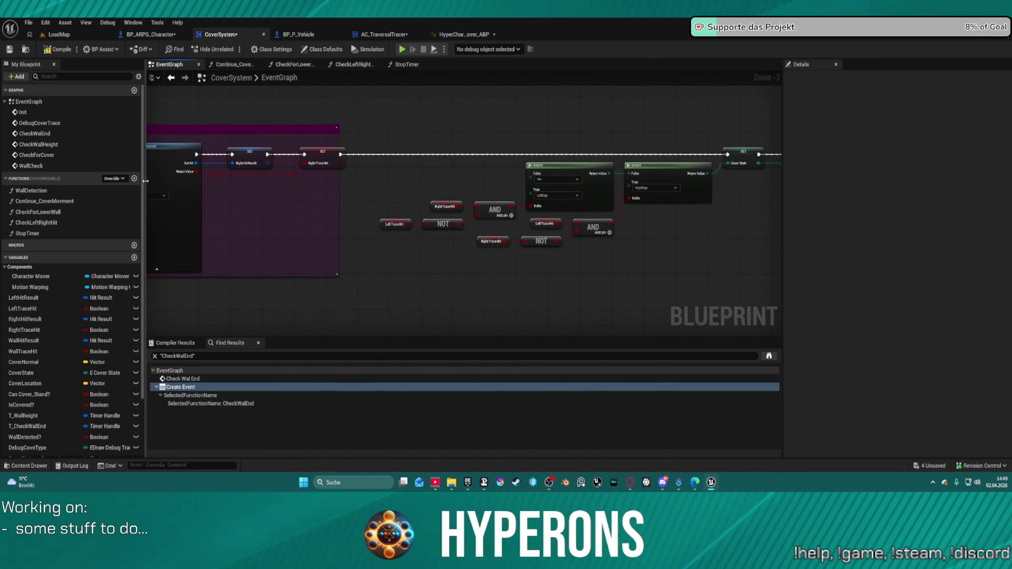
pyautogui.click(63, 224)
pyautogui.doubleClick(64, 223)
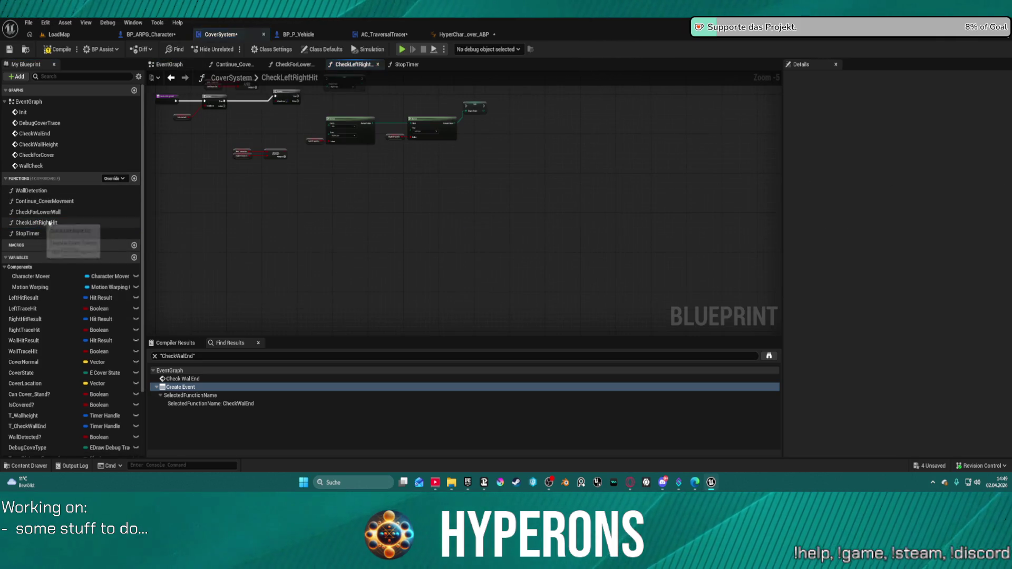
# Open CheckForLowerWall and review its entry, sphere trace, hit result and return nodes.
pyautogui.scroll(5, 409, 147)
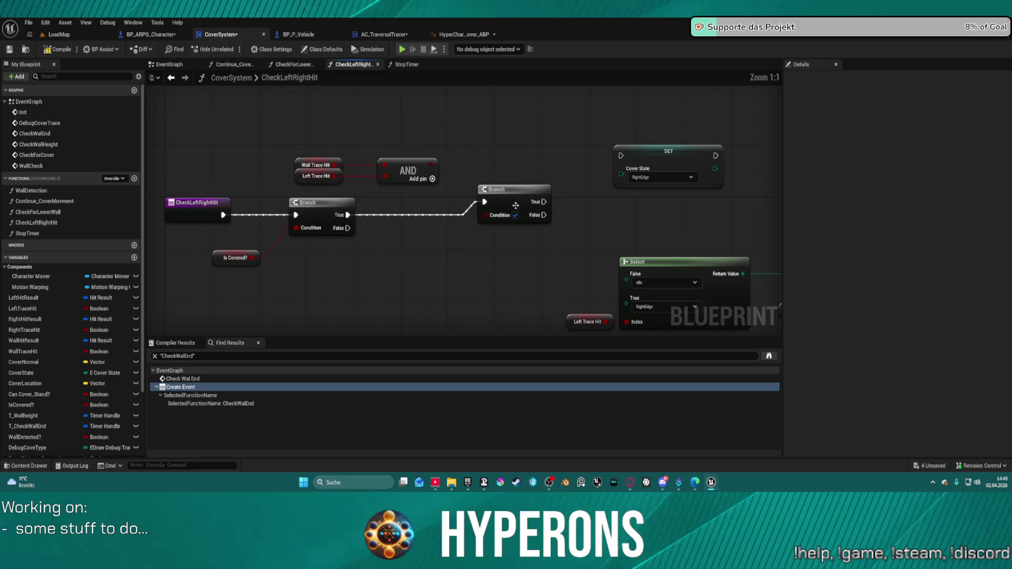
pyautogui.doubleClick(38, 212)
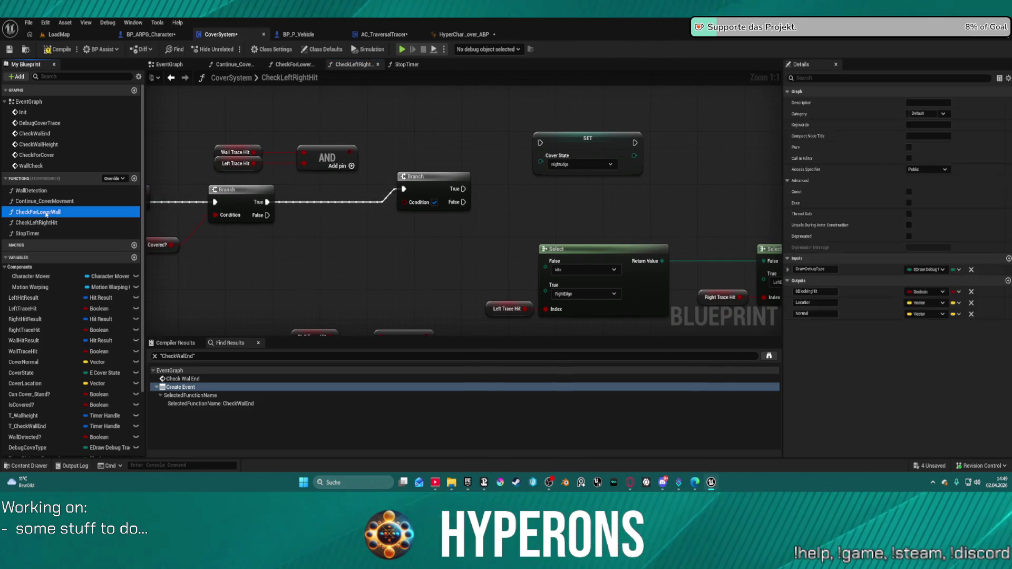
pyautogui.moveTo(580, 211); pyautogui.dragTo(237, 204)
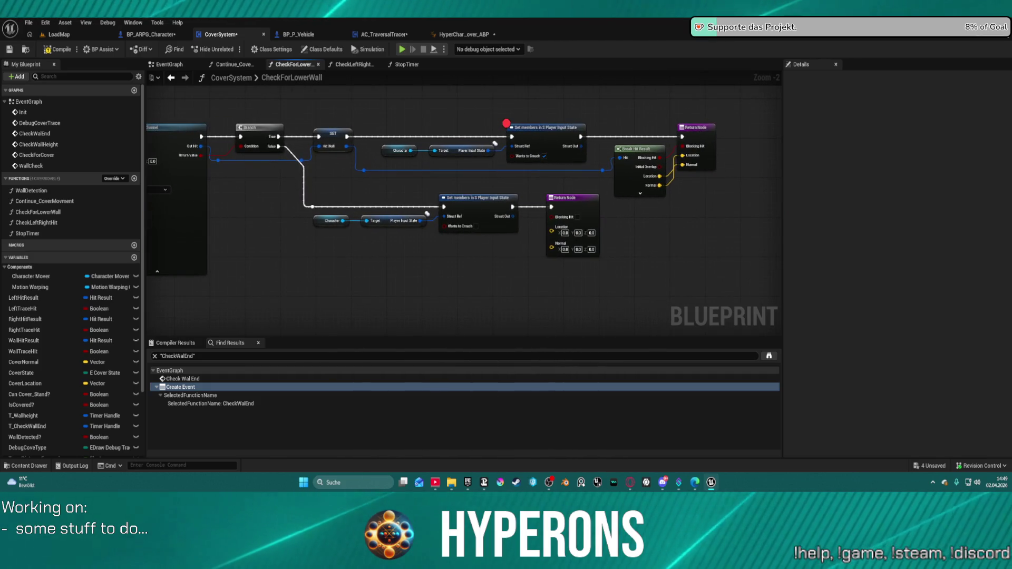
pyautogui.moveTo(506, 123)
pyautogui.mouseDown()
pyautogui.moveTo(554, 200)
pyautogui.moveTo(562, 225)
pyautogui.moveTo(551, 226)
pyautogui.mouseUp()
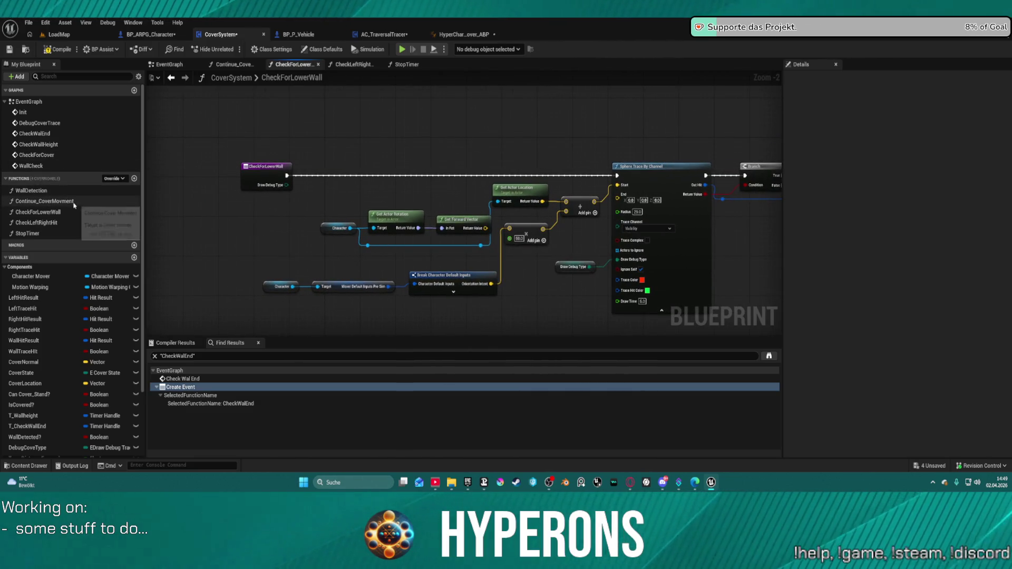
# Review Continue_CoverMovement's motion-warping target nodes, then open the WallDetection function graph.
pyautogui.click(36, 193)
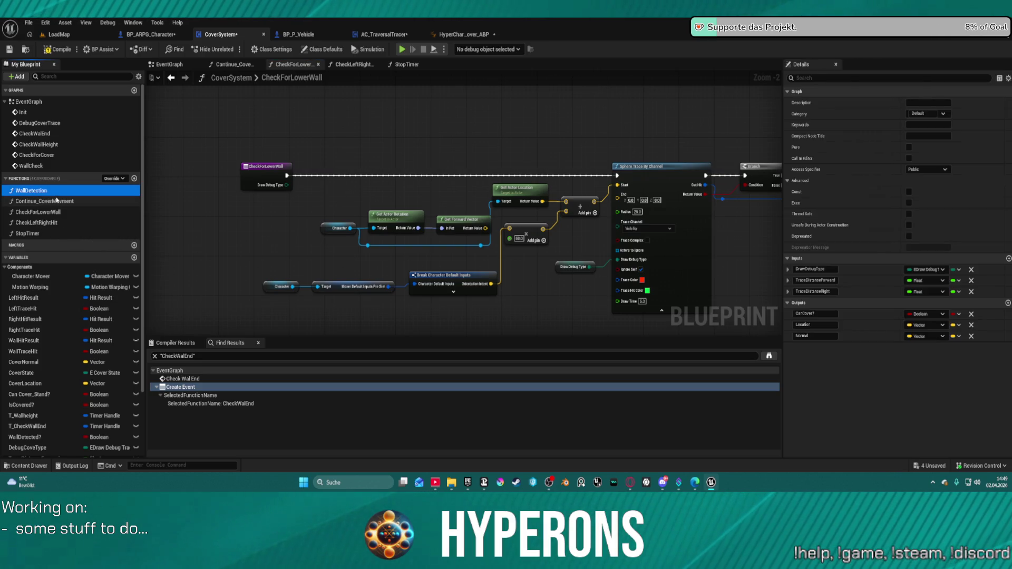
pyautogui.doubleClick(52, 201)
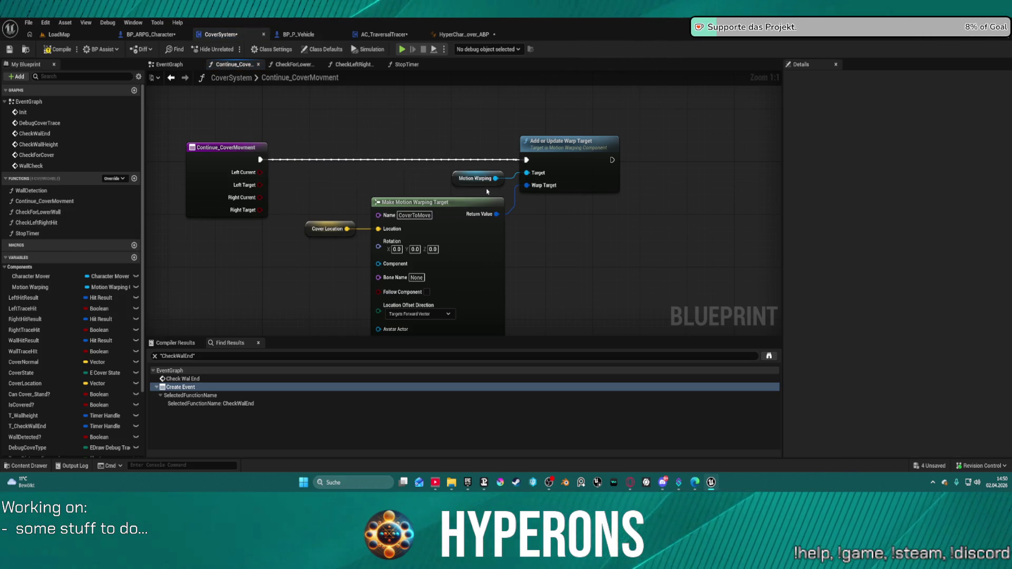
pyautogui.moveTo(485, 196)
pyautogui.mouseDown()
pyautogui.moveTo(475, 119)
pyautogui.moveTo(405, 169)
pyautogui.mouseUp()
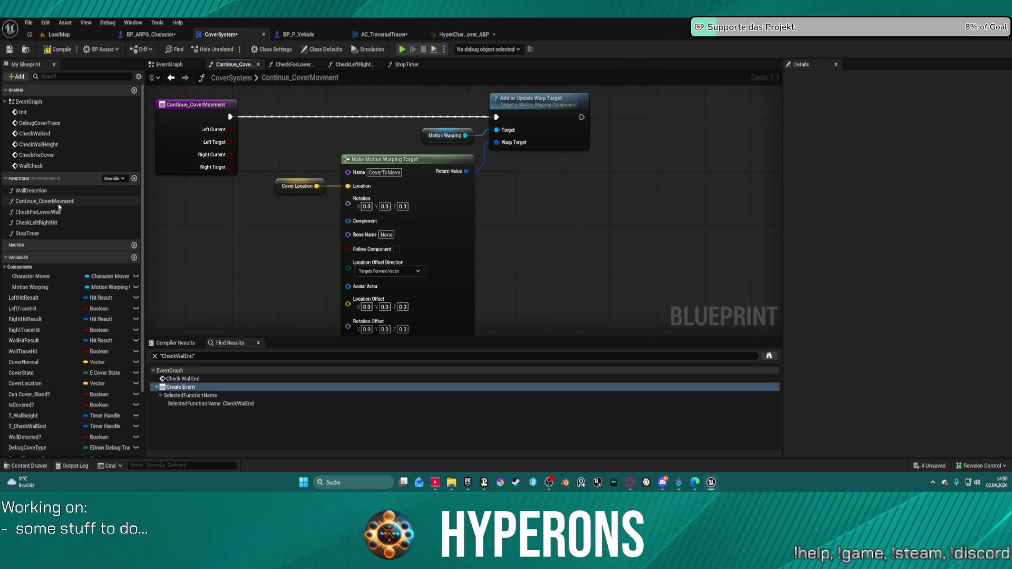
pyautogui.click(31, 193)
pyautogui.doubleClick(31, 193)
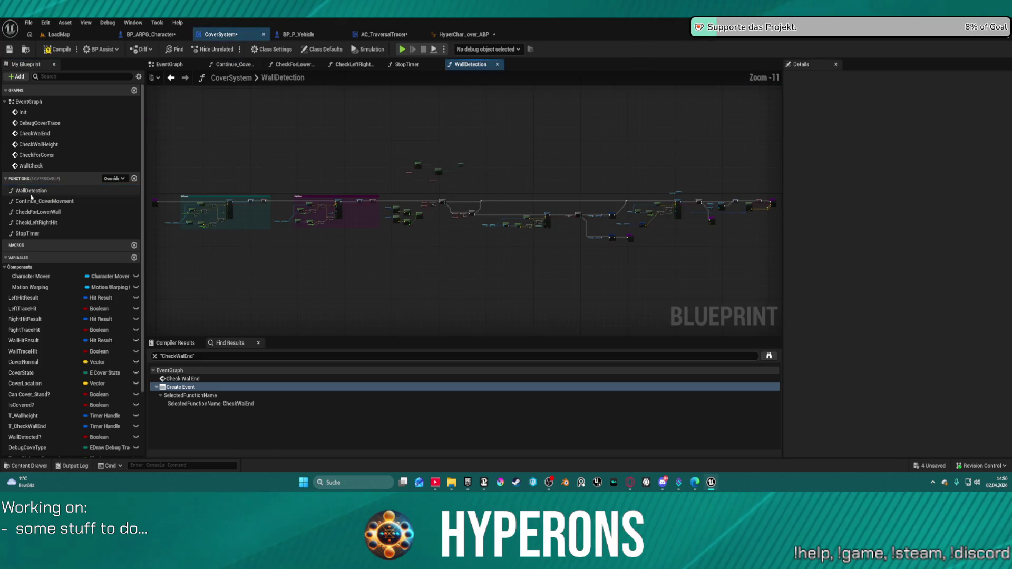
# Pan through WallDetection's Right Shoulder trace, sphere trace and branch nodes, returning to its entry.
pyautogui.scroll(12, 253, 193)
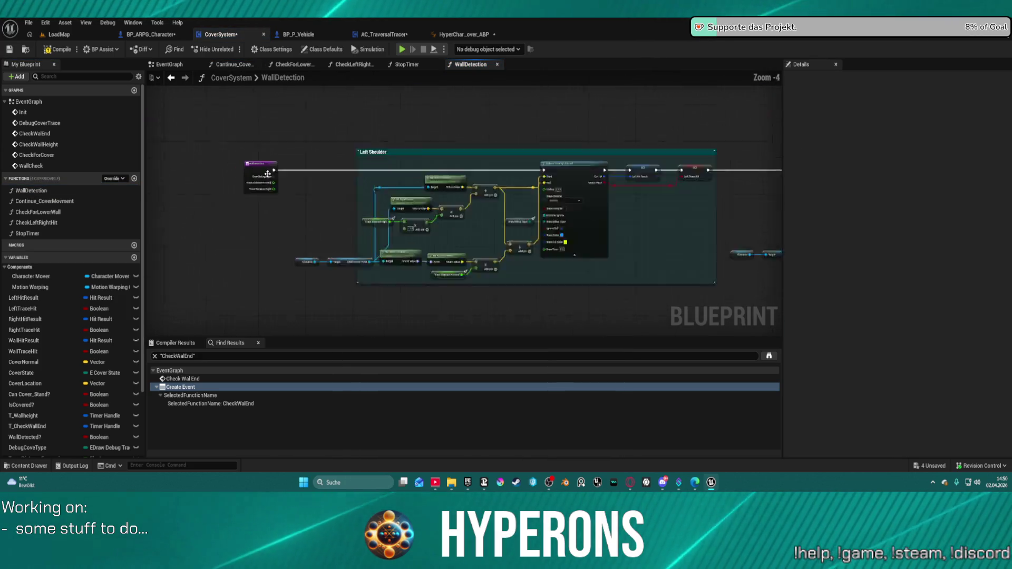
pyautogui.scroll(-4, 249, 154)
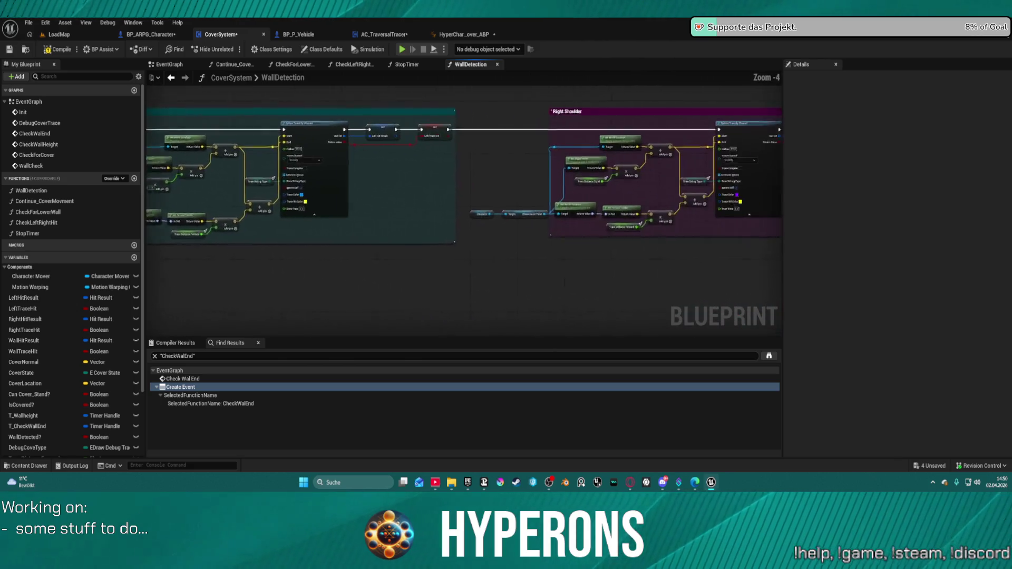
pyautogui.moveTo(681, 105); pyautogui.dragTo(274, 158)
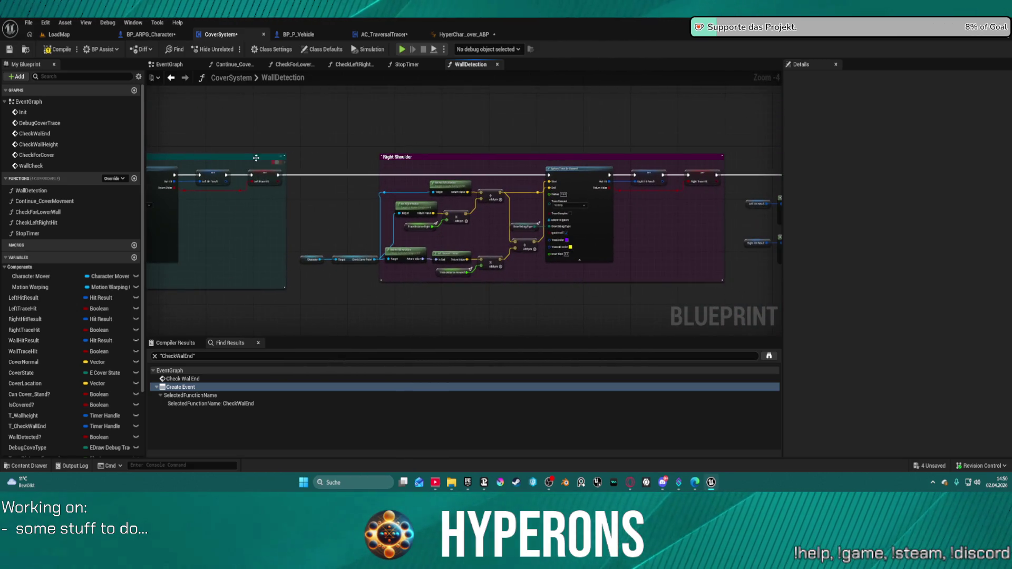
pyautogui.moveTo(686, 163); pyautogui.dragTo(160, 171)
pyautogui.moveTo(680, 200); pyautogui.dragTo(199, 192)
pyautogui.moveTo(369, 200)
pyautogui.mouseDown()
pyautogui.moveTo(224, 195)
pyautogui.moveTo(301, 201)
pyautogui.moveTo(316, 222)
pyautogui.moveTo(308, 222)
pyautogui.moveTo(514, 212)
pyautogui.mouseUp()
pyautogui.scroll(4, 436, 180)
pyautogui.scroll(-3, 436, 179)
pyautogui.moveTo(232, 159)
pyautogui.mouseDown()
pyautogui.moveTo(675, 241)
pyautogui.moveTo(667, 237)
pyautogui.mouseUp()
pyautogui.moveTo(193, 152)
pyautogui.mouseDown()
pyautogui.moveTo(630, 164)
pyautogui.moveTo(620, 162)
pyautogui.mouseUp()
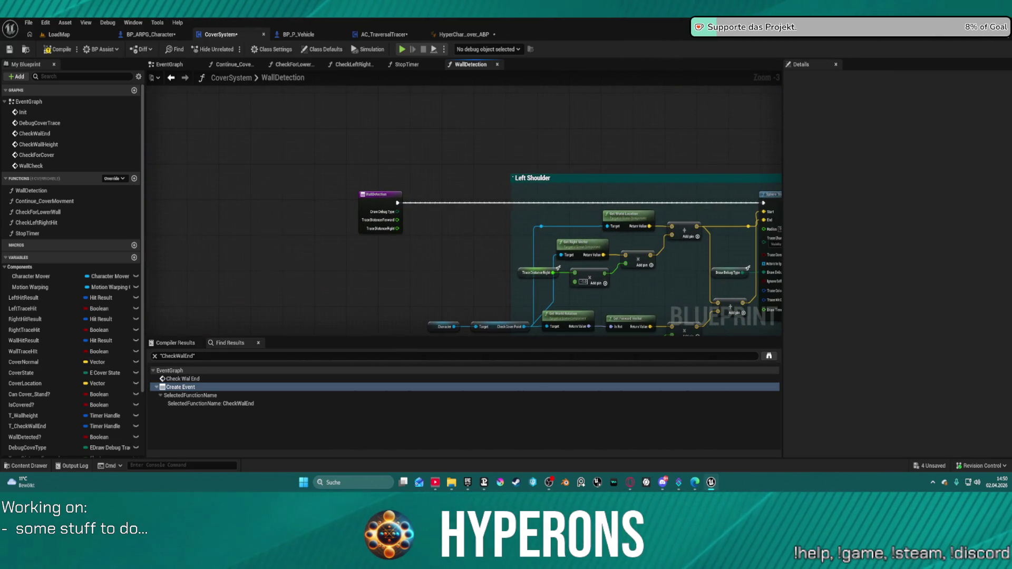
# Find WallDetection references by name, inspect its EventGraph call, and reopen the function from that call node.
pyautogui.rightClick(366, 231)
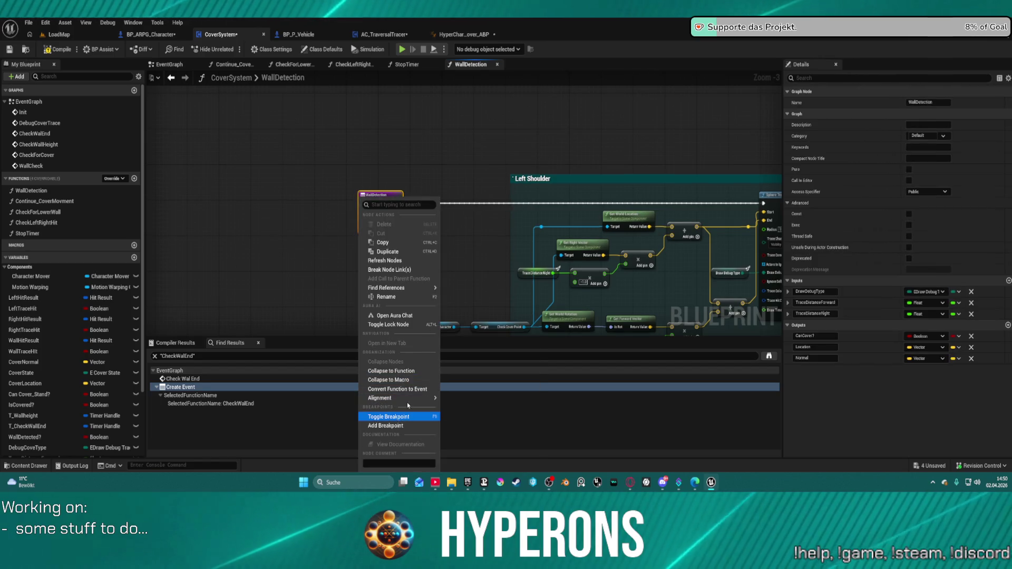
pyautogui.moveTo(411, 399)
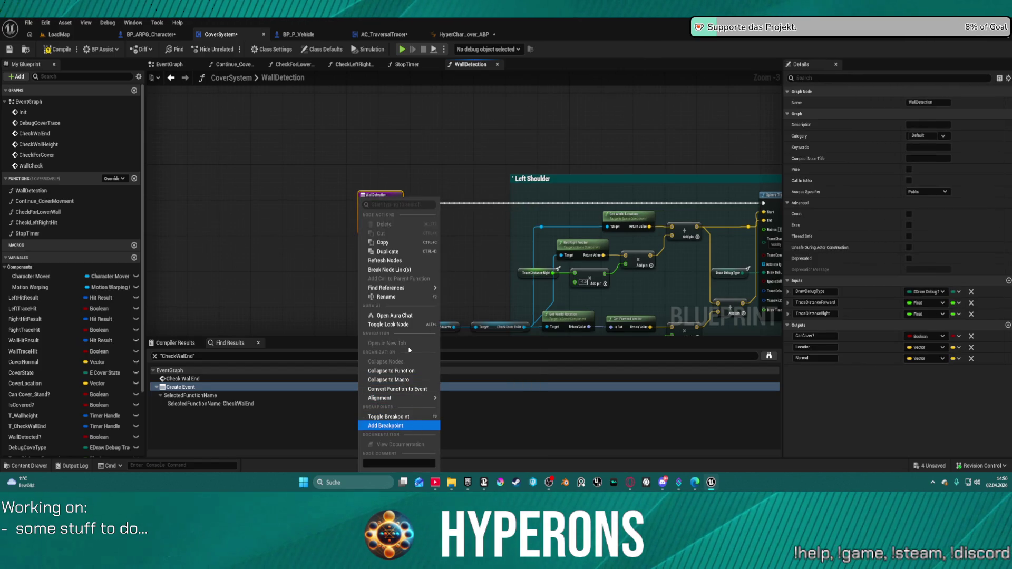
pyautogui.moveTo(400, 288)
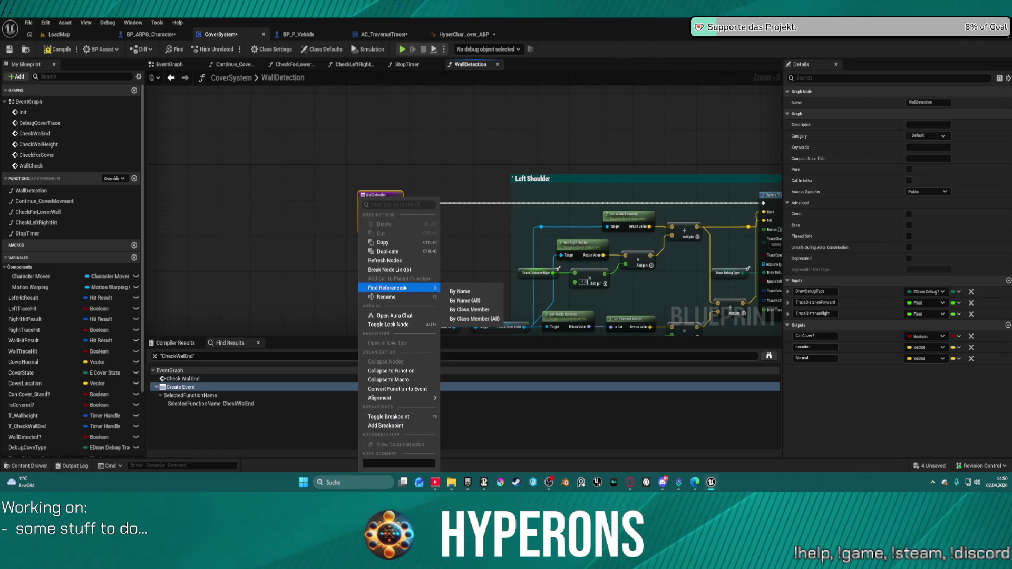
pyautogui.click(466, 293)
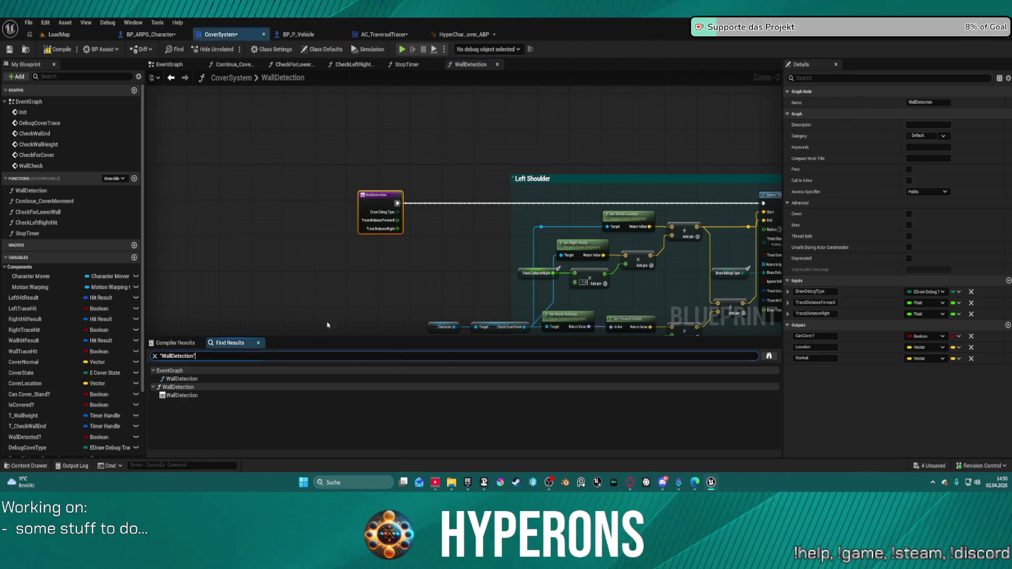
pyautogui.click(174, 380)
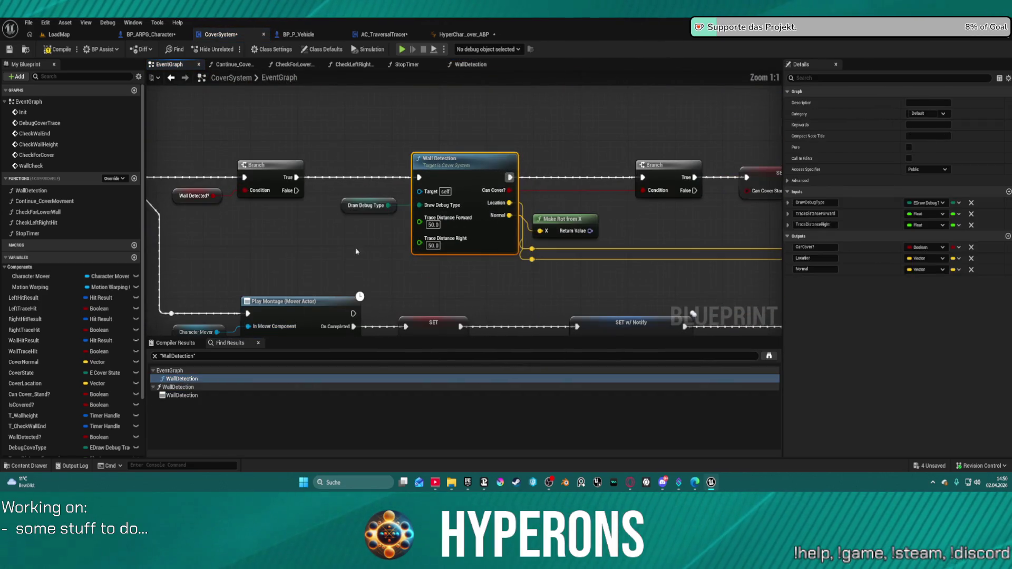
pyautogui.scroll(-3, 472, 193)
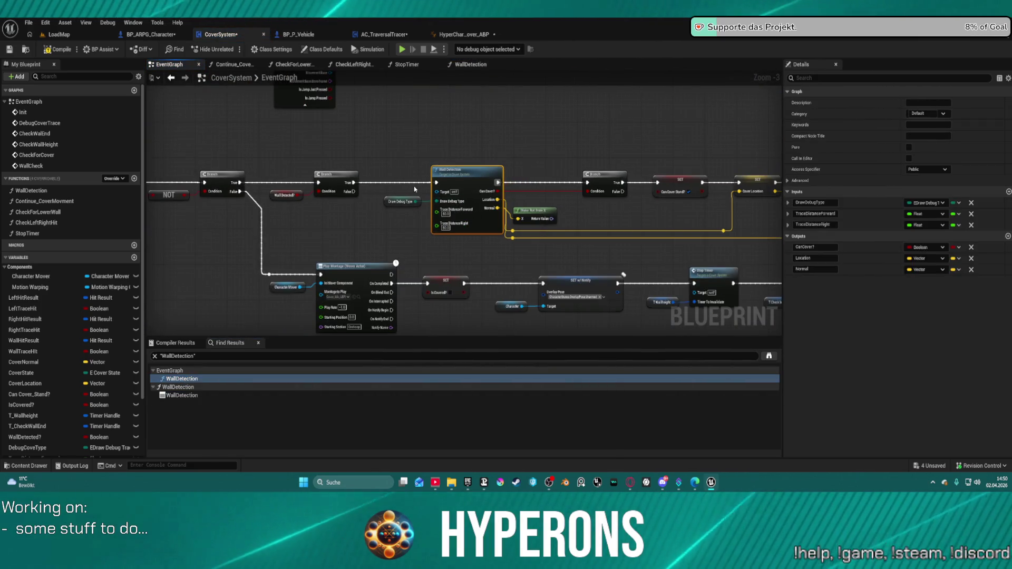
pyautogui.scroll(-2, 432, 219)
pyautogui.moveTo(439, 257)
pyautogui.mouseDown()
pyautogui.moveTo(339, 180)
pyautogui.moveTo(271, 162)
pyautogui.moveTo(304, 237)
pyautogui.moveTo(317, 179)
pyautogui.mouseUp()
pyautogui.scroll(3, 316, 179)
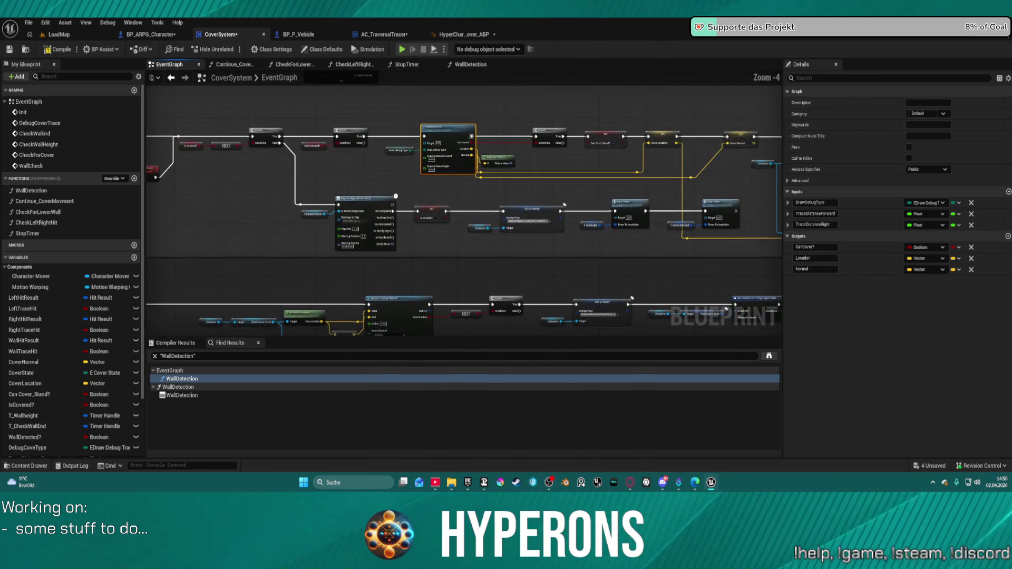
pyautogui.scroll(1, 412, 162)
pyautogui.doubleClick(463, 134)
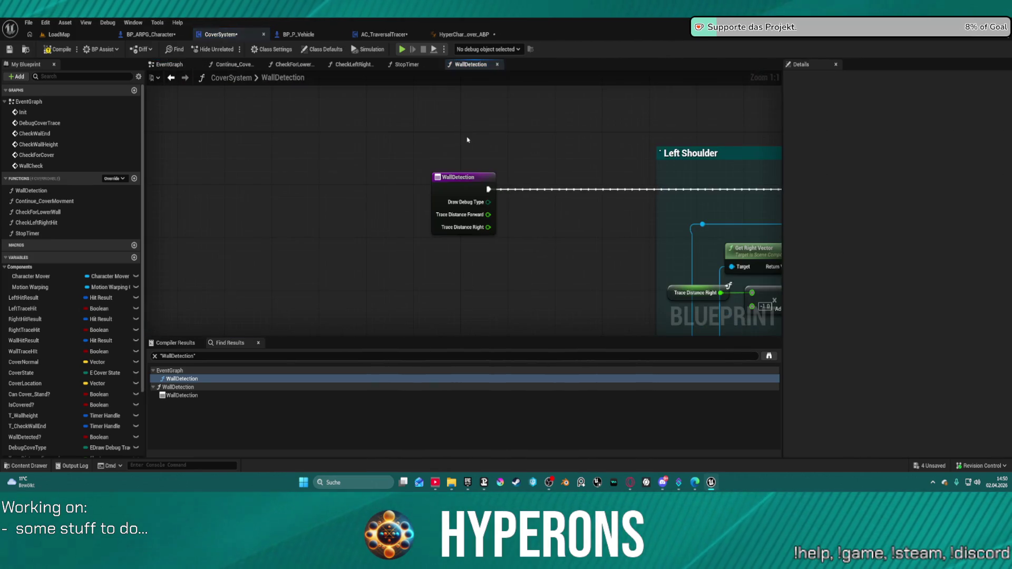
# Review the WallDetection entry, Left Shoulder block and sphere trace chains with their inputs.
pyautogui.moveTo(654, 248)
pyautogui.mouseDown()
pyautogui.moveTo(491, 253)
pyautogui.moveTo(151, 214)
pyautogui.mouseUp()
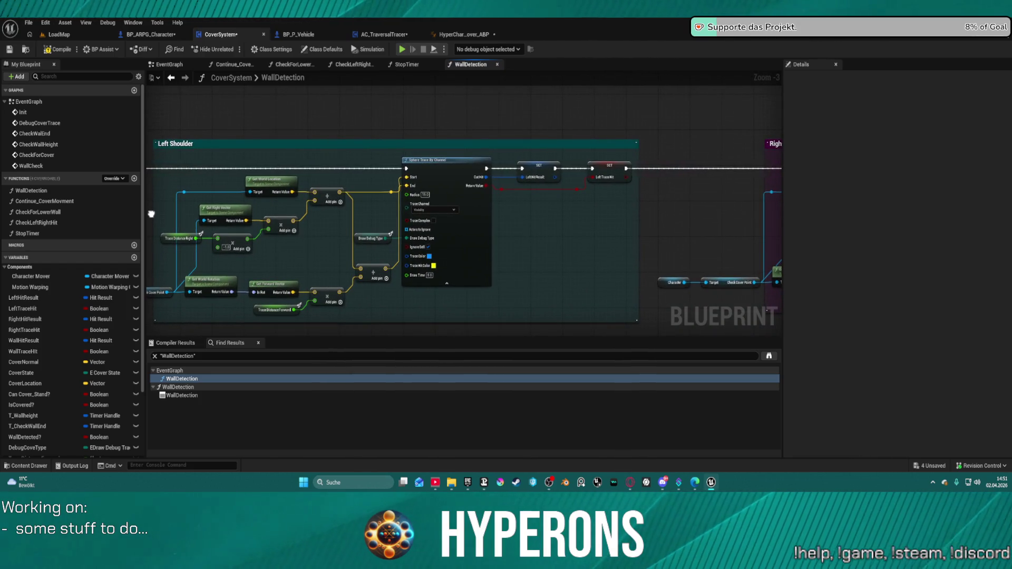
pyautogui.scroll(-4, 388, 199)
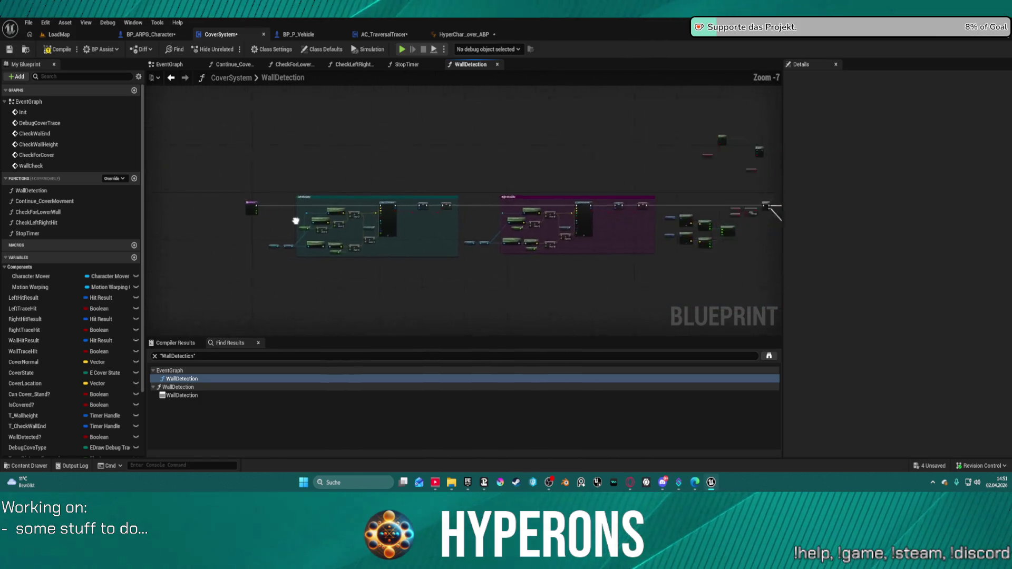
pyautogui.scroll(5, 599, 218)
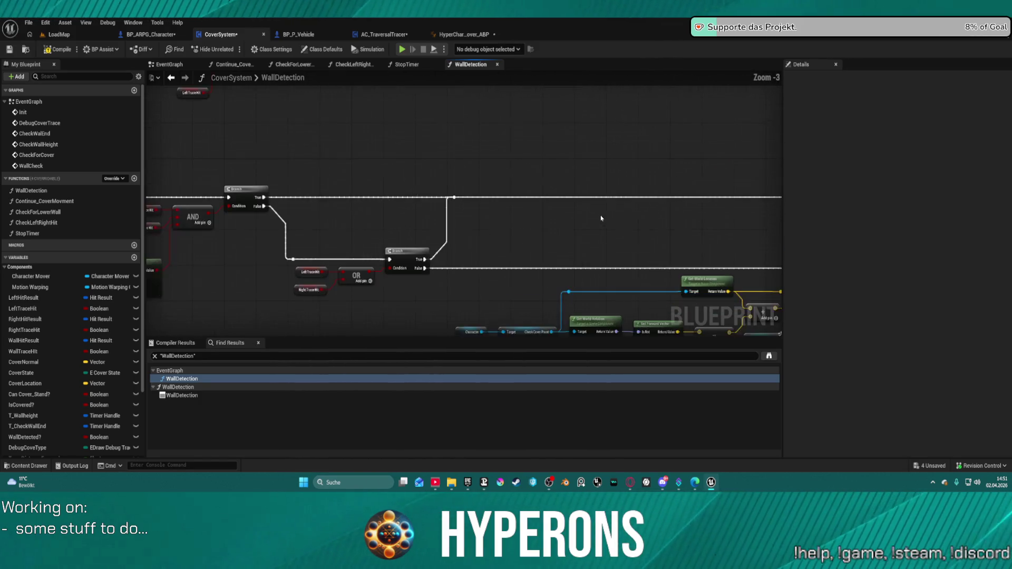
pyautogui.moveTo(412, 222)
pyautogui.mouseDown()
pyautogui.moveTo(240, 120)
pyautogui.moveTo(236, 106)
pyautogui.mouseUp()
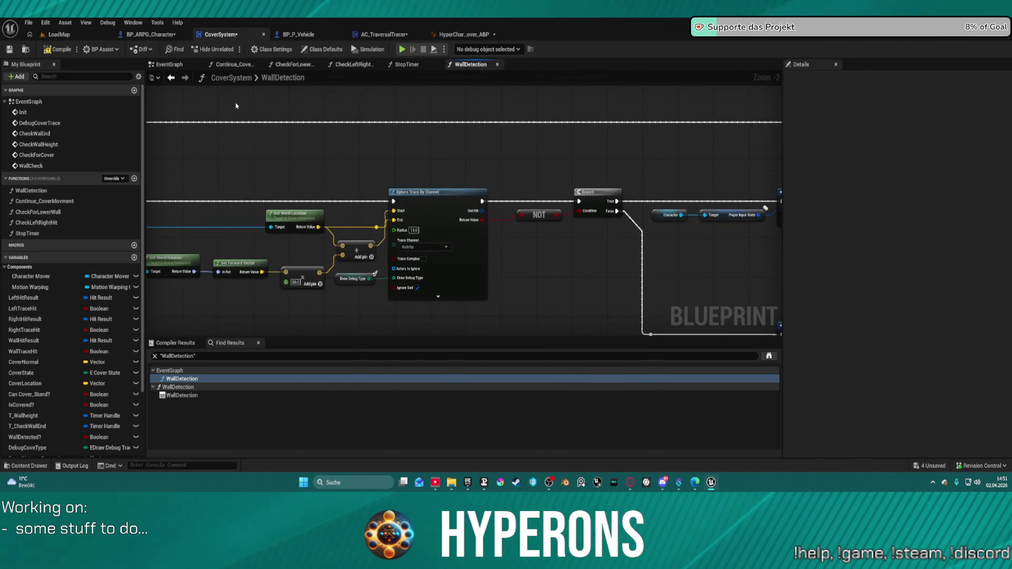
pyautogui.moveTo(366, 184)
pyautogui.mouseDown()
pyautogui.moveTo(533, 165)
pyautogui.moveTo(554, 177)
pyautogui.mouseUp()
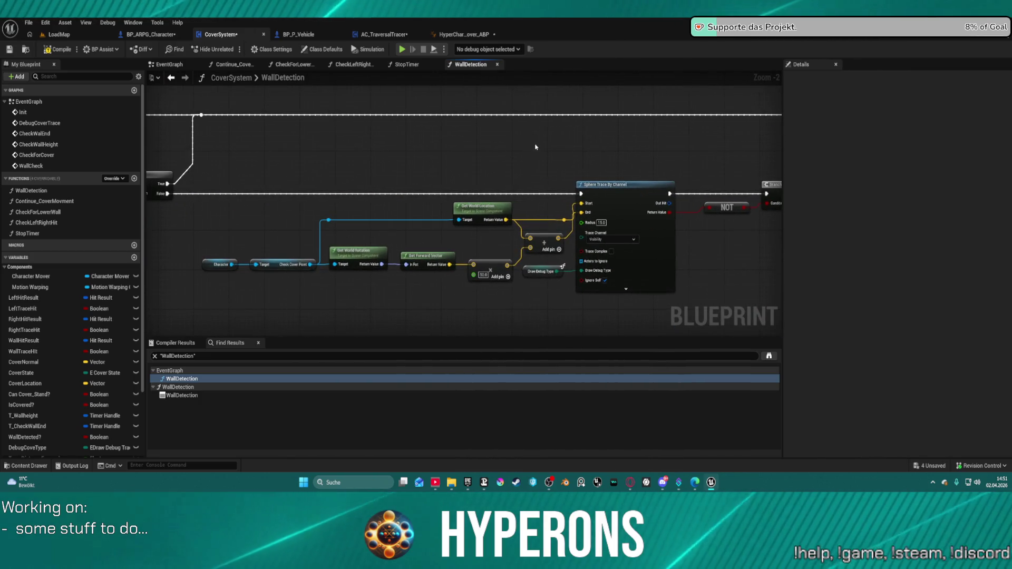
pyautogui.moveTo(740, 276)
pyautogui.mouseDown()
pyautogui.moveTo(595, 237)
pyautogui.moveTo(199, 233)
pyautogui.moveTo(163, 242)
pyautogui.moveTo(153, 269)
pyautogui.moveTo(105, 221)
pyautogui.moveTo(100, 185)
pyautogui.moveTo(123, 153)
pyautogui.mouseUp()
pyautogui.scroll(-9, 712, 274)
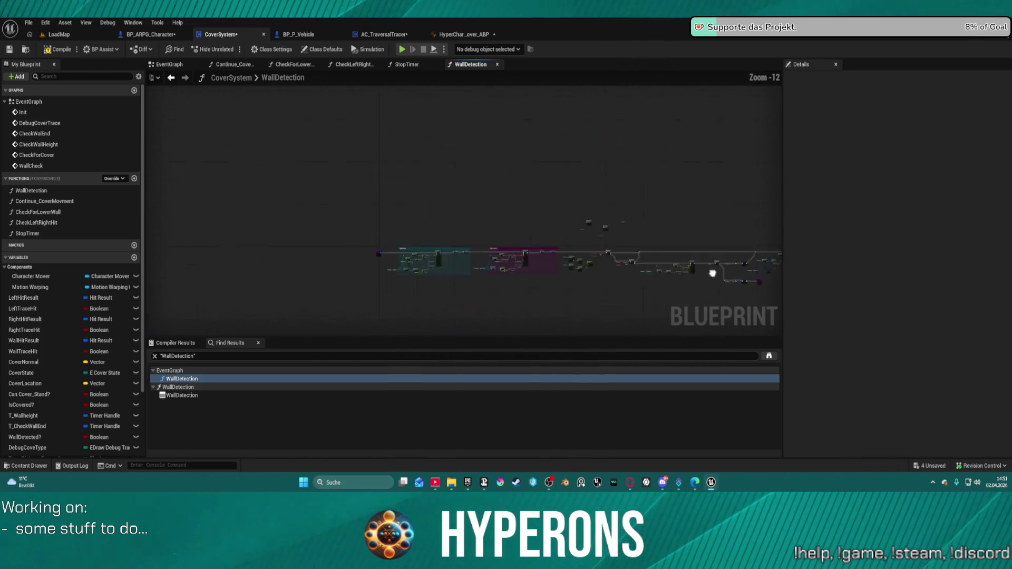
pyautogui.scroll(7, 630, 234)
pyautogui.moveTo(571, 183)
pyautogui.mouseDown()
pyautogui.moveTo(158, 234)
pyautogui.moveTo(153, 316)
pyautogui.moveTo(316, 272)
pyautogui.mouseUp()
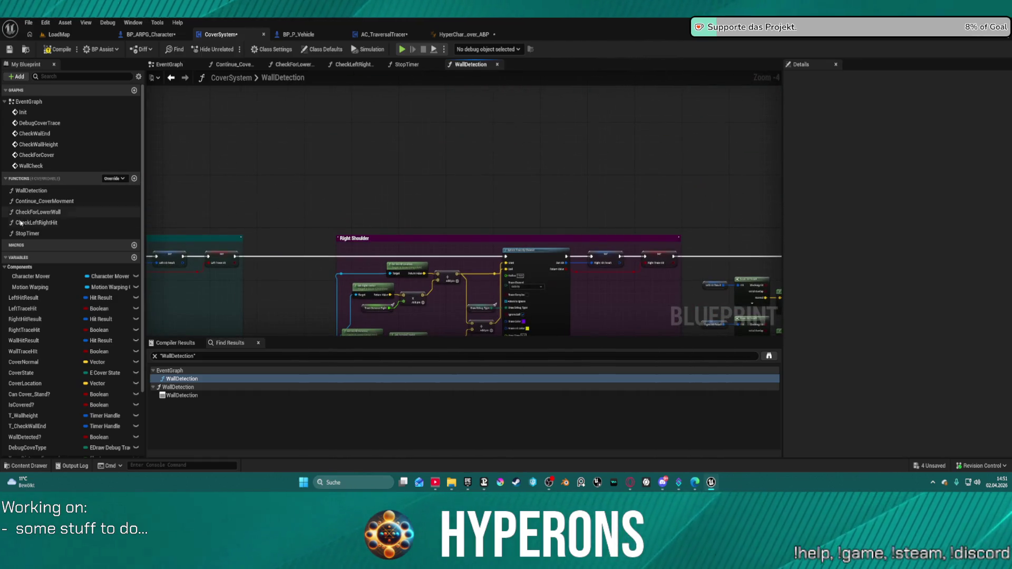
# Jump to the DebugCoverTrace event in the EventGraph and zoom out around it.
pyautogui.doubleClick(34, 123)
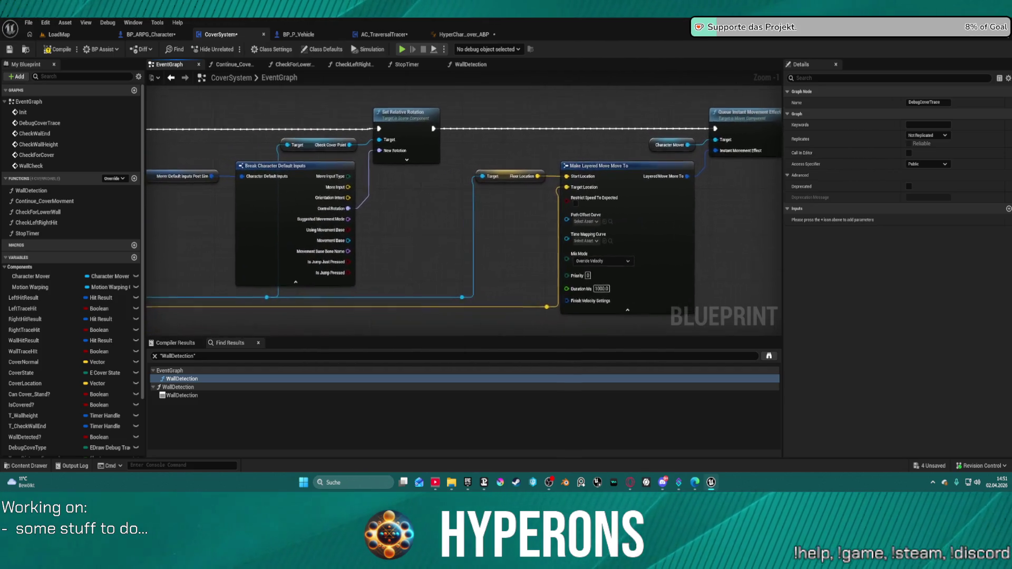
pyautogui.scroll(-4, 402, 297)
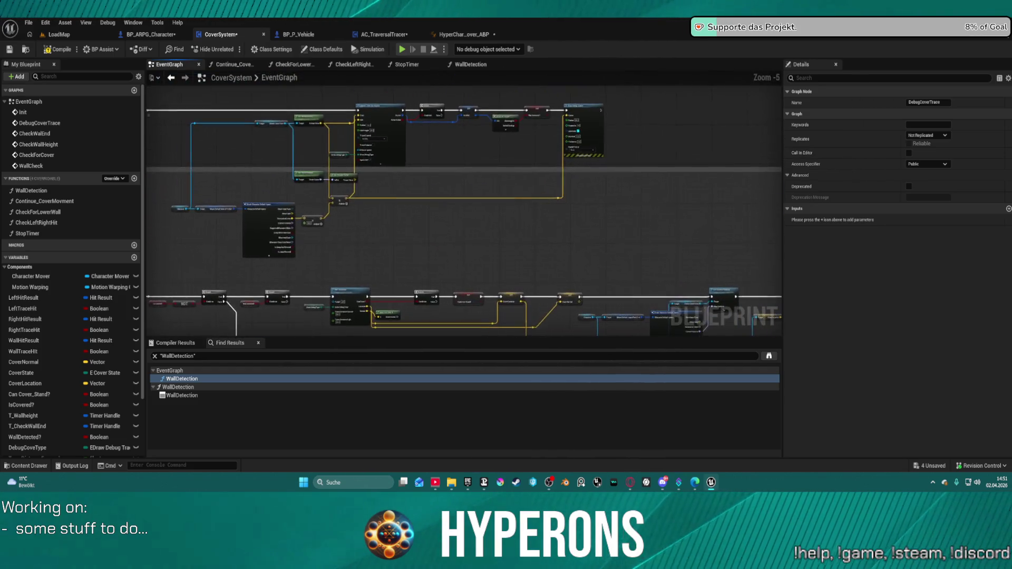
pyautogui.scroll(3, 641, 183)
pyautogui.scroll(1, 642, 182)
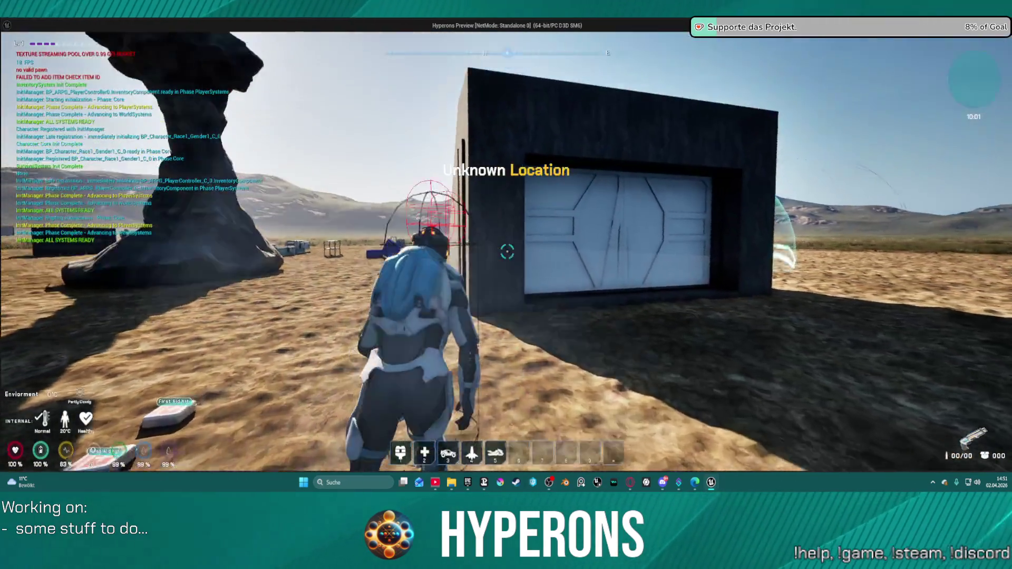
pyautogui.press('w')
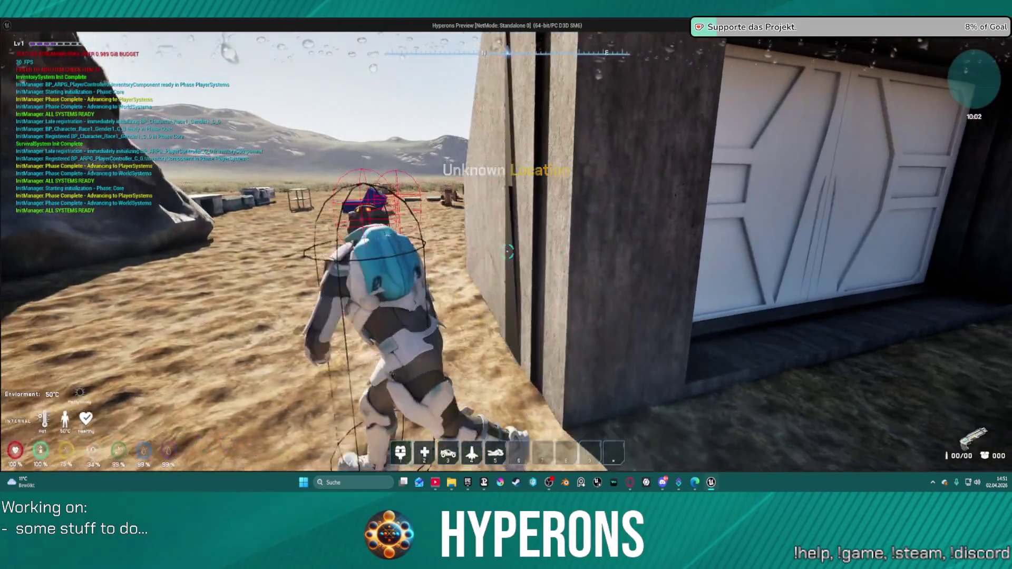
pyautogui.press('w')
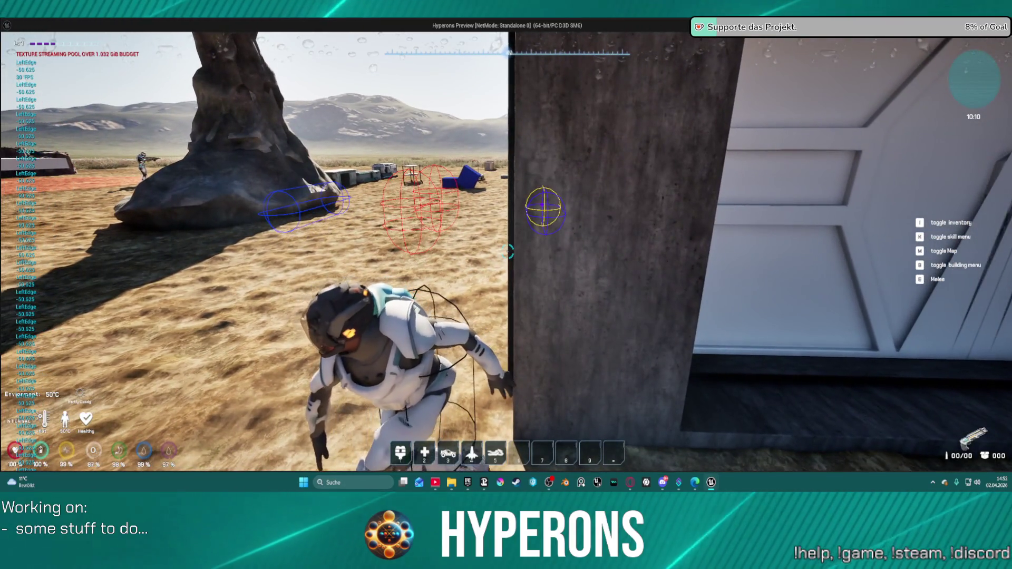
pyautogui.press('a')
pyautogui.press('a')
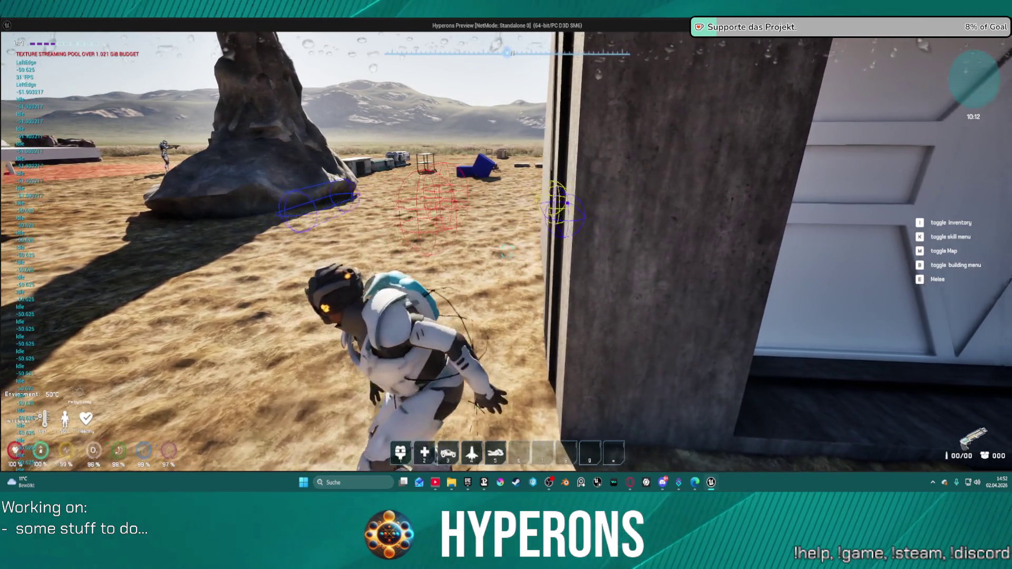
pyautogui.press('Escape')
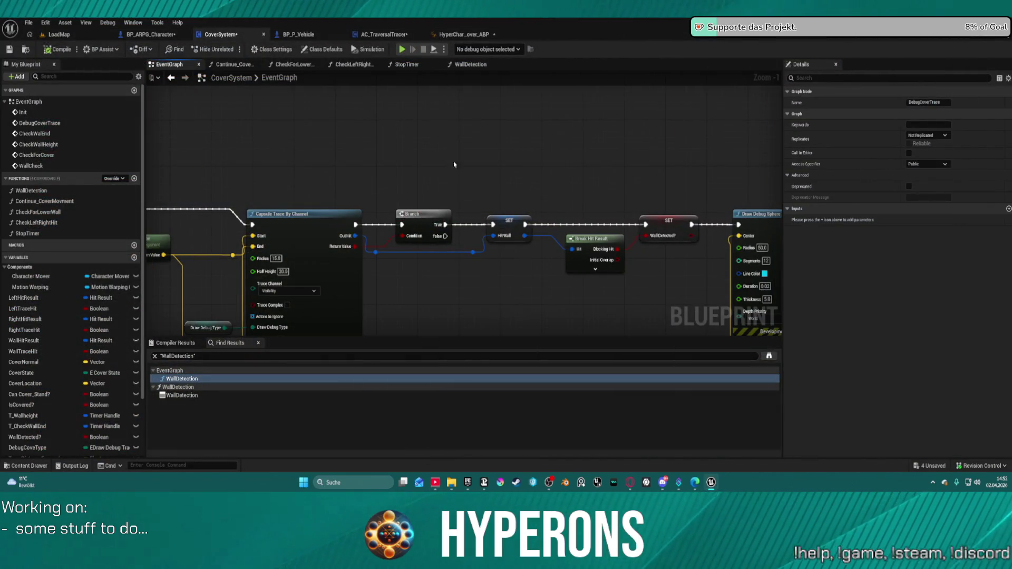
pyautogui.scroll(-1, 454, 165)
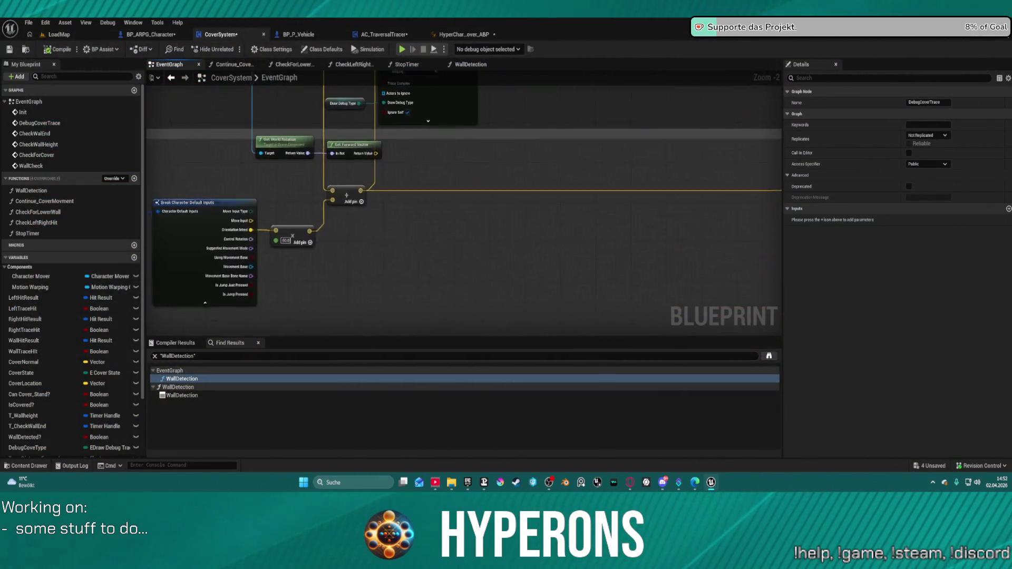
pyautogui.moveTo(399, 77)
pyautogui.mouseDown()
pyautogui.moveTo(399, 158)
pyautogui.moveTo(417, 174)
pyautogui.moveTo(394, 226)
pyautogui.mouseUp()
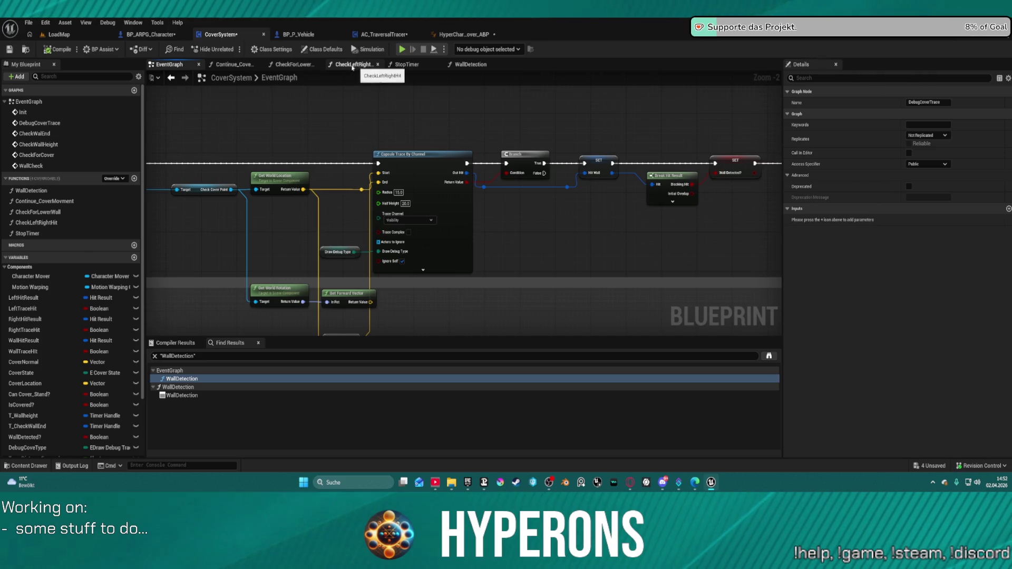
pyautogui.click(150, 34)
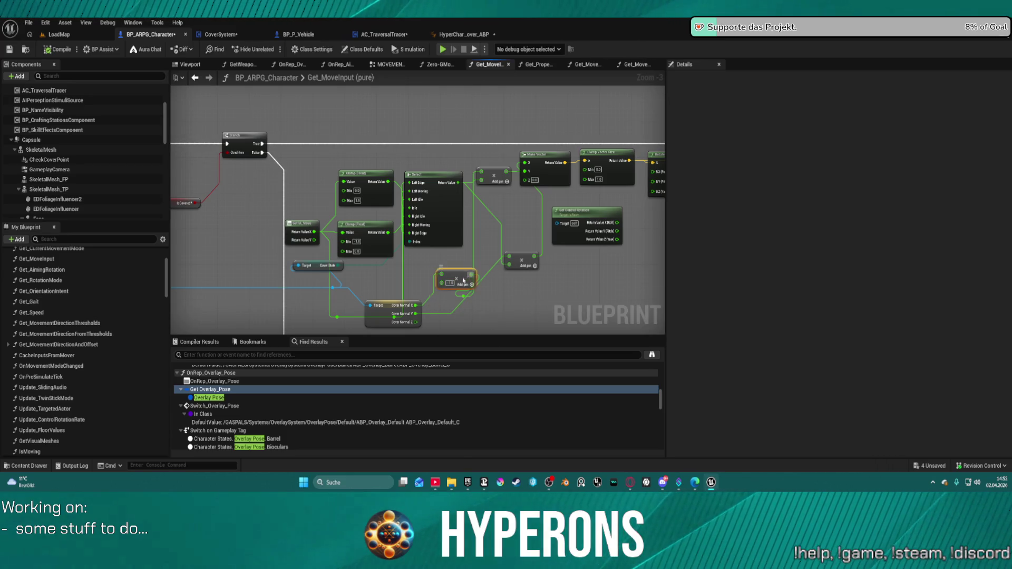
# Nudge the Add node in Get_MoveInput slightly up-left, select it, then return to CoverSystem.
pyautogui.moveTo(464, 281); pyautogui.dragTo(448, 271)
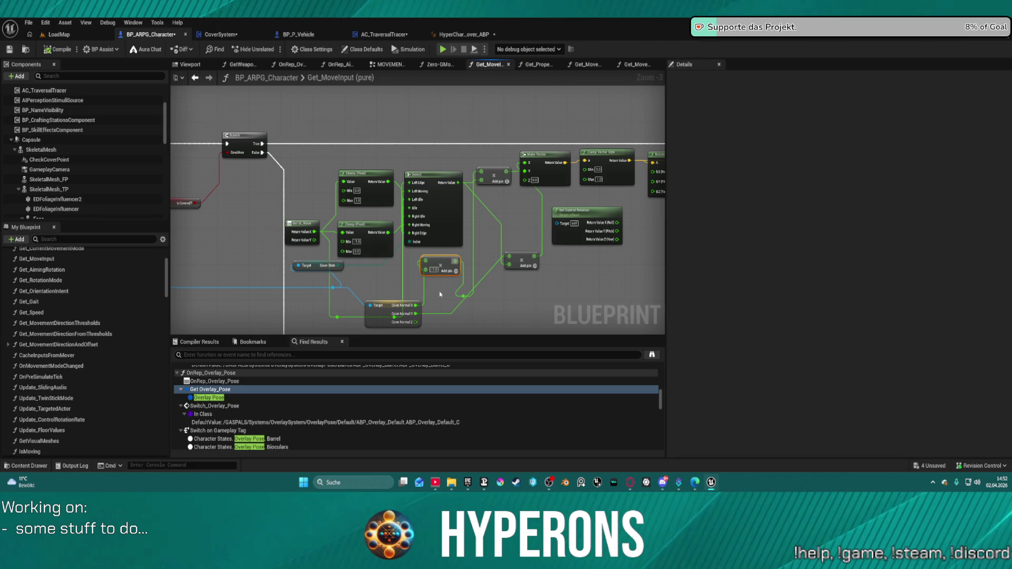
pyautogui.moveTo(516, 293); pyautogui.dragTo(489, 232)
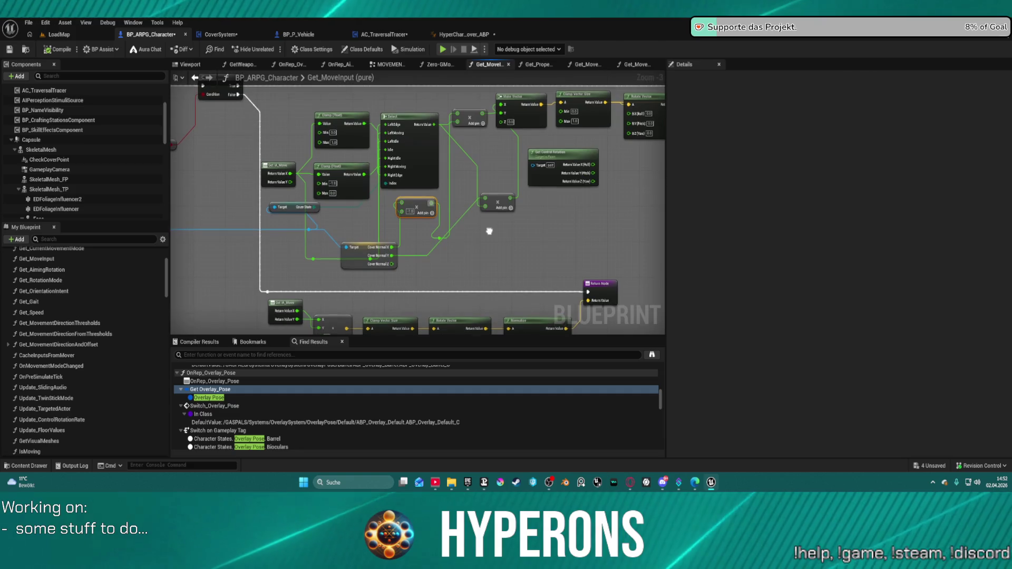
pyautogui.click(353, 259)
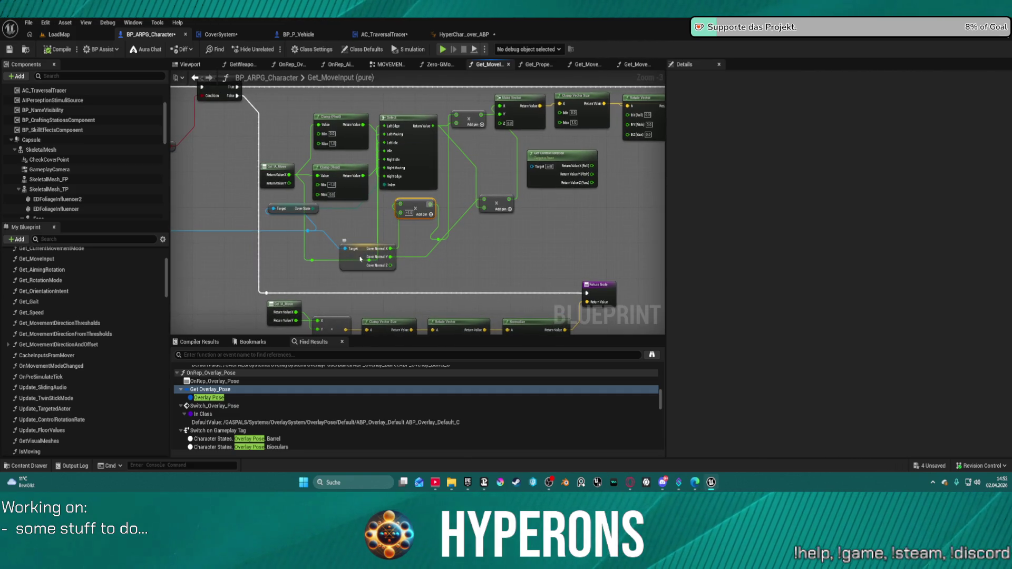
pyautogui.moveTo(372, 203); pyautogui.dragTo(436, 251)
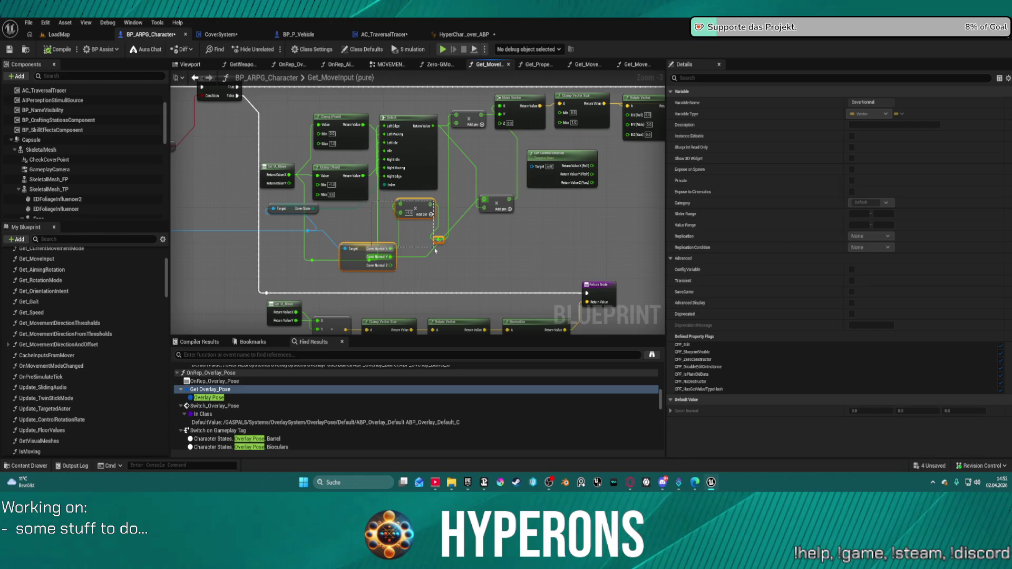
pyautogui.moveTo(405, 211); pyautogui.dragTo(406, 211)
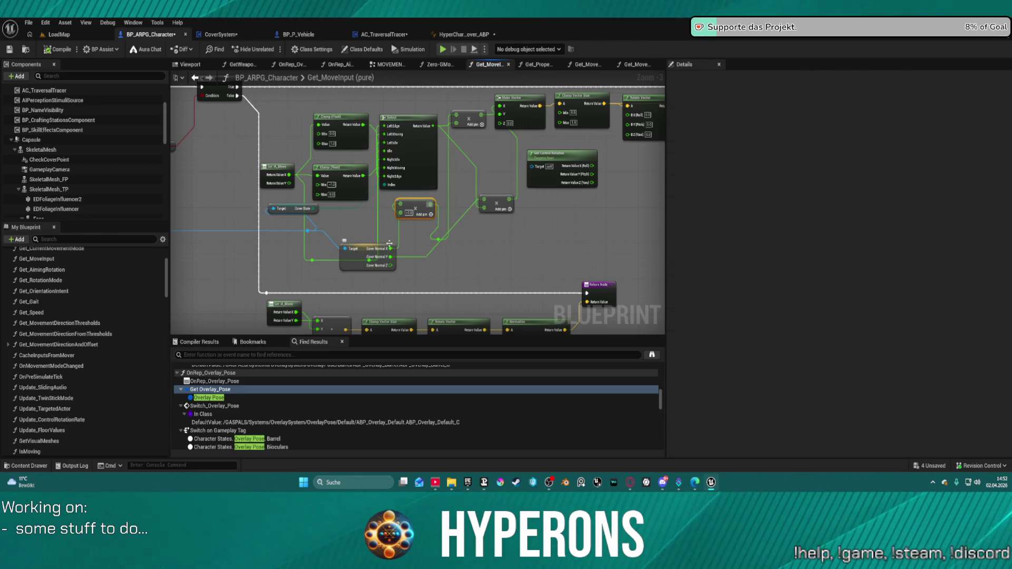
pyautogui.click(229, 33)
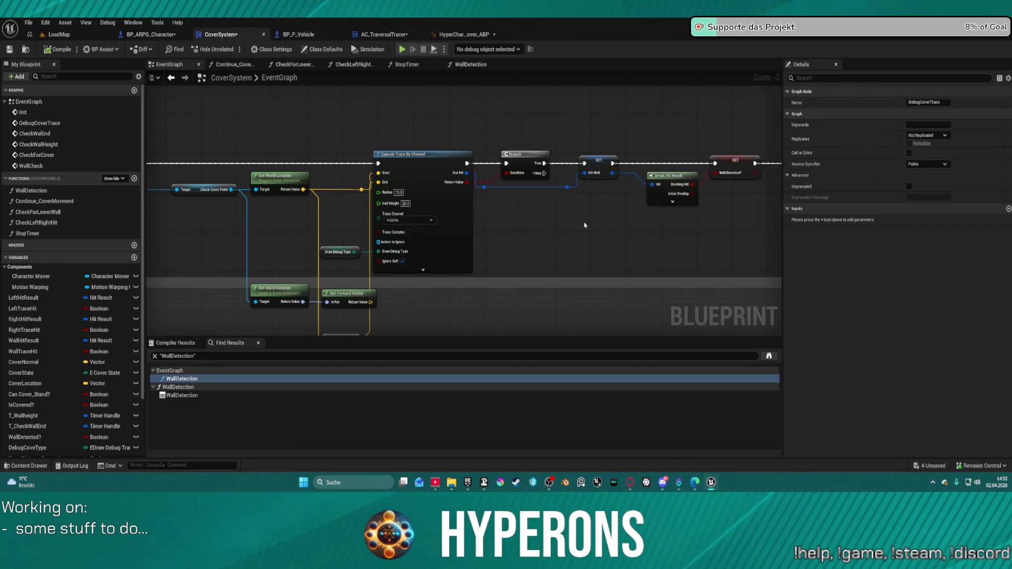
# Try a Break Transform node off the Cover Normal value, then delete it.
pyautogui.scroll(-7, 585, 226)
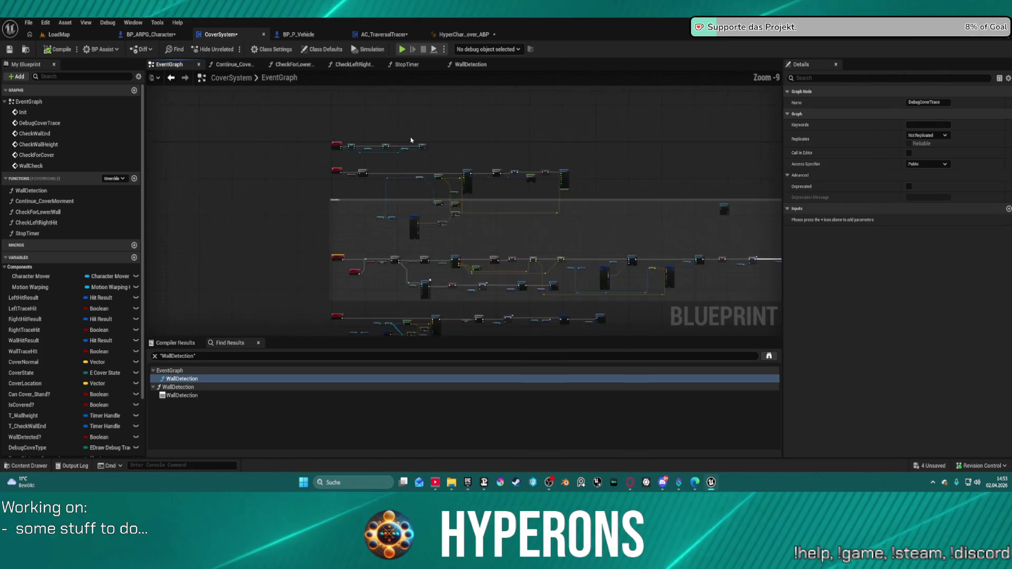
pyautogui.scroll(7, 451, 198)
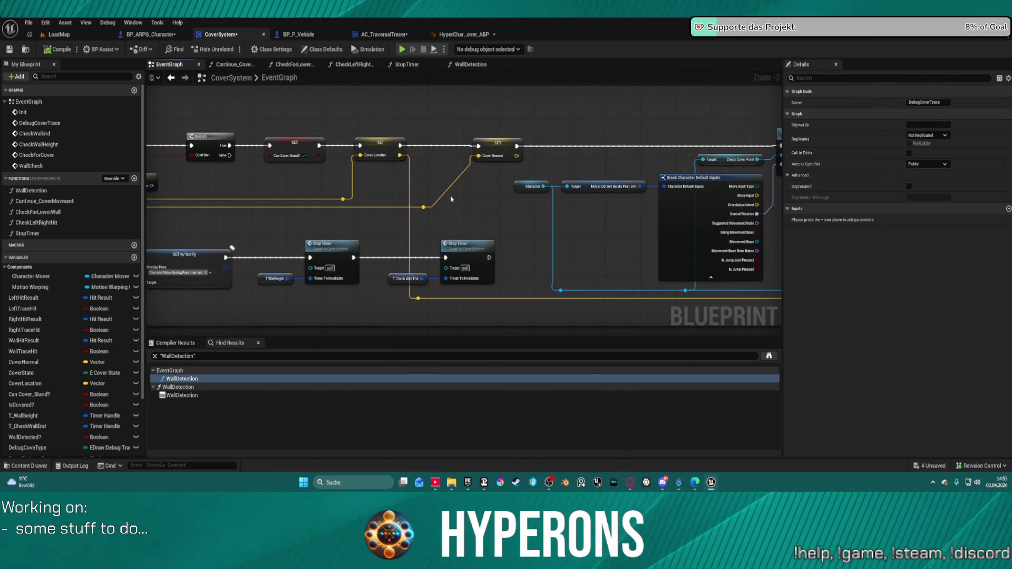
pyautogui.moveTo(485, 156); pyautogui.dragTo(480, 189)
pyautogui.write('me')
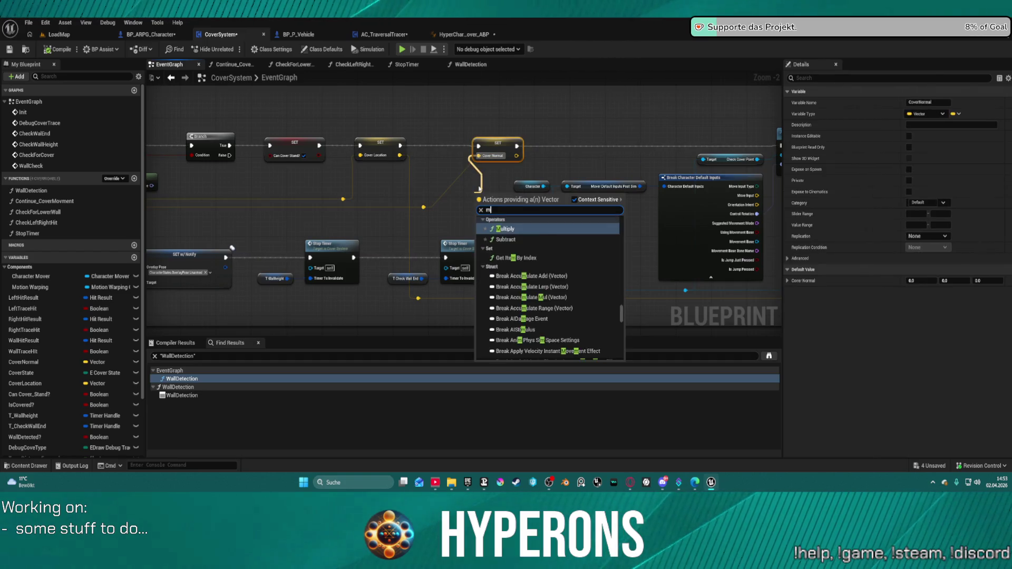
pyautogui.press('BackSpace')
pyautogui.press('BackSpace')
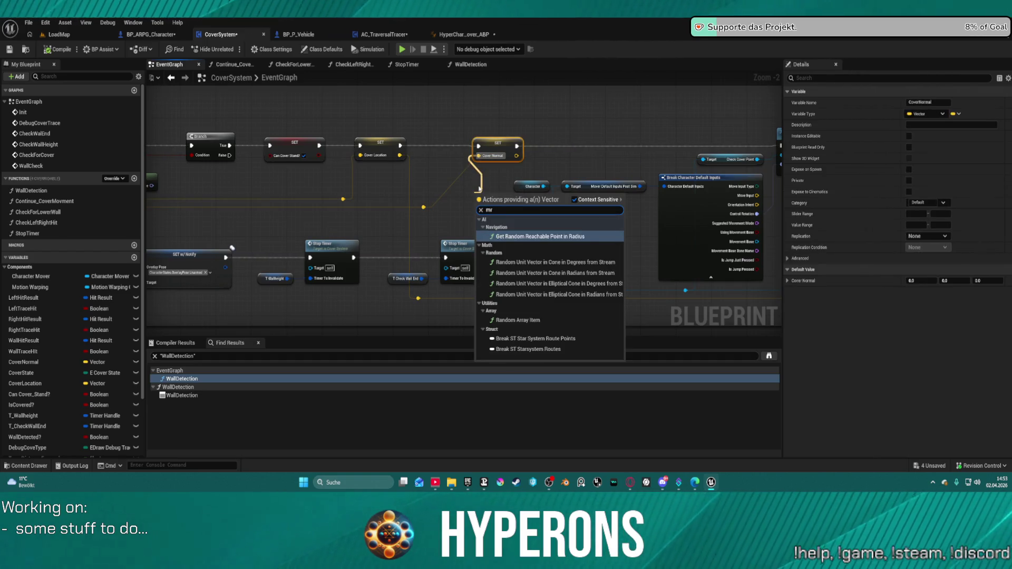
pyautogui.write('breal')
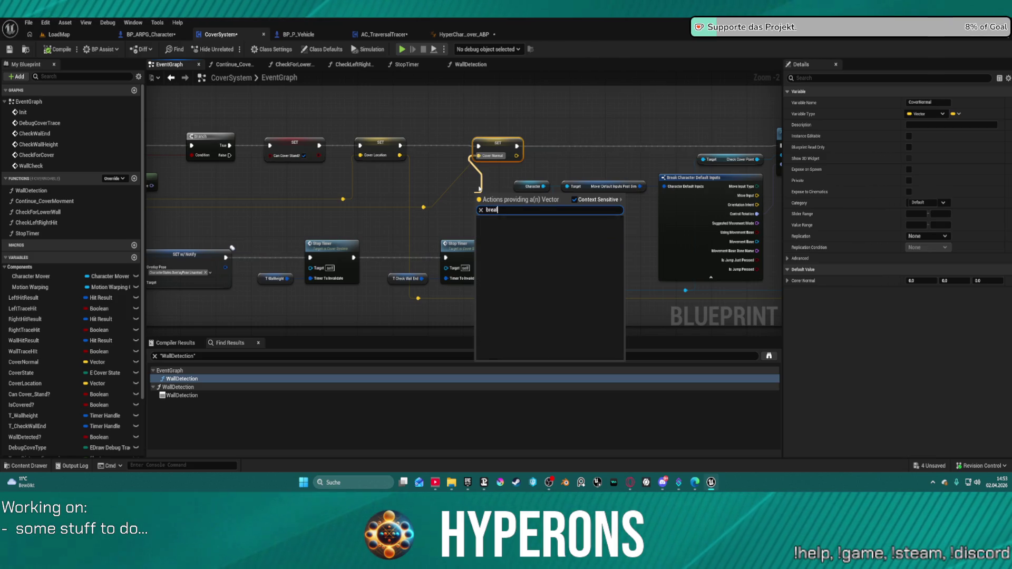
pyautogui.press('BackSpace')
pyautogui.write('k')
pyautogui.press('Return')
pyautogui.scroll(1, 476, 194)
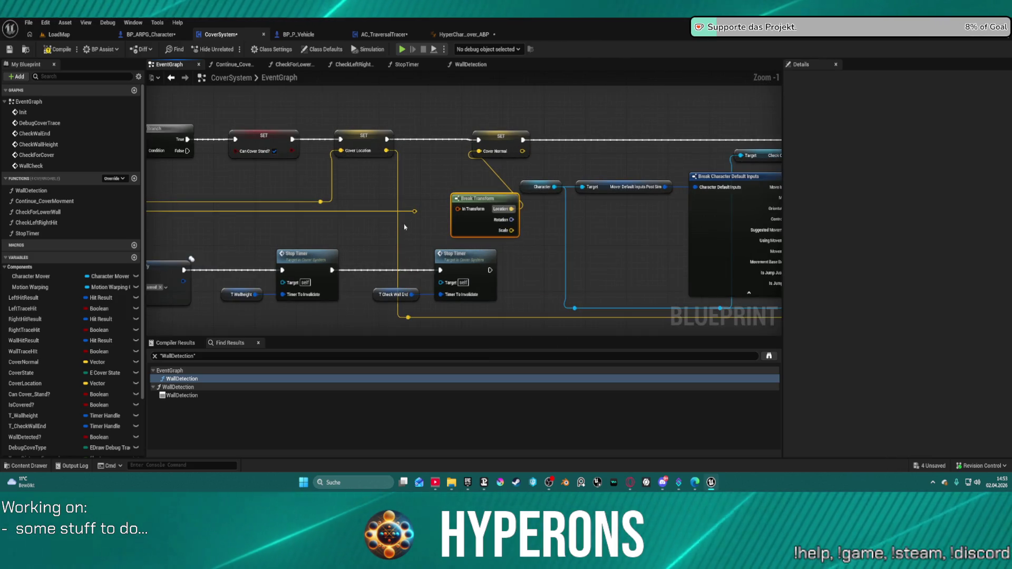
pyautogui.press('Delete')
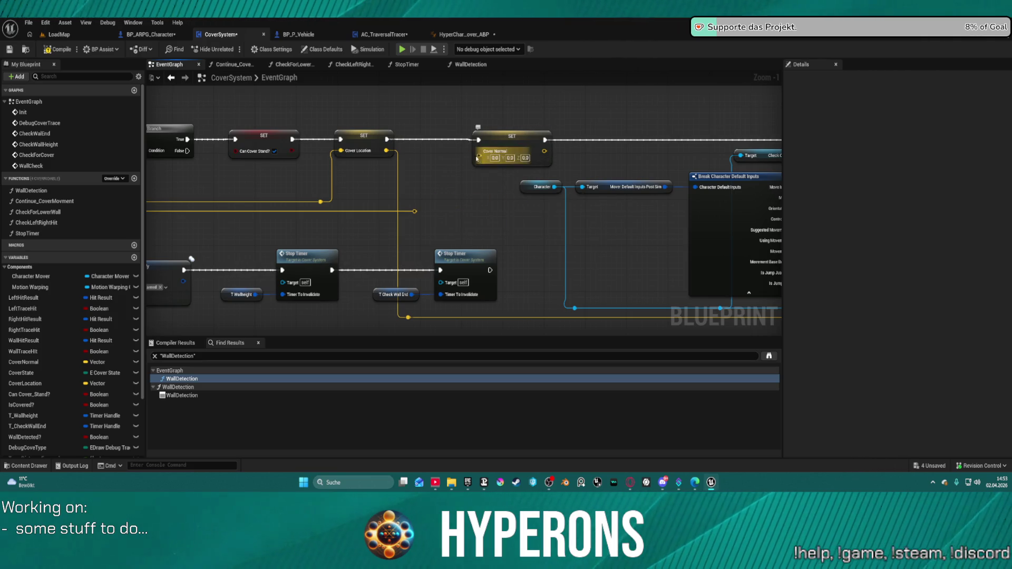
# Add a Make Vector Net Quantize node off the Cover Normal value.
pyautogui.moveTo(480, 156); pyautogui.dragTo(451, 172)
pyautogui.write('make vector')
pyautogui.press('Return')
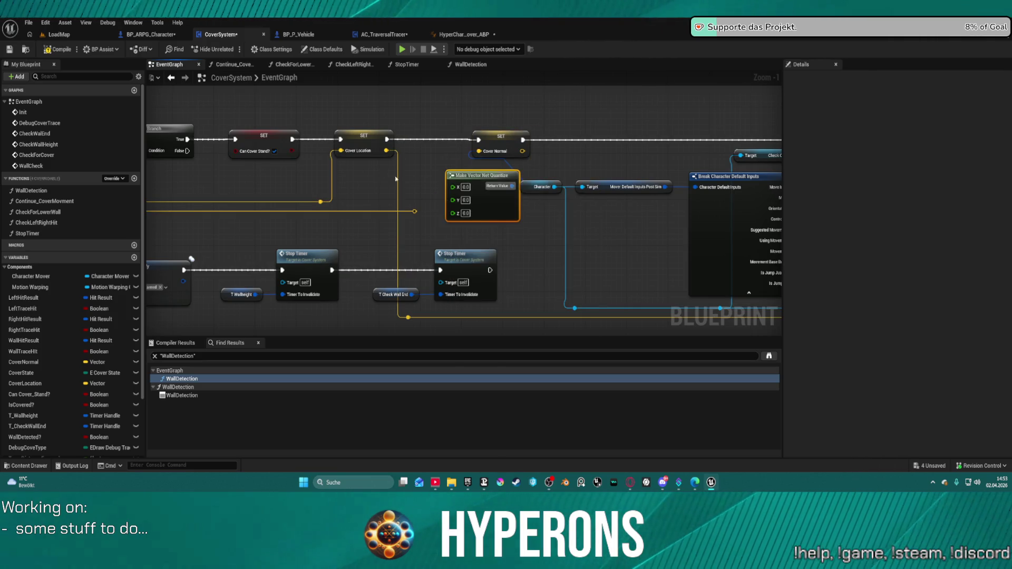
pyautogui.moveTo(416, 211); pyautogui.dragTo(389, 169)
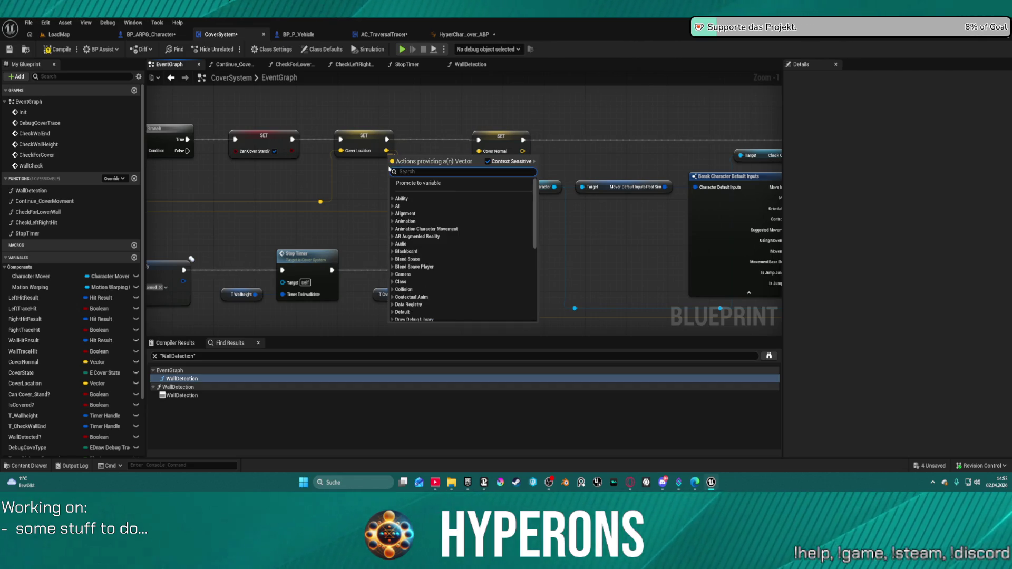
pyautogui.click(365, 199)
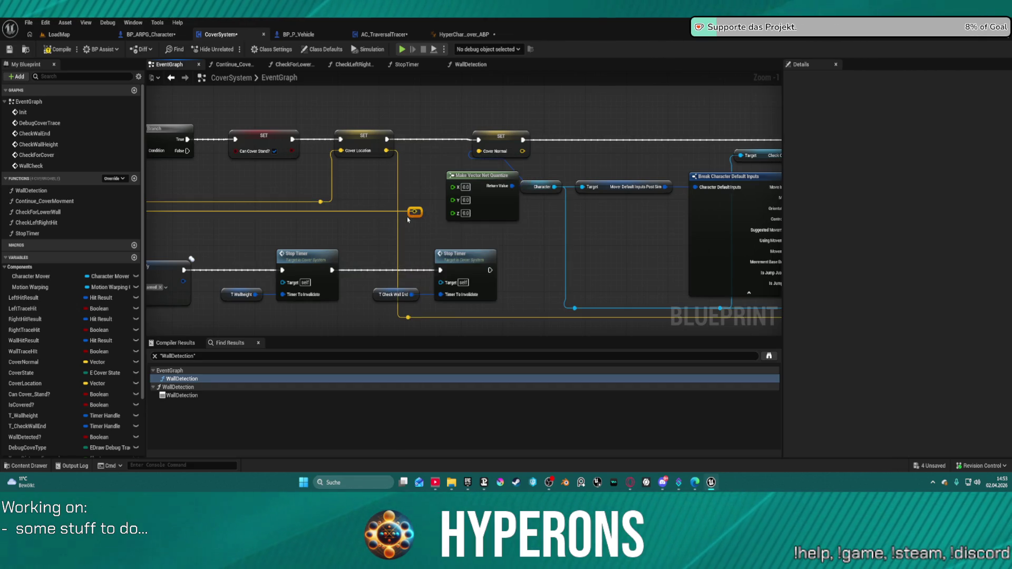
# Add Break Vector, multiply X by -1.0 into Make Vector Net Quantize, wire Y and Z, and play-test.
pyautogui.moveTo(407, 214)
pyautogui.mouseDown()
pyautogui.moveTo(322, 221)
pyautogui.moveTo(335, 222)
pyautogui.mouseUp()
pyautogui.write('break vector')
pyautogui.press('Return')
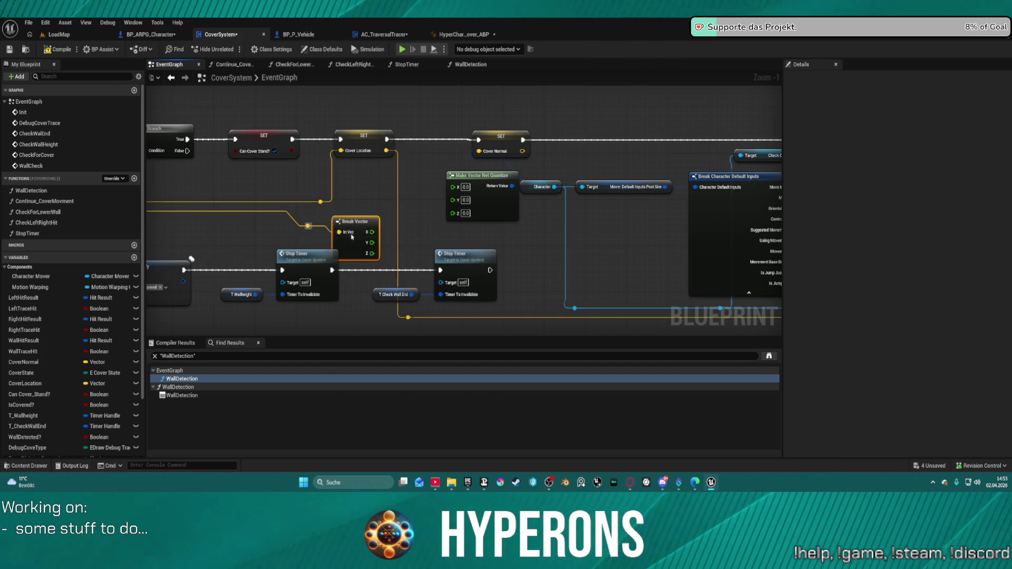
pyautogui.moveTo(352, 238)
pyautogui.mouseDown()
pyautogui.moveTo(352, 191)
pyautogui.moveTo(396, 202)
pyautogui.mouseUp()
pyautogui.write('multi')
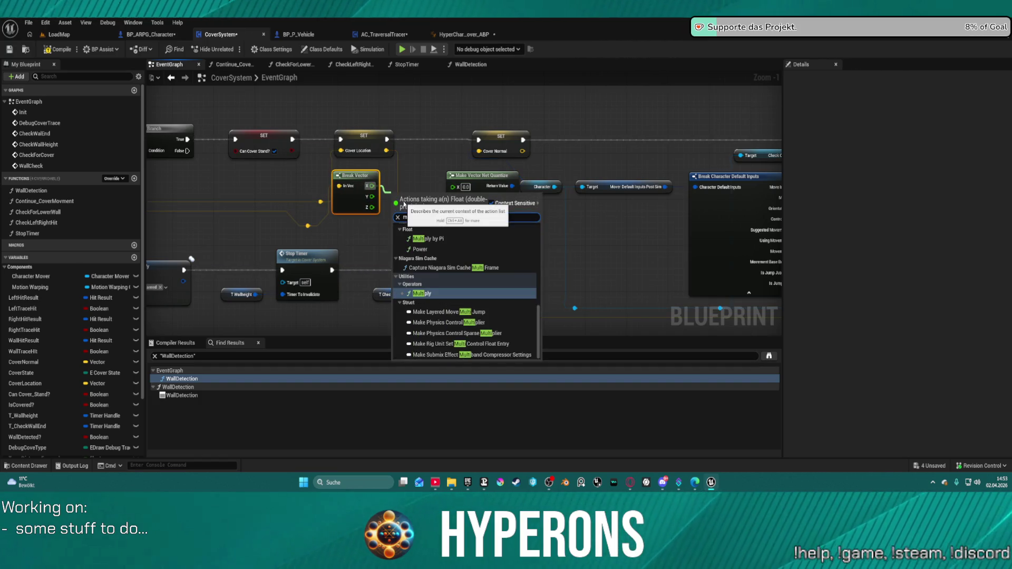
pyautogui.click(432, 302)
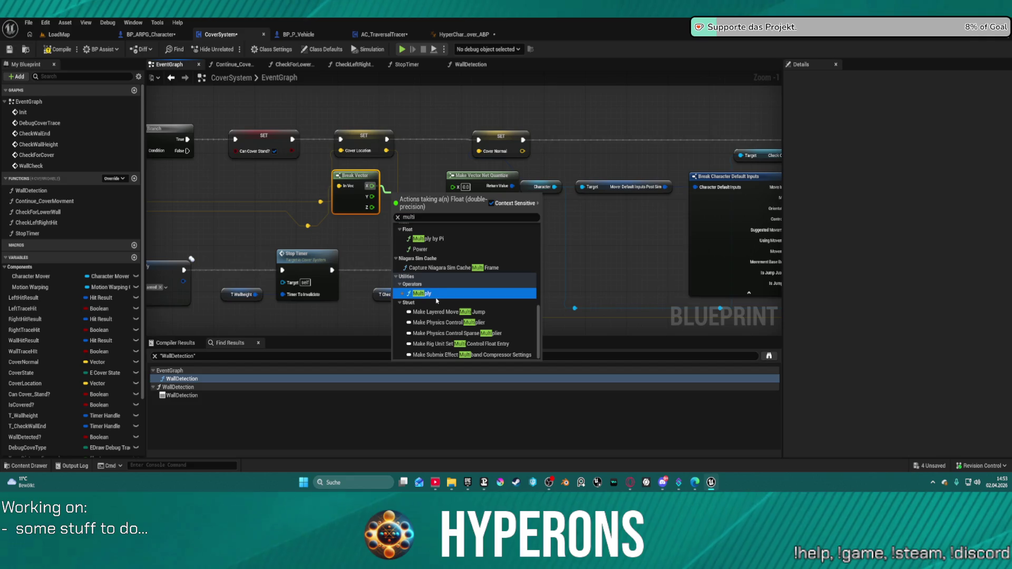
pyautogui.click(422, 293)
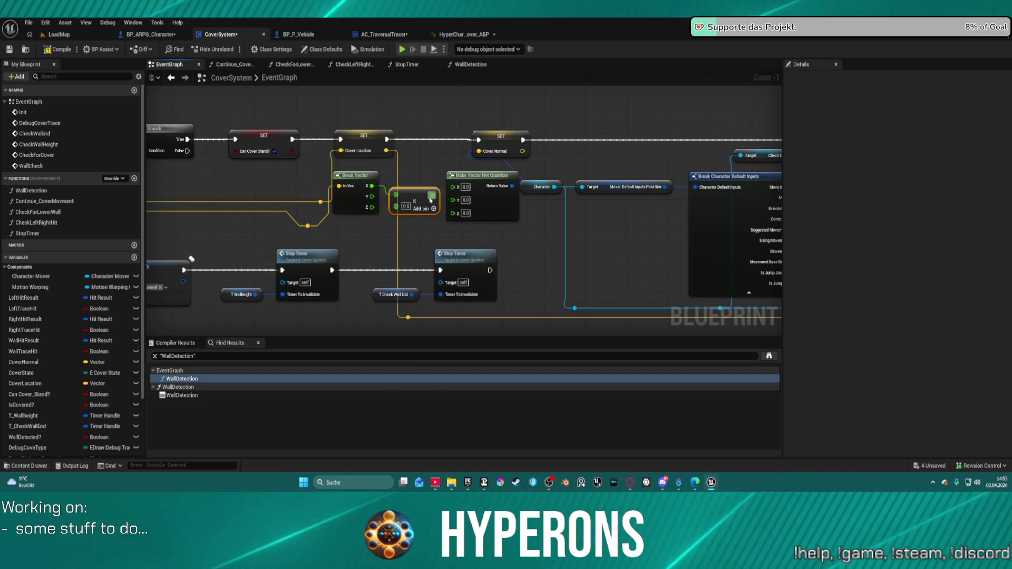
pyautogui.moveTo(432, 195); pyautogui.dragTo(453, 187)
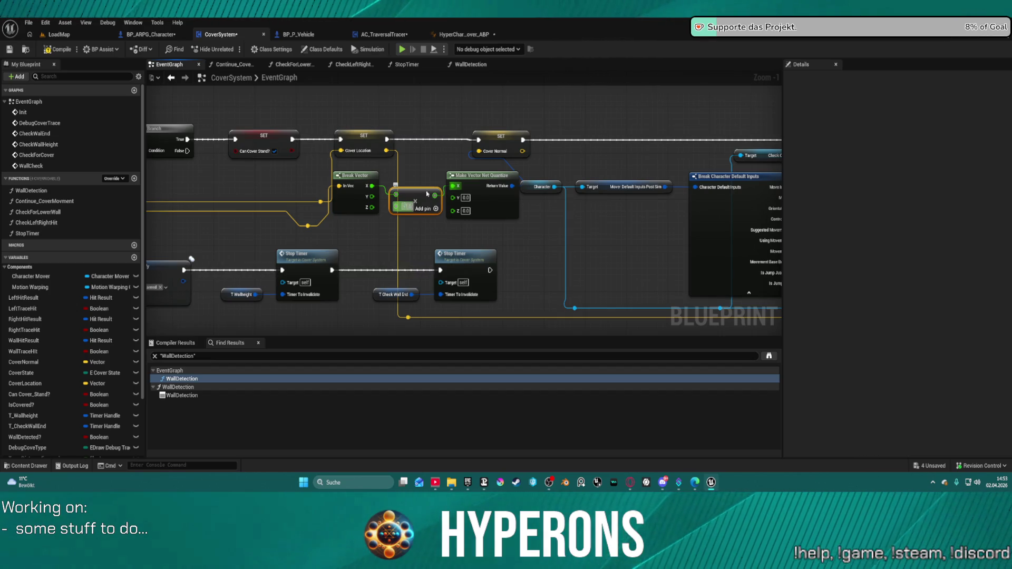
pyautogui.moveTo(418, 204)
pyautogui.mouseDown()
pyautogui.moveTo(419, 178)
pyautogui.moveTo(452, 197)
pyautogui.mouseUp()
pyautogui.moveTo(372, 208)
pyautogui.mouseDown()
pyautogui.moveTo(422, 216)
pyautogui.moveTo(452, 207)
pyautogui.mouseUp()
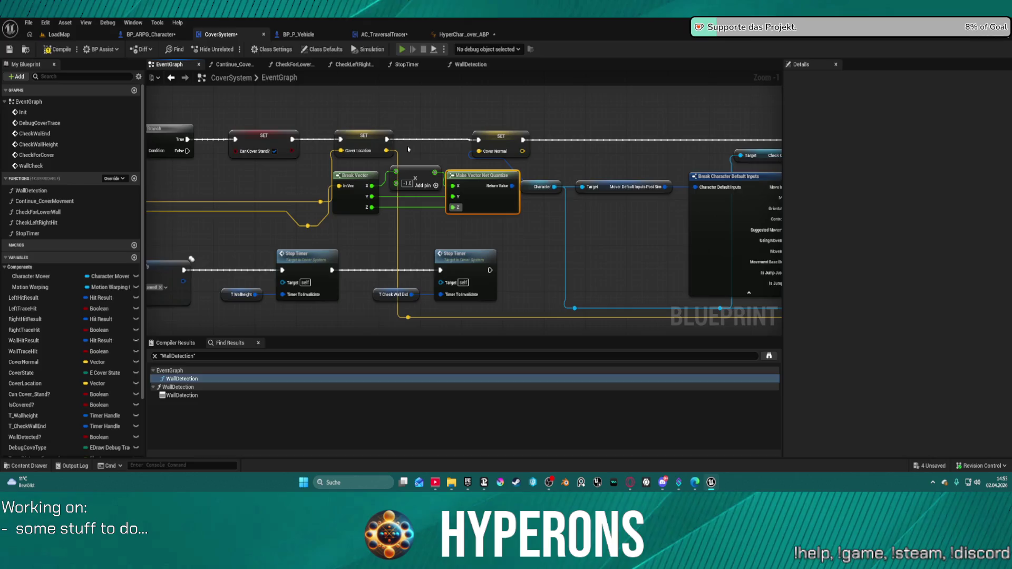
pyautogui.hotkey('alt', 'p')
pyautogui.press('w')
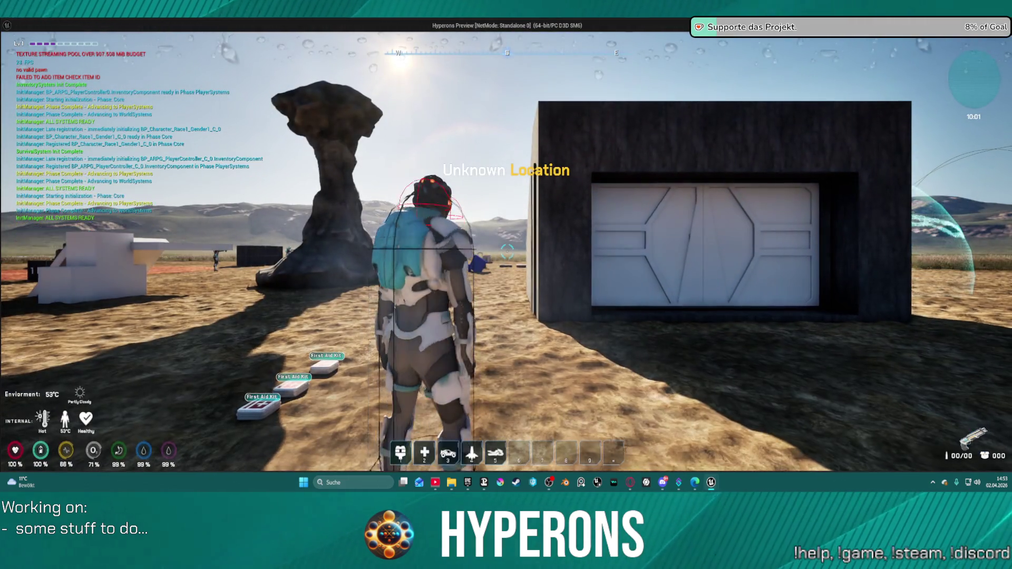
pyautogui.press('w')
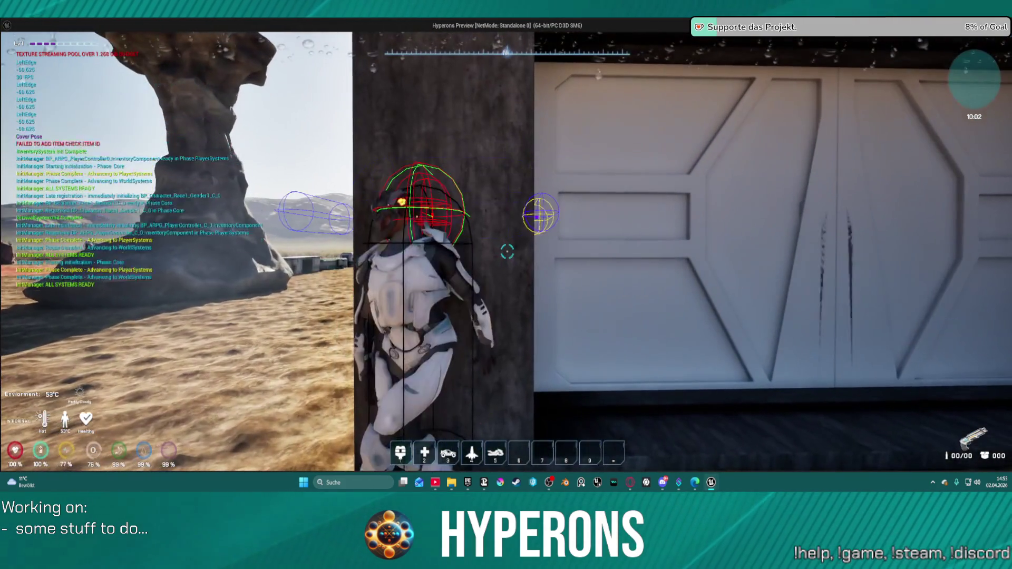
pyautogui.press('a')
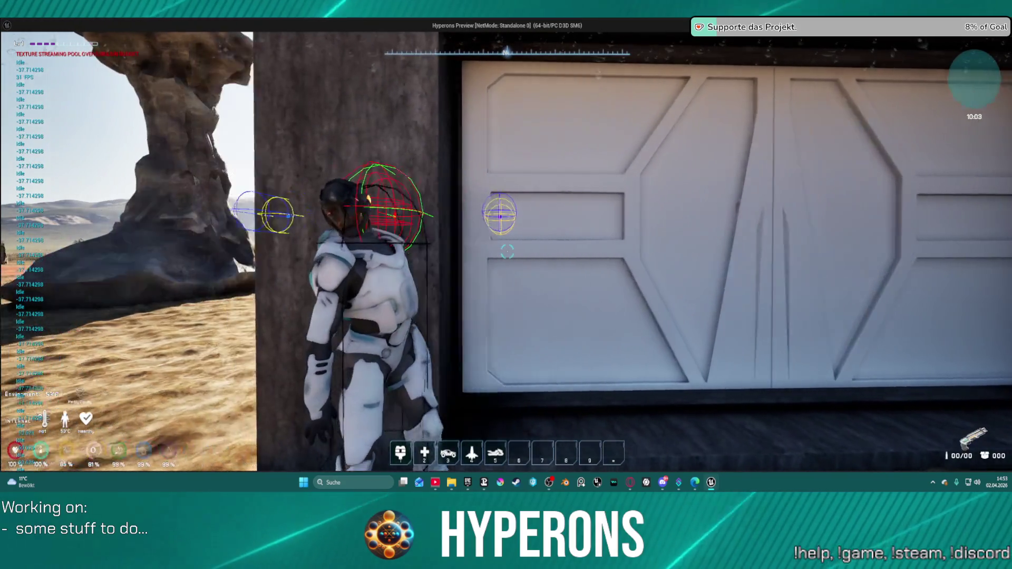
pyautogui.press('d')
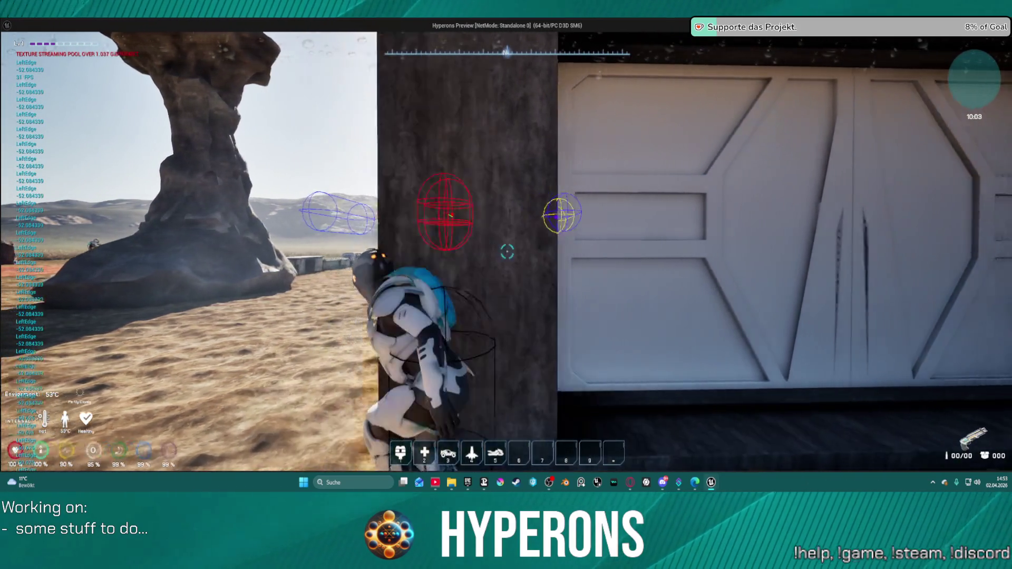
pyautogui.press('a')
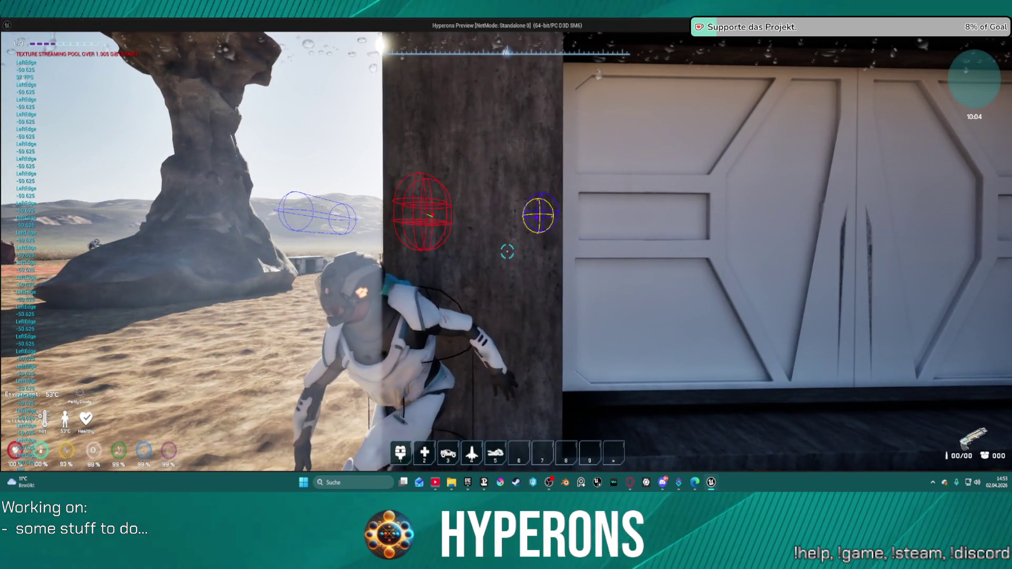
pyautogui.press('d')
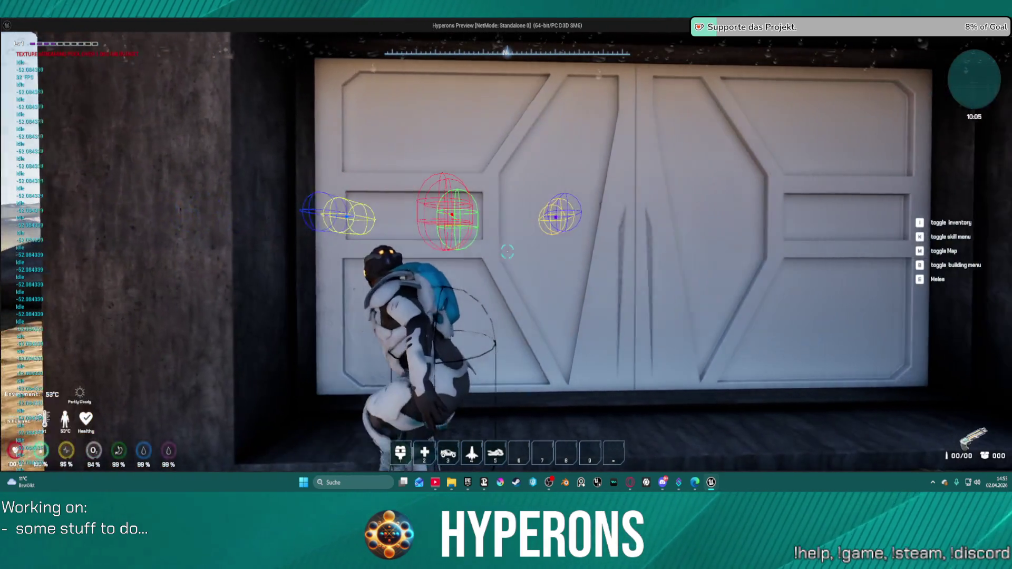
pyautogui.press('a')
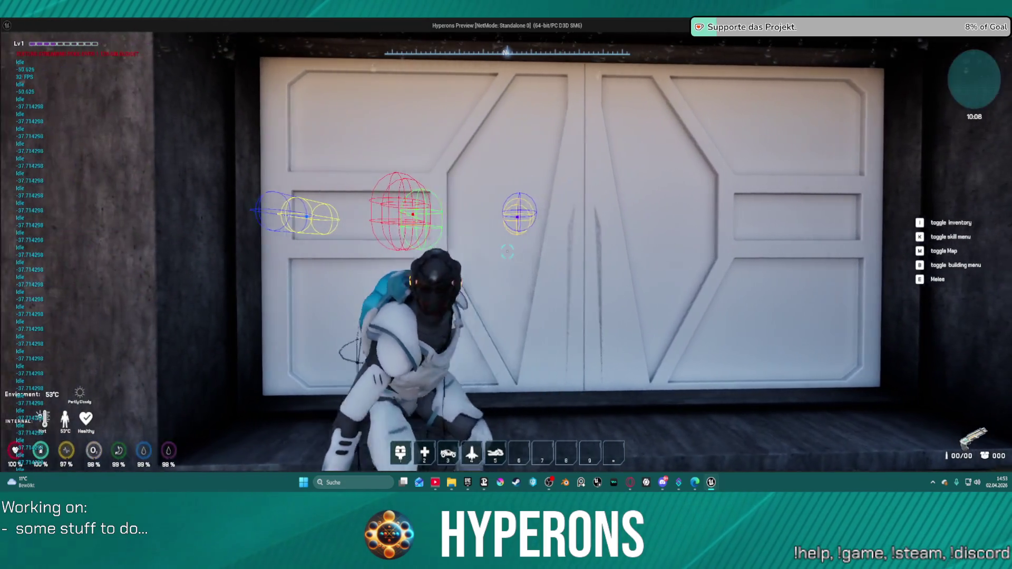
pyautogui.press('Escape')
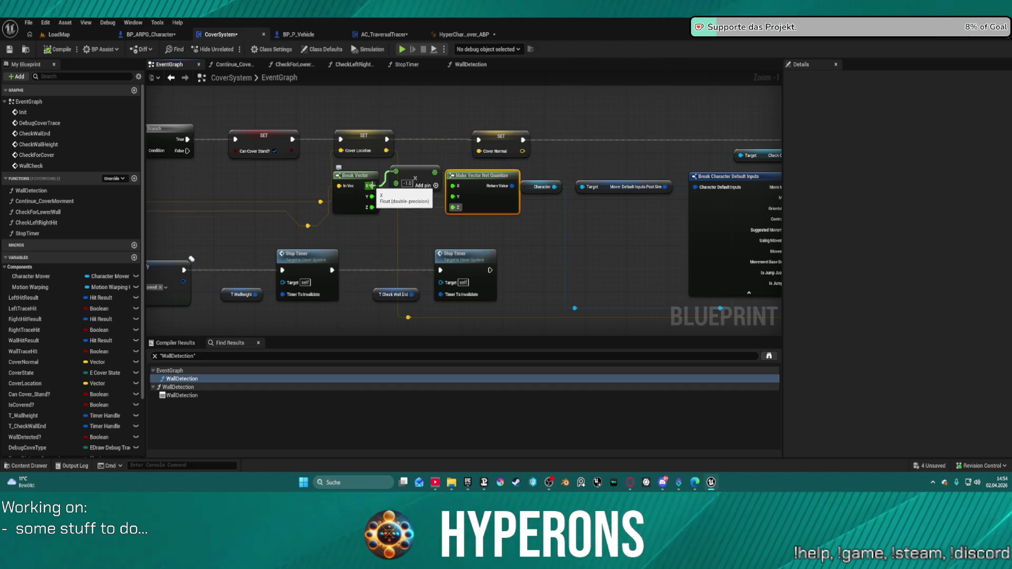
# Delete the -1.0 Multiply node beside Break Vector, then switch to BP_ARPG_Character's Get_MoveInput graph.
pyautogui.scroll(-3, 379, 226)
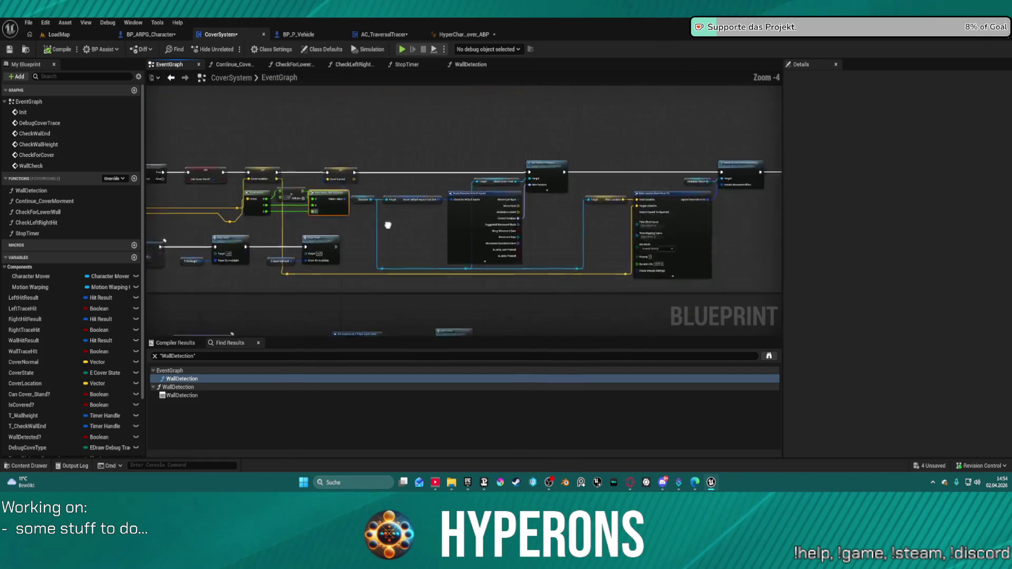
pyautogui.scroll(4, 380, 226)
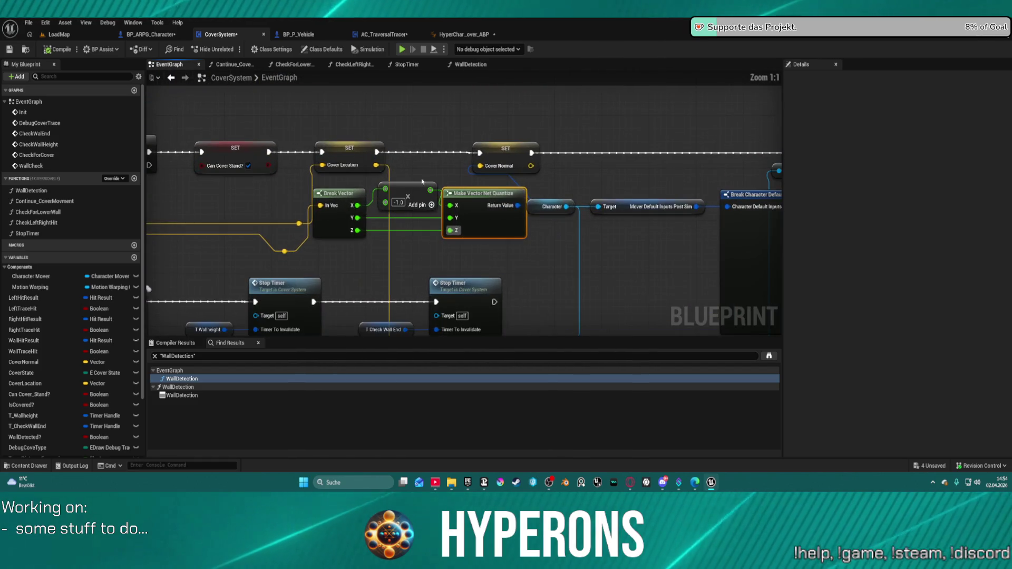
pyautogui.click(341, 193)
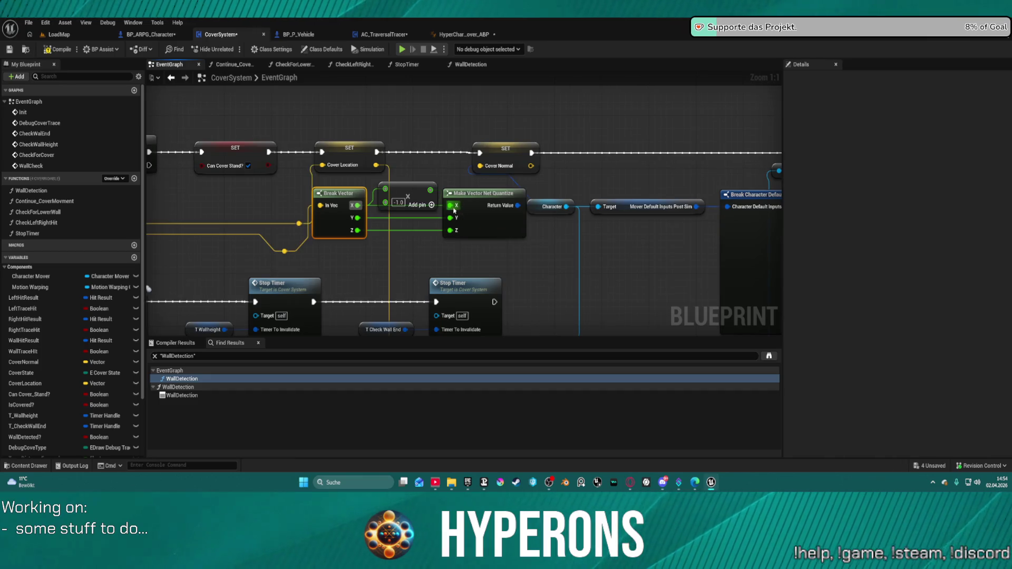
pyautogui.moveTo(430, 190); pyautogui.dragTo(435, 191)
pyautogui.press('Escape')
pyautogui.press('Delete')
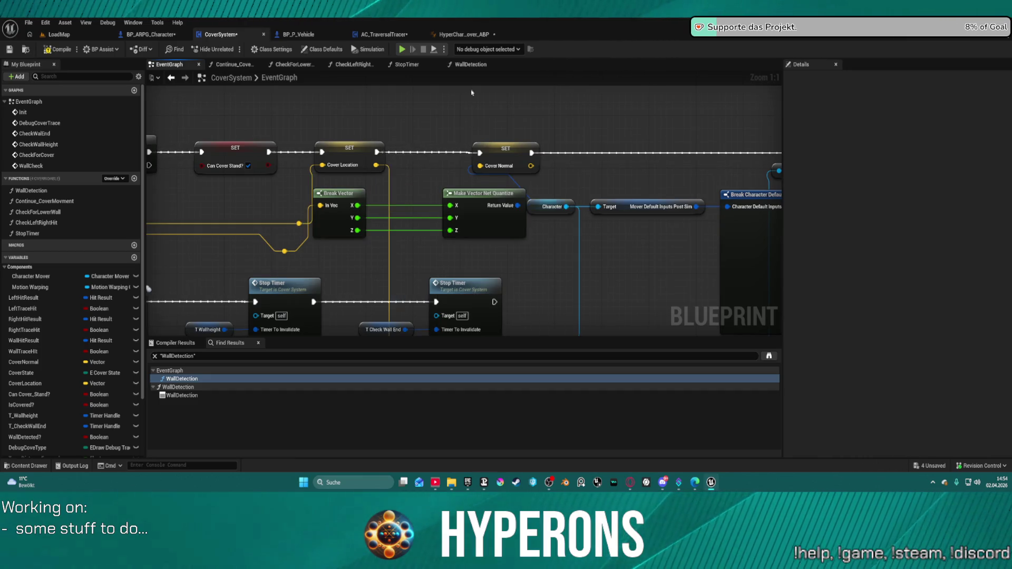
pyautogui.click(153, 34)
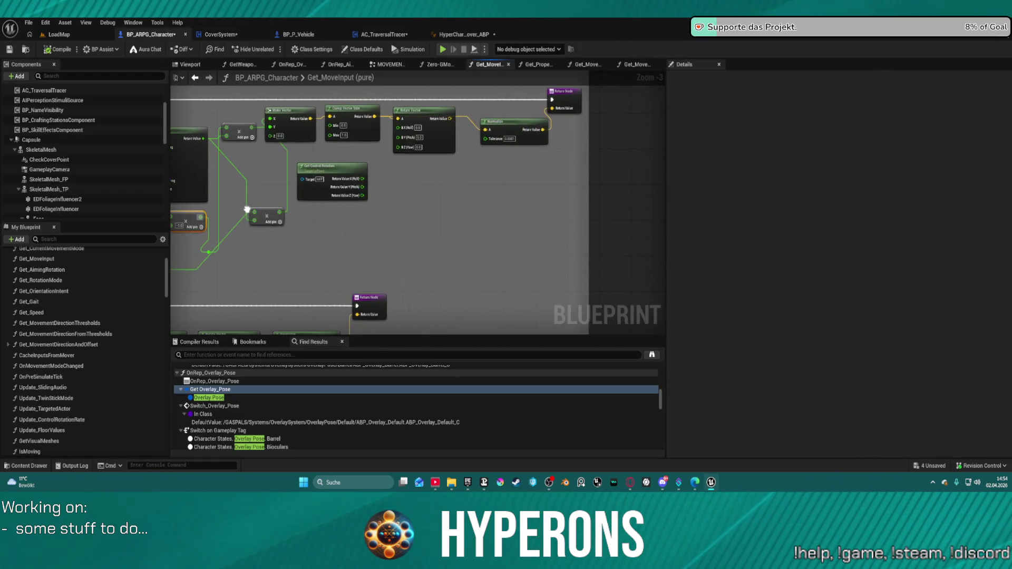
# Look over Get_MoveInput, then in CoverSystem move Make Vector Net Quantize left beside Break Vector.
pyautogui.moveTo(496, 128); pyautogui.dragTo(480, 150)
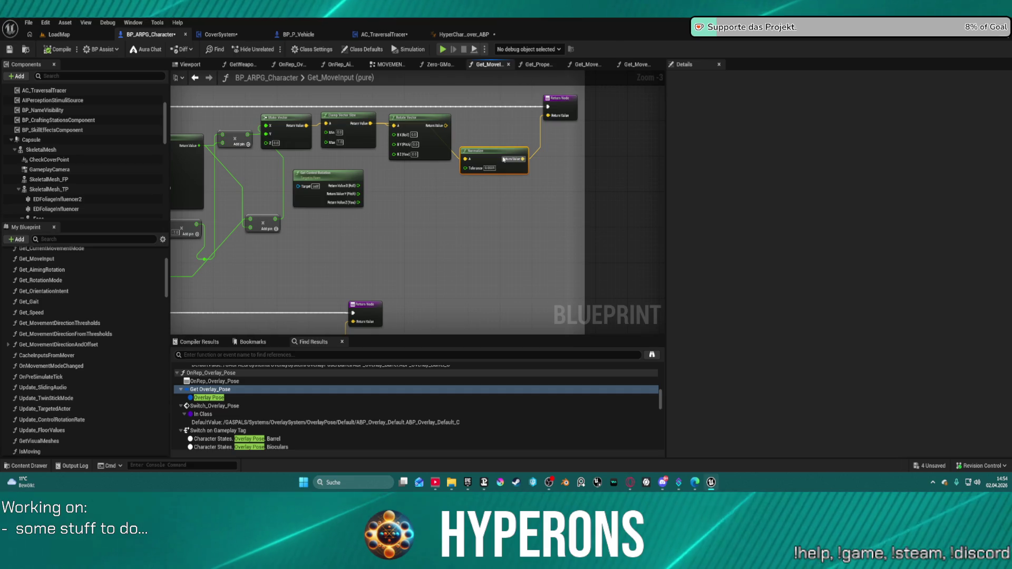
pyautogui.moveTo(452, 192)
pyautogui.mouseDown()
pyautogui.moveTo(592, 197)
pyautogui.moveTo(536, 203)
pyautogui.mouseUp()
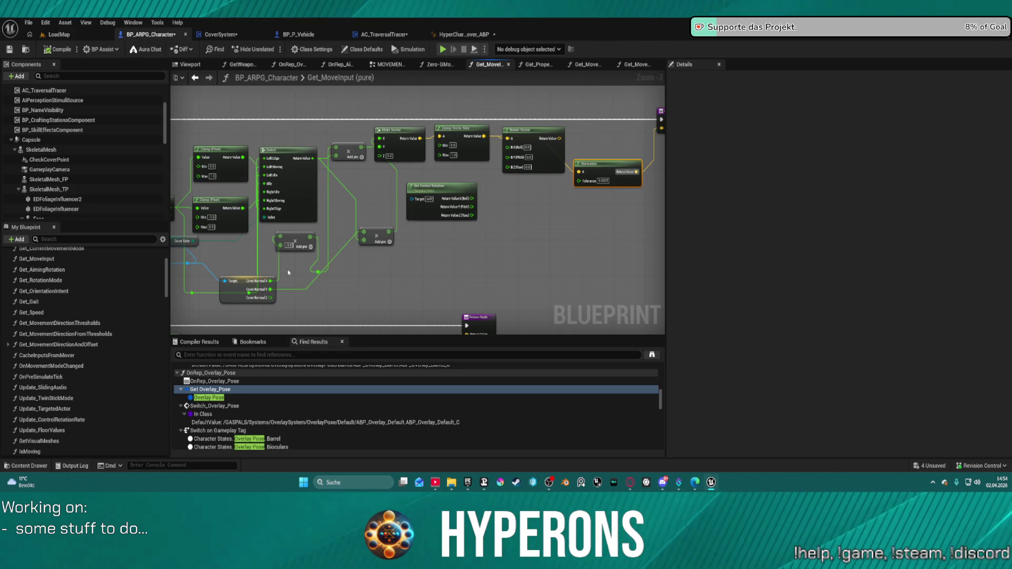
pyautogui.moveTo(328, 266)
pyautogui.mouseDown()
pyautogui.moveTo(538, 215)
pyautogui.moveTo(467, 244)
pyautogui.mouseUp()
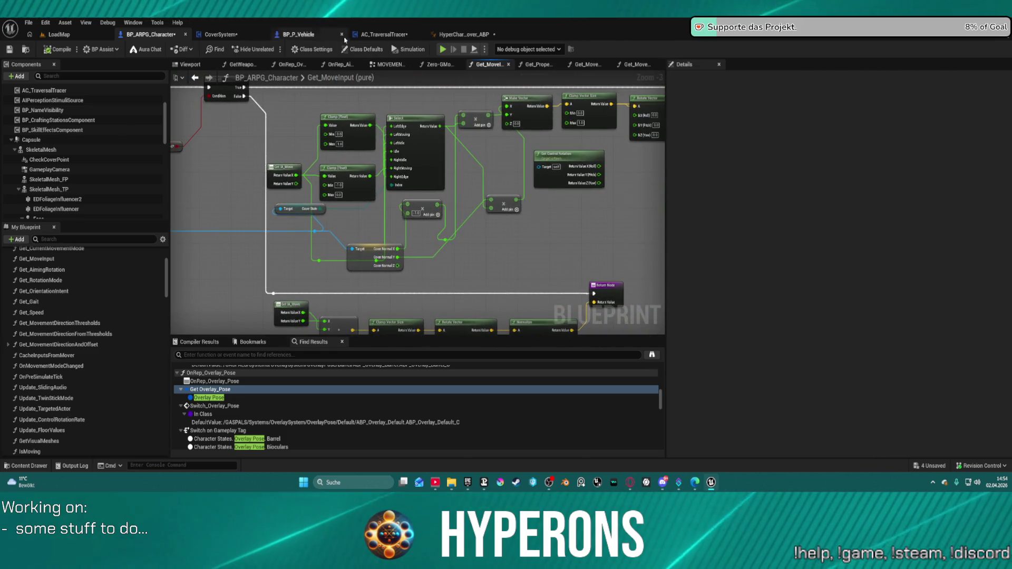
pyautogui.click(240, 35)
pyautogui.moveTo(567, 247)
pyautogui.mouseDown()
pyautogui.moveTo(550, 213)
pyautogui.moveTo(501, 184)
pyautogui.moveTo(479, 237)
pyautogui.moveTo(397, 216)
pyautogui.moveTo(494, 213)
pyautogui.mouseUp()
pyautogui.moveTo(424, 181)
pyautogui.mouseDown()
pyautogui.moveTo(371, 185)
pyautogui.moveTo(405, 221)
pyautogui.moveTo(489, 256)
pyautogui.moveTo(368, 282)
pyautogui.moveTo(274, 275)
pyautogui.moveTo(292, 274)
pyautogui.mouseUp()
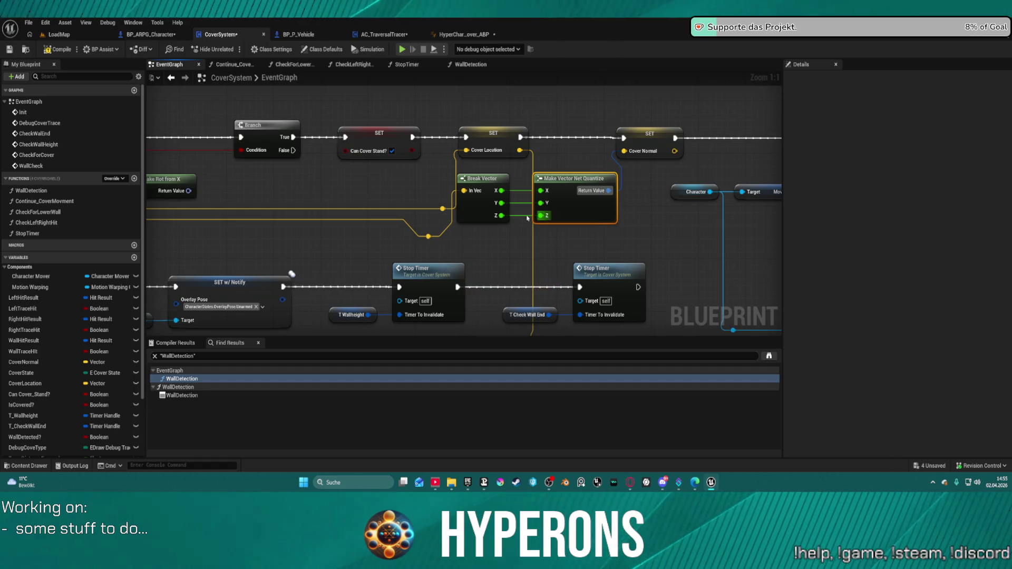
# Reposition the Make Vector Net Quantize node beside Break Vector, keeping X, Y and Z wired straight across.
pyautogui.moveTo(585, 211); pyautogui.dragTo(635, 221)
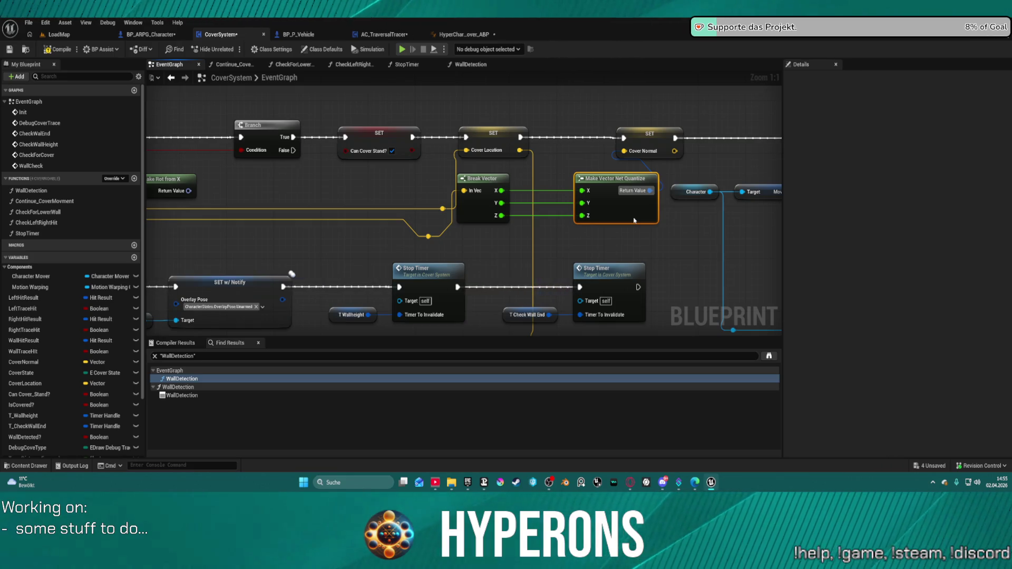
pyautogui.moveTo(635, 221)
pyautogui.mouseDown()
pyautogui.moveTo(821, 214)
pyautogui.moveTo(468, 223)
pyautogui.mouseUp()
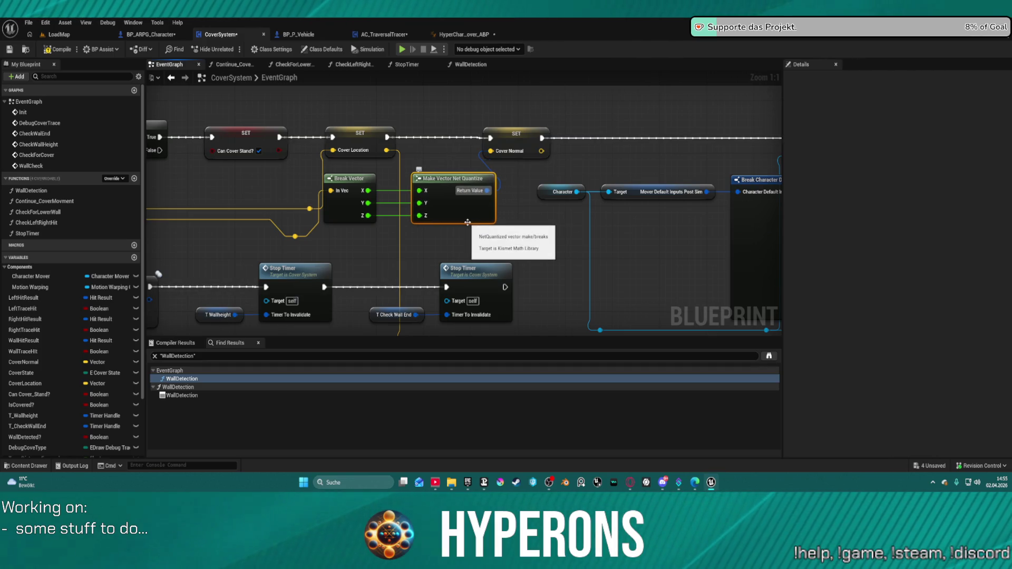
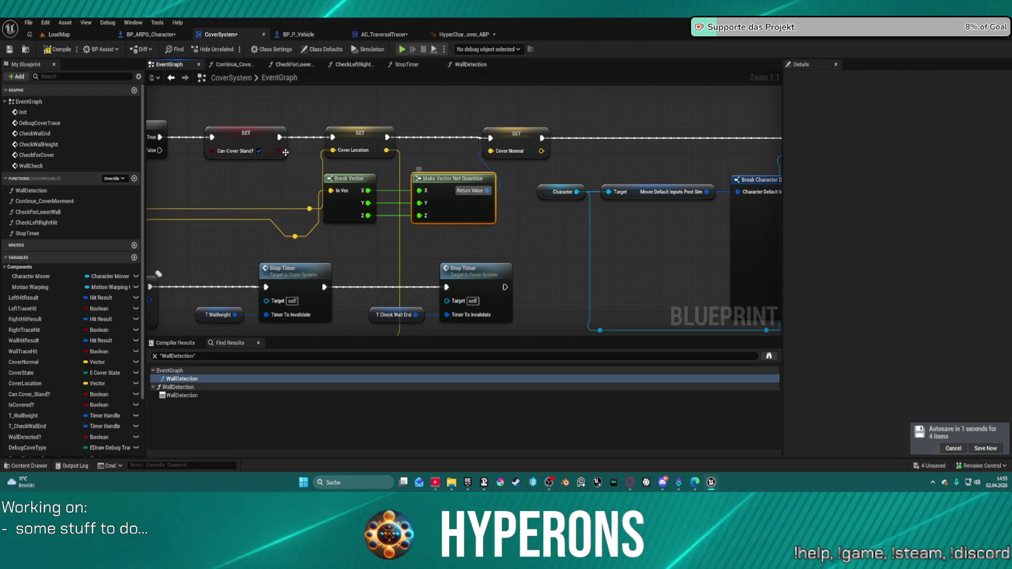
# Shift the Make Rot from X node further right, then open the WallDetection function graph.
pyautogui.doubleClick(182, 378)
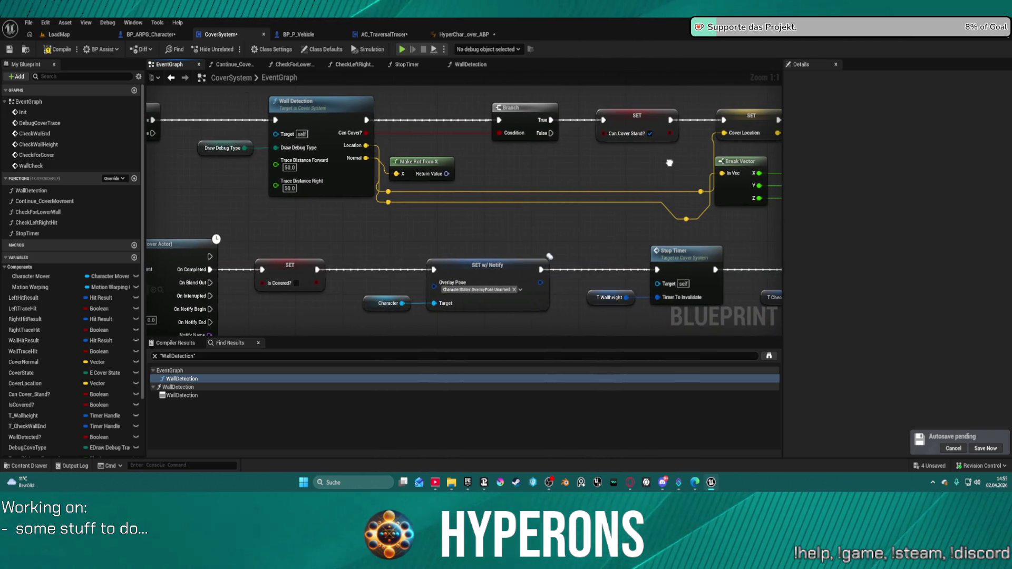
pyautogui.moveTo(670, 163); pyautogui.dragTo(286, 161)
pyautogui.scroll(-4, 606, 165)
pyautogui.scroll(4, 330, 143)
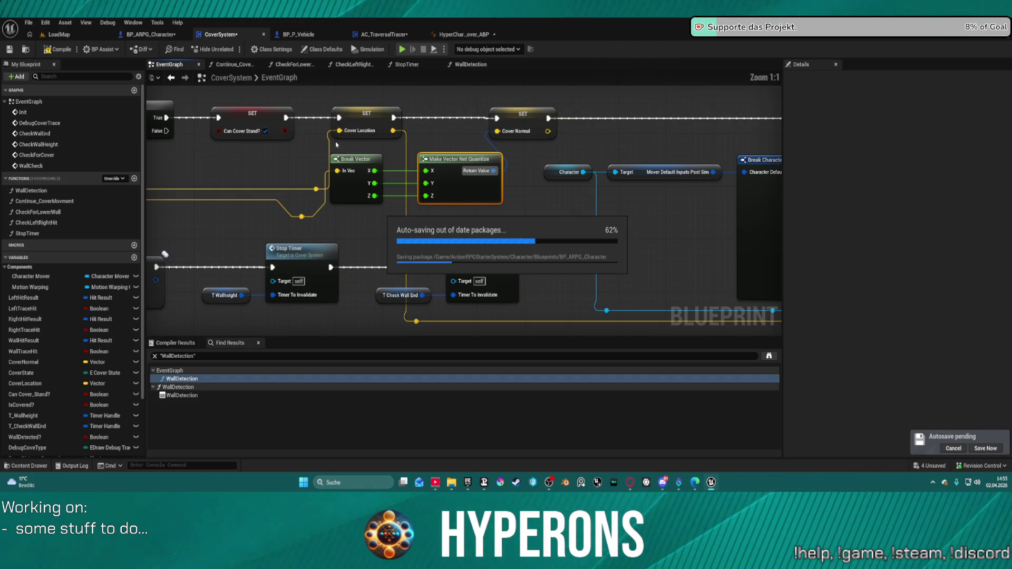
pyautogui.moveTo(281, 158)
pyautogui.mouseDown()
pyautogui.moveTo(652, 158)
pyautogui.moveTo(533, 177)
pyautogui.mouseUp()
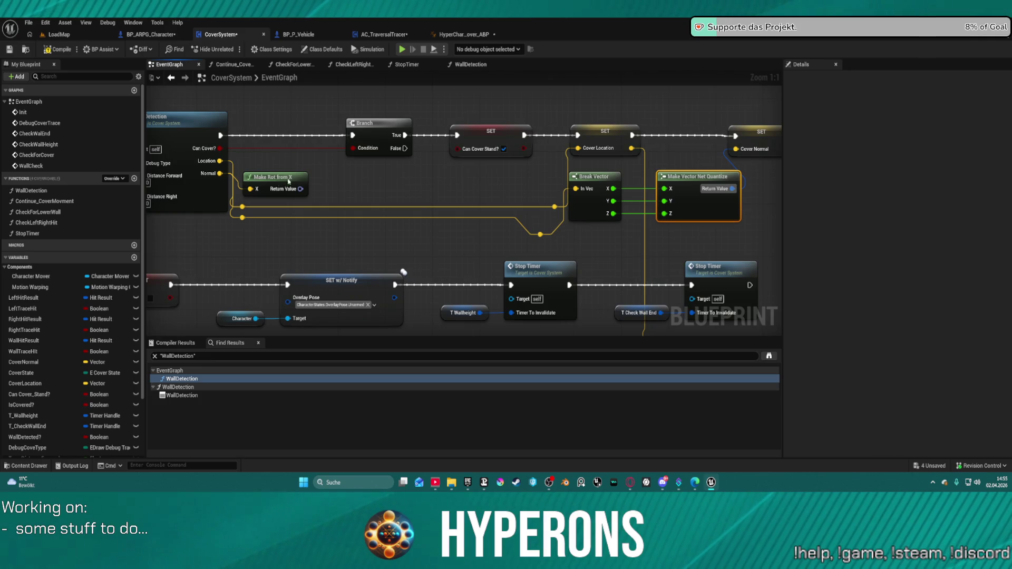
pyautogui.moveTo(289, 179); pyautogui.dragTo(418, 175)
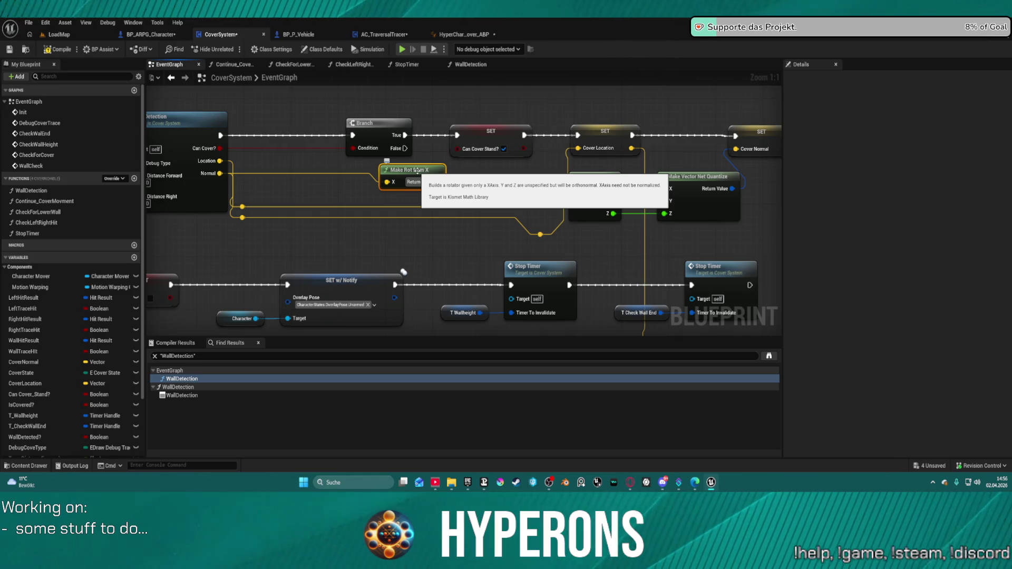
pyautogui.doubleClick(446, 135)
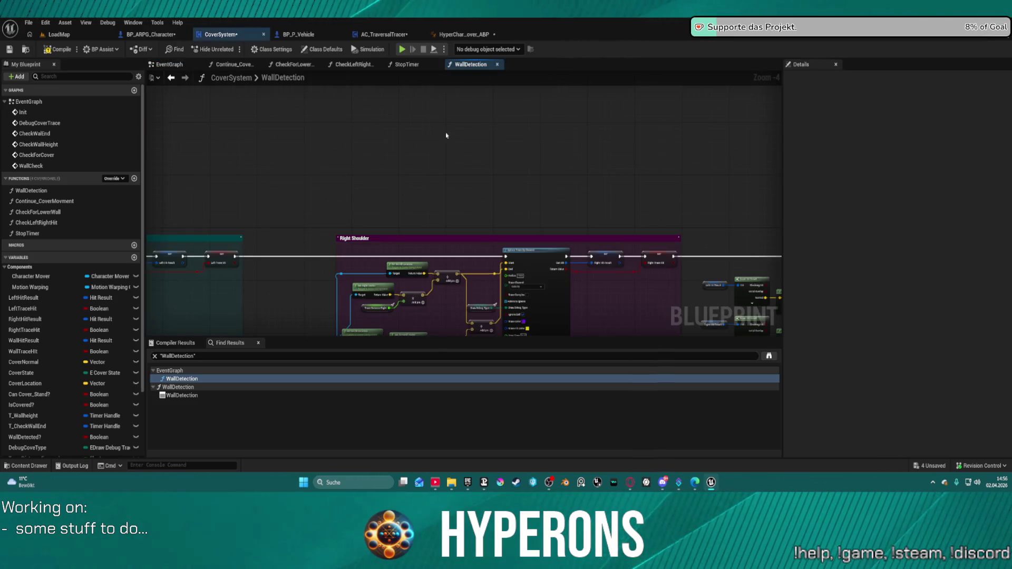
pyautogui.moveTo(446, 135)
pyautogui.mouseDown()
pyautogui.moveTo(290, 56)
pyautogui.moveTo(336, 22)
pyautogui.moveTo(369, 63)
pyautogui.moveTo(355, 120)
pyautogui.moveTo(228, 163)
pyautogui.moveTo(339, 181)
pyautogui.moveTo(250, 160)
pyautogui.mouseUp()
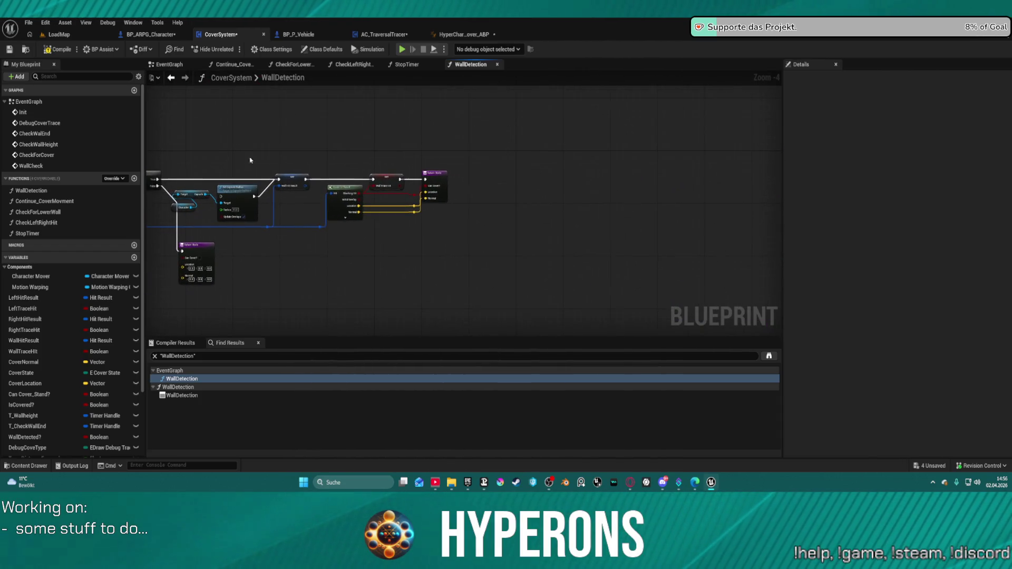
pyautogui.scroll(4, 317, 189)
pyautogui.moveTo(391, 292)
pyautogui.mouseDown()
pyautogui.moveTo(749, 226)
pyautogui.moveTo(867, 219)
pyautogui.moveTo(898, 256)
pyautogui.mouseUp()
pyautogui.moveTo(369, 211)
pyautogui.mouseDown()
pyautogui.moveTo(552, 185)
pyautogui.moveTo(599, 167)
pyautogui.moveTo(620, 188)
pyautogui.moveTo(720, 199)
pyautogui.moveTo(583, 190)
pyautogui.moveTo(559, 223)
pyautogui.moveTo(540, 206)
pyautogui.moveTo(435, 205)
pyautogui.moveTo(752, 208)
pyautogui.mouseUp()
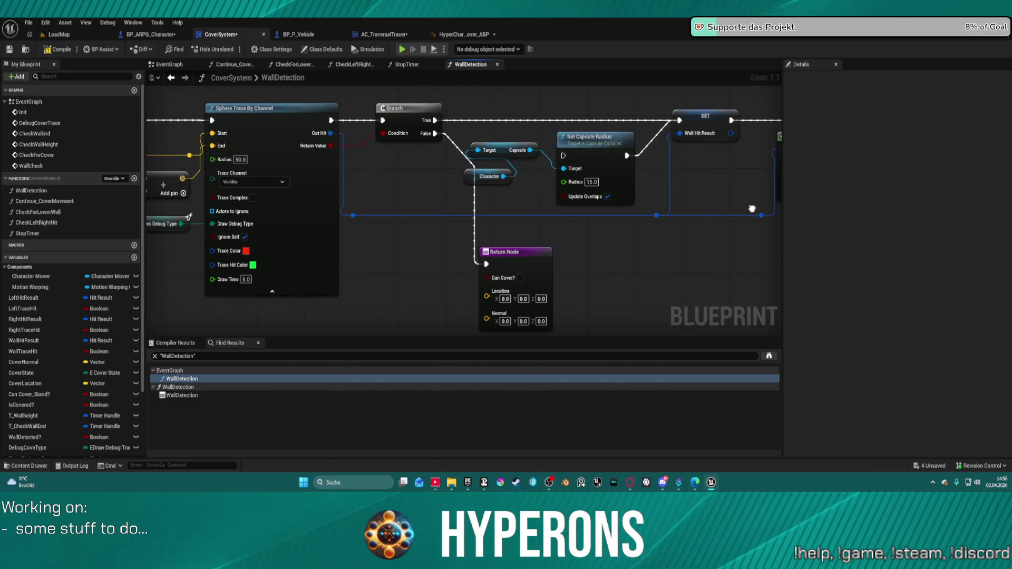
pyautogui.click(530, 269)
pyautogui.scroll(-5, 530, 269)
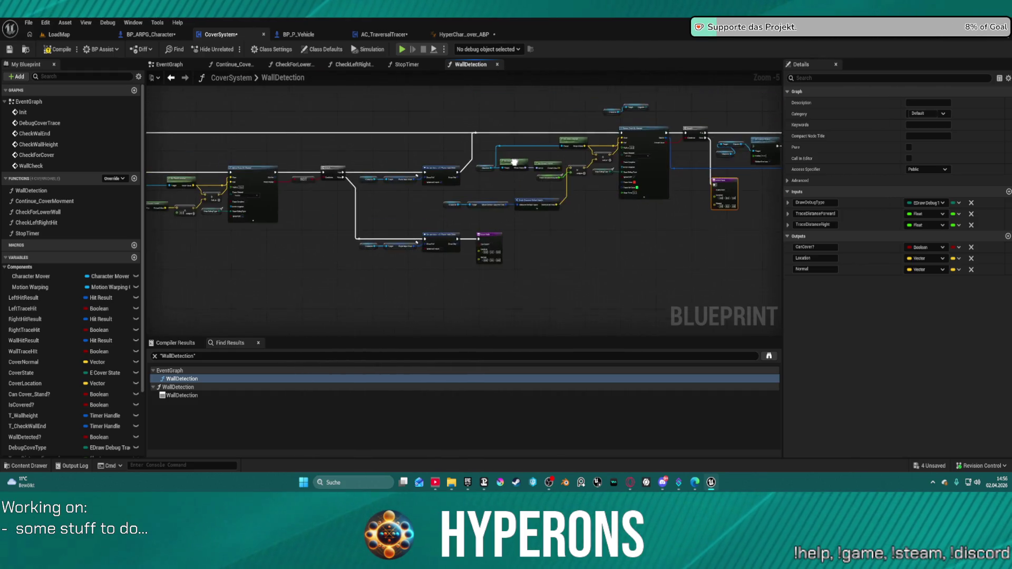
pyautogui.scroll(5, 515, 162)
pyautogui.moveTo(352, 226)
pyautogui.mouseDown()
pyautogui.moveTo(600, 226)
pyautogui.moveTo(817, 153)
pyautogui.moveTo(813, 142)
pyautogui.moveTo(556, 163)
pyautogui.moveTo(312, 158)
pyautogui.moveTo(324, 149)
pyautogui.moveTo(499, 234)
pyautogui.moveTo(693, 156)
pyautogui.moveTo(497, 203)
pyautogui.moveTo(448, 190)
pyautogui.mouseUp()
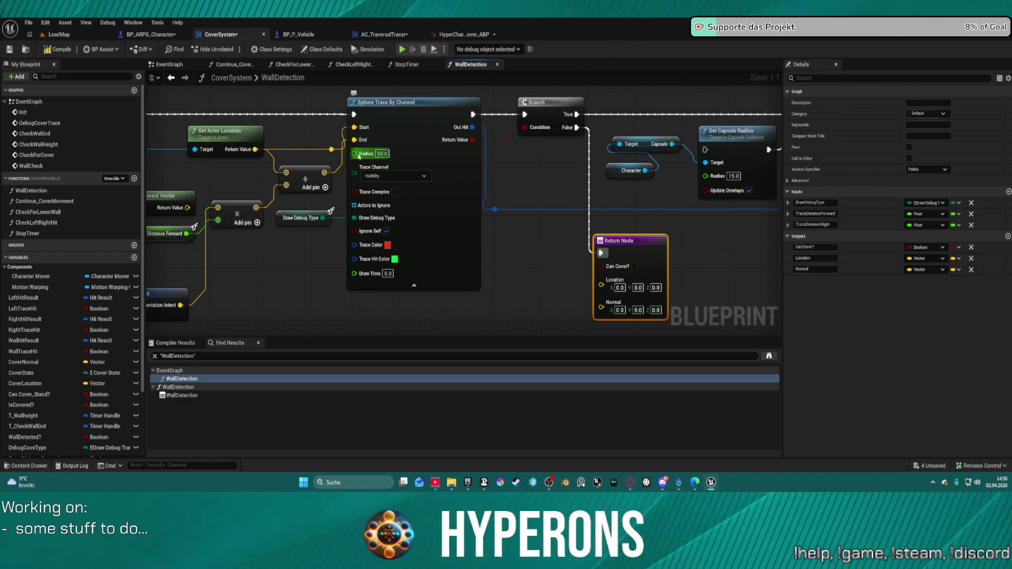
pyautogui.moveTo(363, 153)
pyautogui.mouseDown()
pyautogui.moveTo(738, 158)
pyautogui.moveTo(571, 164)
pyautogui.mouseUp()
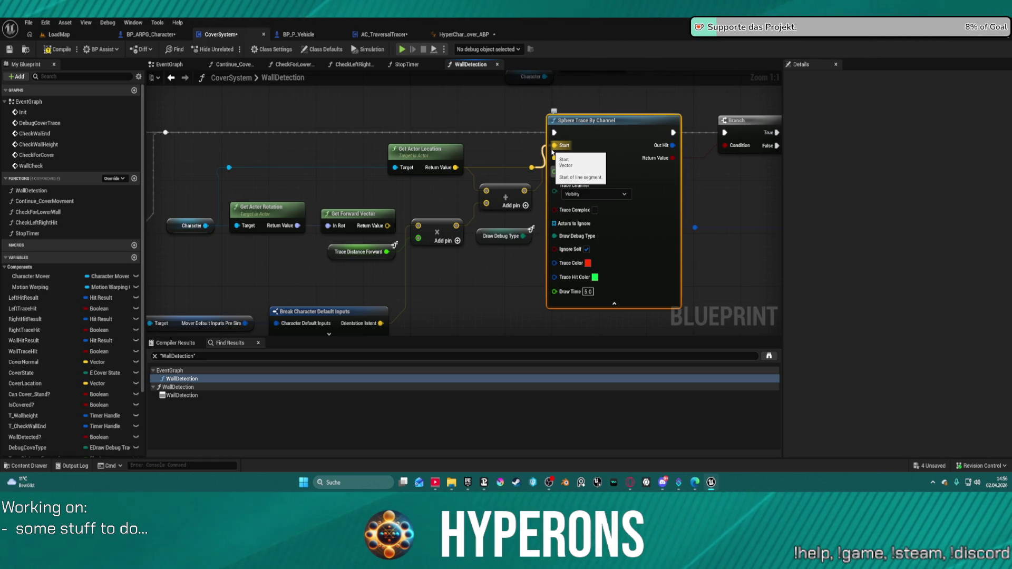
pyautogui.scroll(-3, 553, 153)
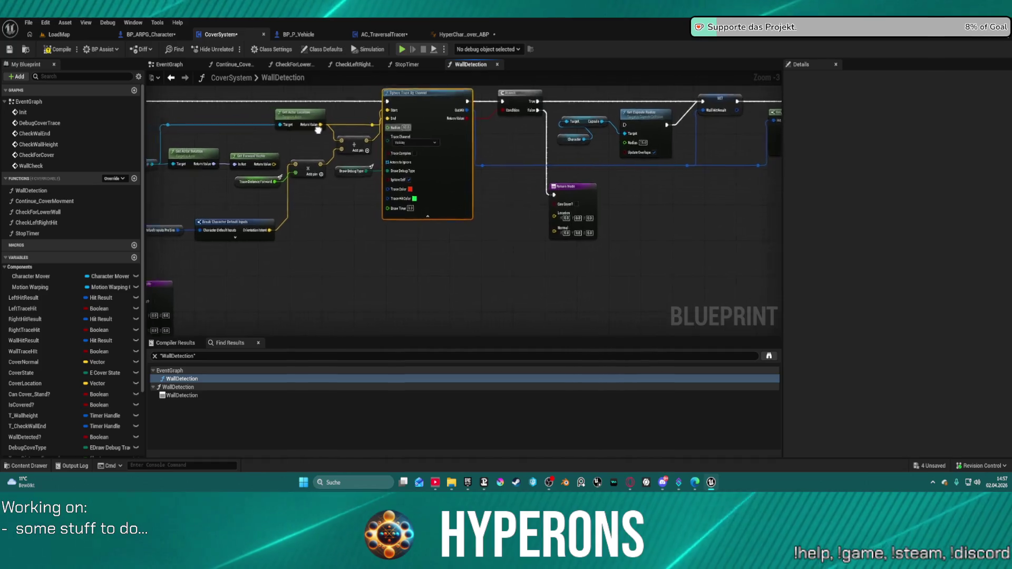
pyautogui.moveTo(318, 129)
pyautogui.mouseDown()
pyautogui.moveTo(363, 180)
pyautogui.moveTo(309, 150)
pyautogui.moveTo(487, 162)
pyautogui.mouseUp()
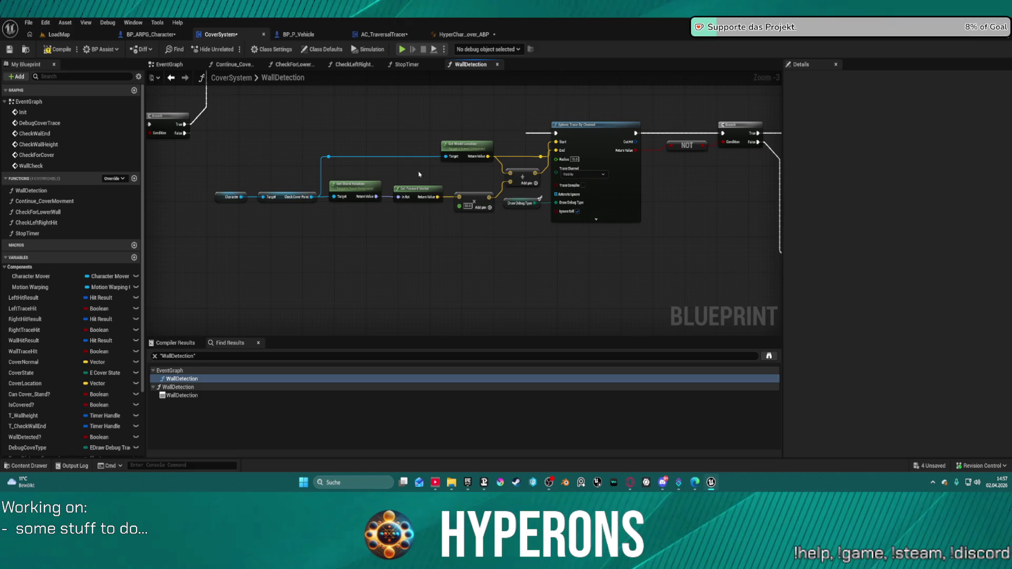
pyautogui.moveTo(731, 220)
pyautogui.mouseDown()
pyautogui.moveTo(420, 167)
pyautogui.moveTo(310, 174)
pyautogui.moveTo(301, 212)
pyautogui.moveTo(369, 316)
pyautogui.moveTo(343, 242)
pyautogui.moveTo(433, 216)
pyautogui.moveTo(578, 208)
pyautogui.moveTo(565, 229)
pyautogui.moveTo(575, 230)
pyautogui.moveTo(364, 228)
pyautogui.moveTo(624, 259)
pyautogui.moveTo(475, 227)
pyautogui.moveTo(599, 327)
pyautogui.moveTo(553, 296)
pyautogui.mouseUp()
pyautogui.moveTo(263, 237)
pyautogui.mouseDown()
pyautogui.moveTo(580, 237)
pyautogui.moveTo(902, 220)
pyautogui.mouseUp()
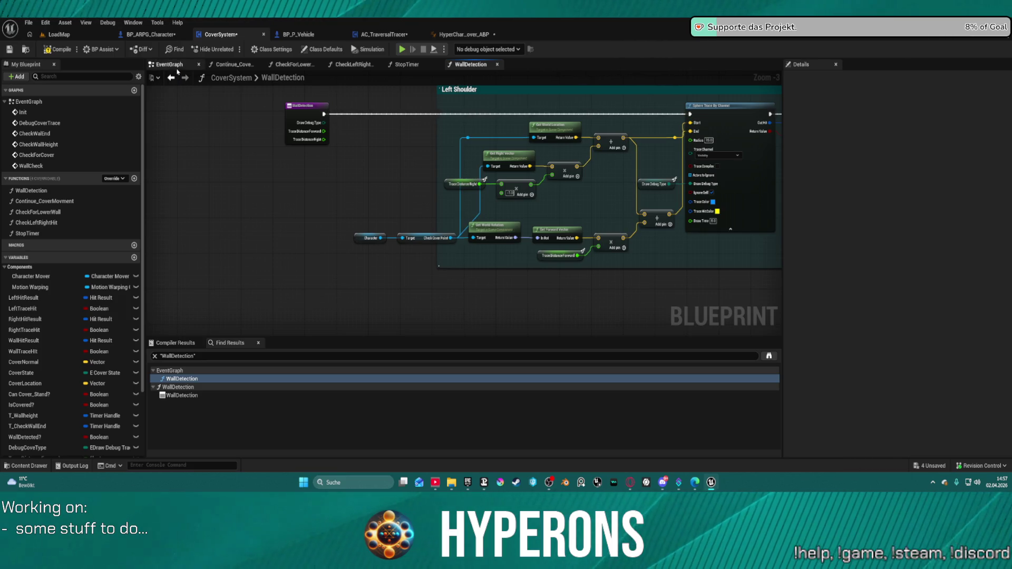
pyautogui.click(171, 77)
# Inspect the CheckWallEnd event and its Set Timer by Event and Create Event nodes.
pyautogui.scroll(-3, 741, 149)
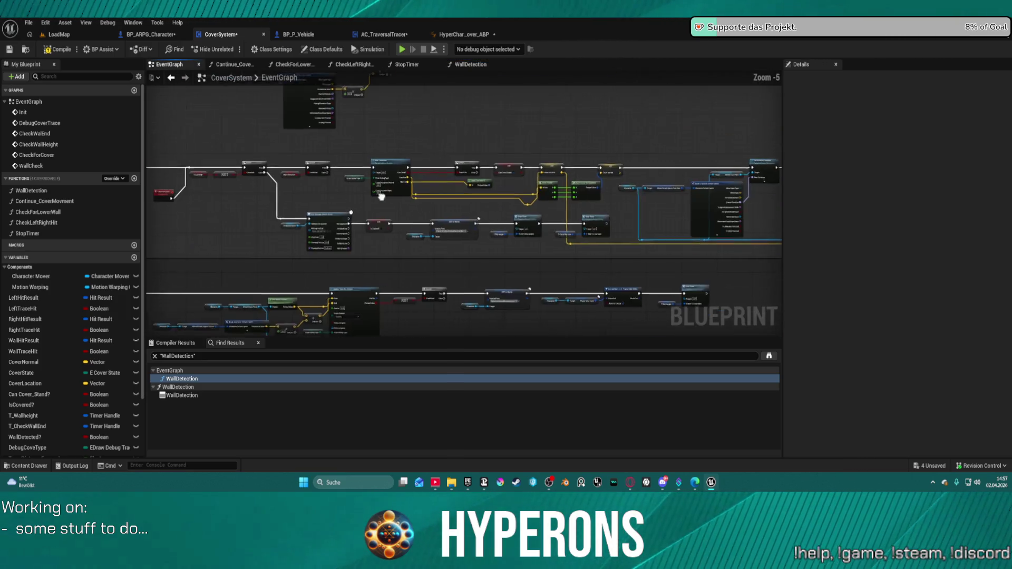
pyautogui.scroll(6, 741, 149)
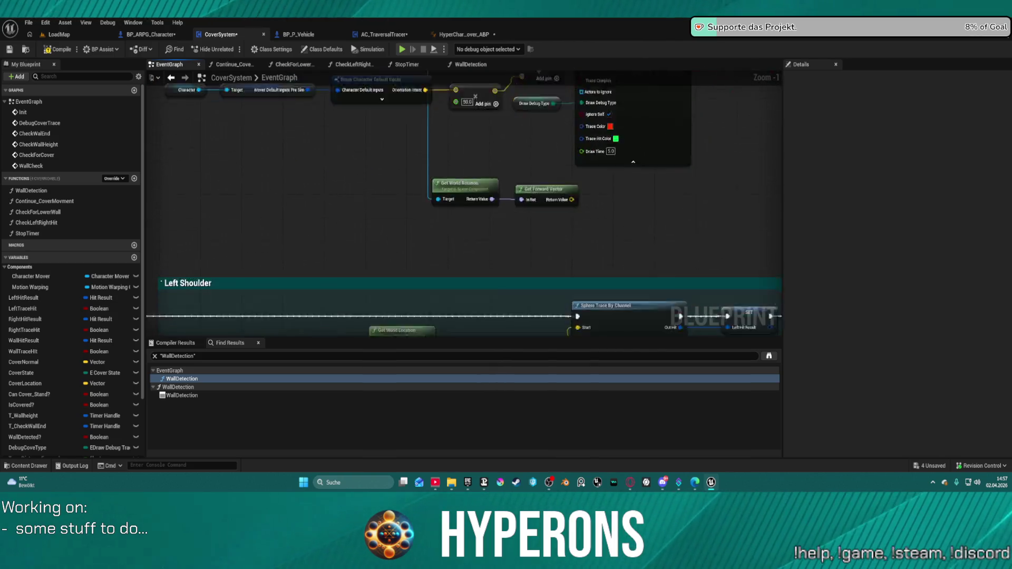
pyautogui.scroll(-3, 416, 217)
pyautogui.scroll(4, 416, 217)
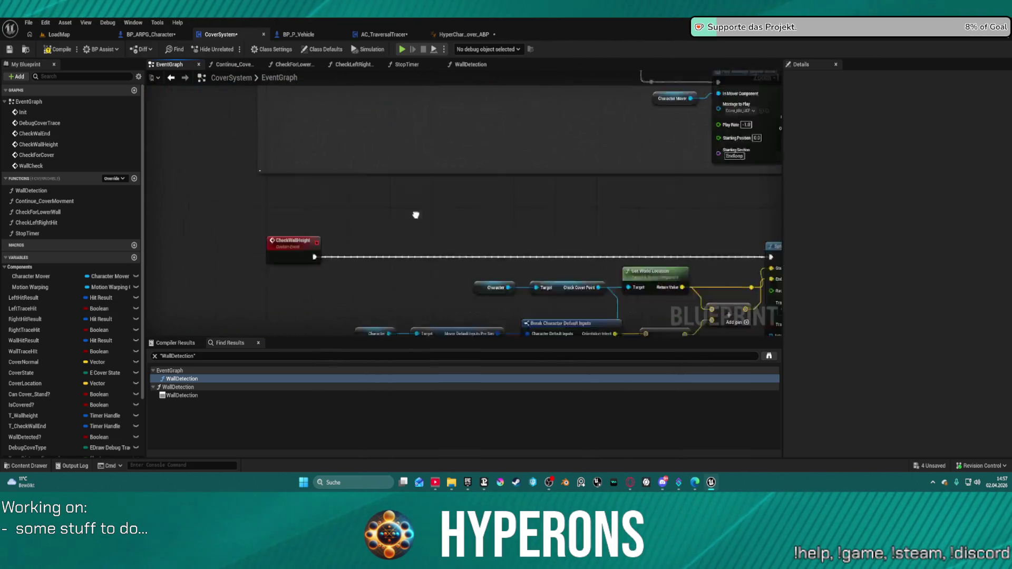
pyautogui.moveTo(353, 228); pyautogui.dragTo(235, 195)
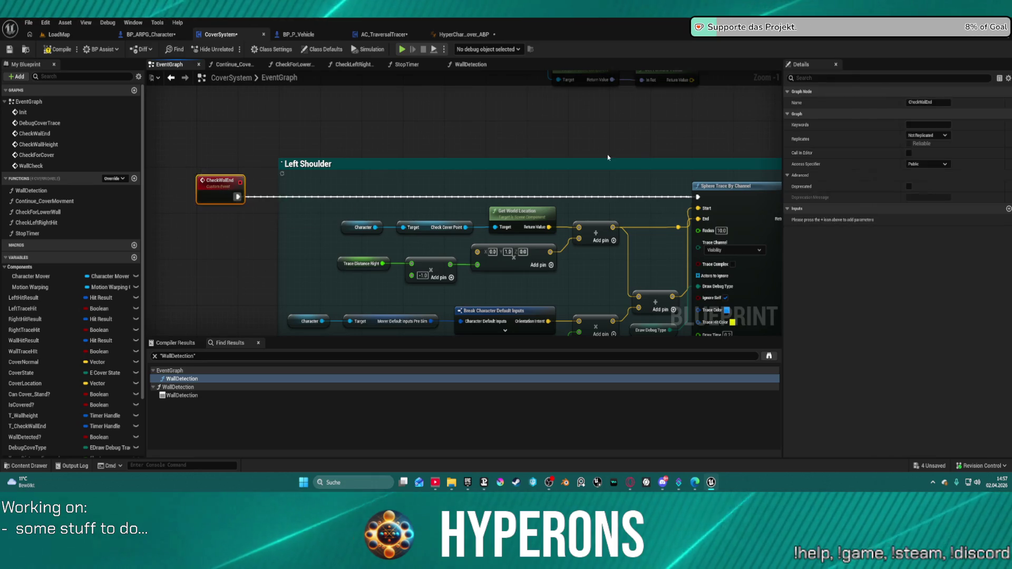
pyautogui.scroll(-5, 608, 154)
pyautogui.scroll(7, 357, 223)
pyautogui.moveTo(336, 168); pyautogui.dragTo(402, 275)
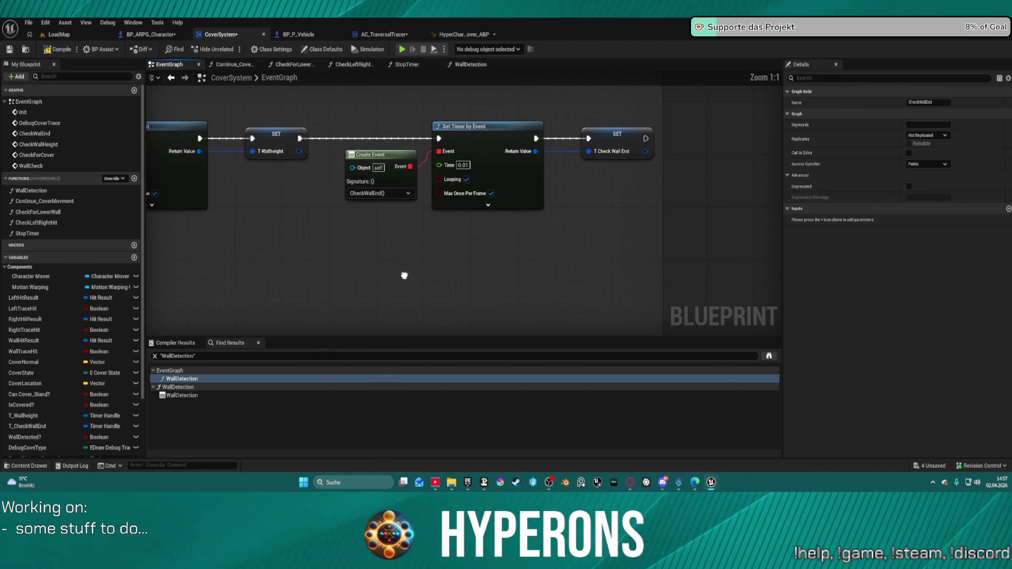
pyautogui.scroll(-4, 385, 219)
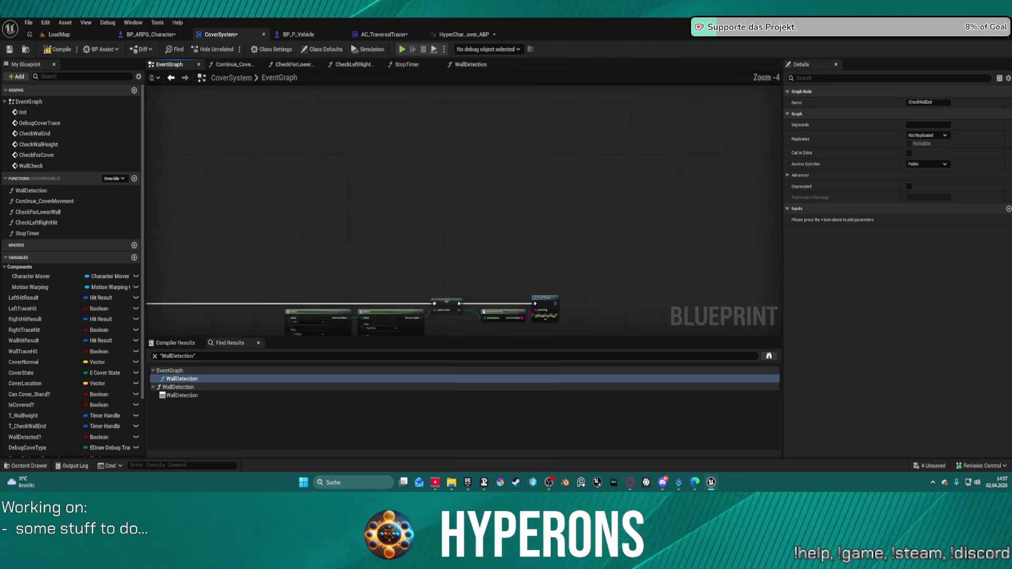
pyautogui.moveTo(202, 112)
pyautogui.mouseDown()
pyautogui.moveTo(206, 66)
pyautogui.moveTo(216, 113)
pyautogui.mouseUp()
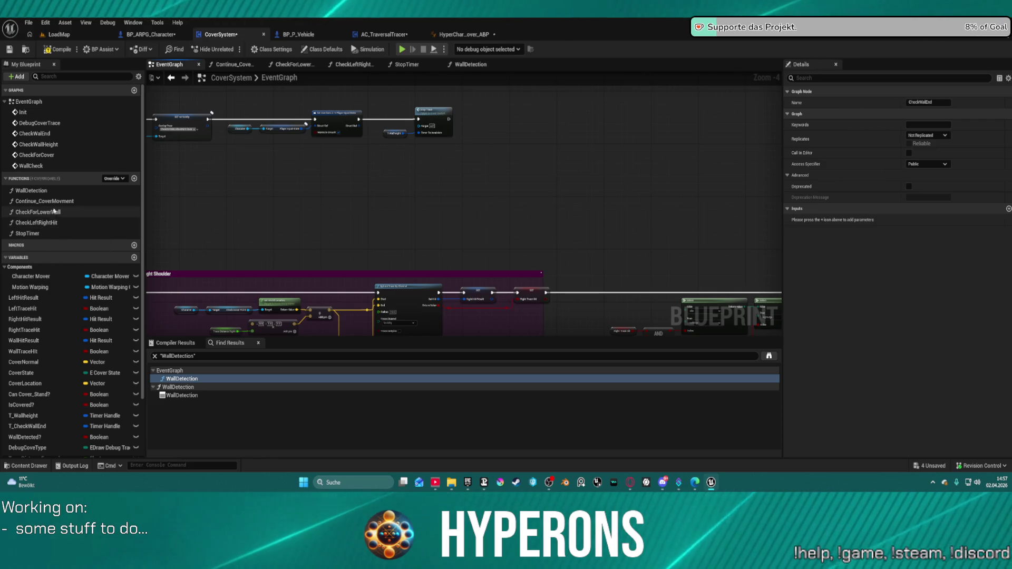
# Reopen the WallDetection function graph from the My Blueprint panel.
pyautogui.click(35, 192)
pyautogui.doubleClick(35, 191)
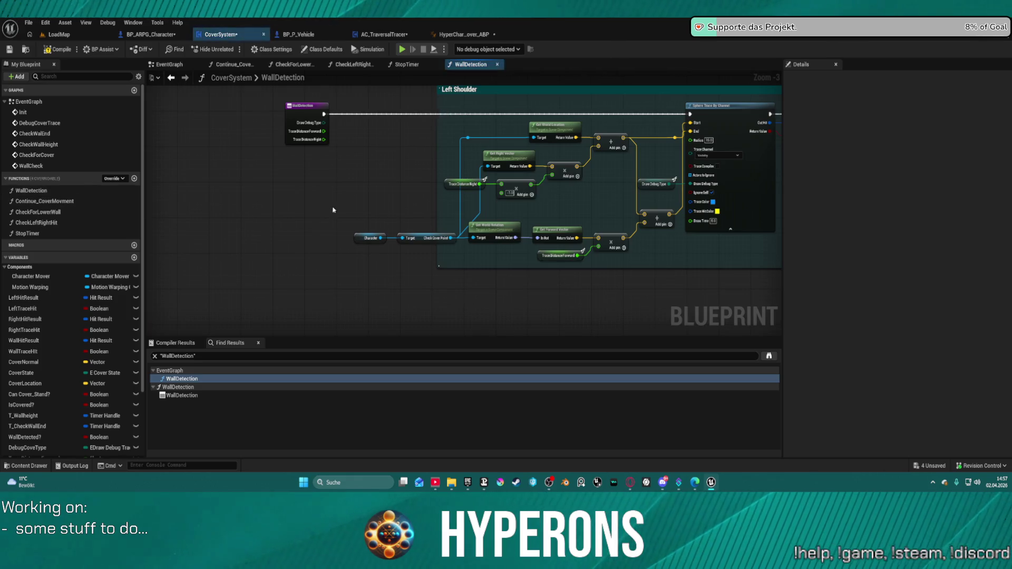
pyautogui.scroll(-6, 348, 232)
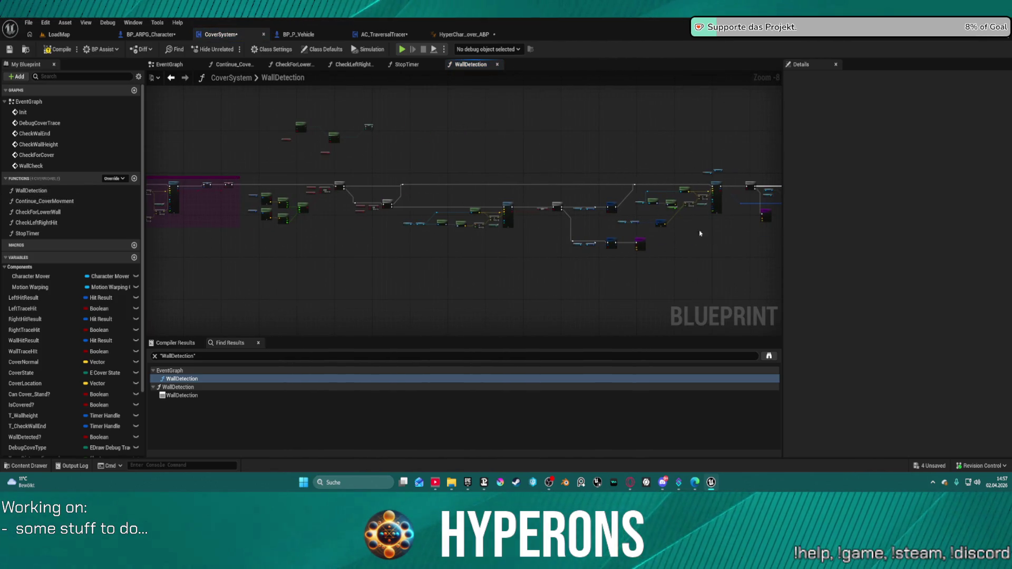
pyautogui.scroll(-3, 283, 276)
pyautogui.scroll(5, 414, 255)
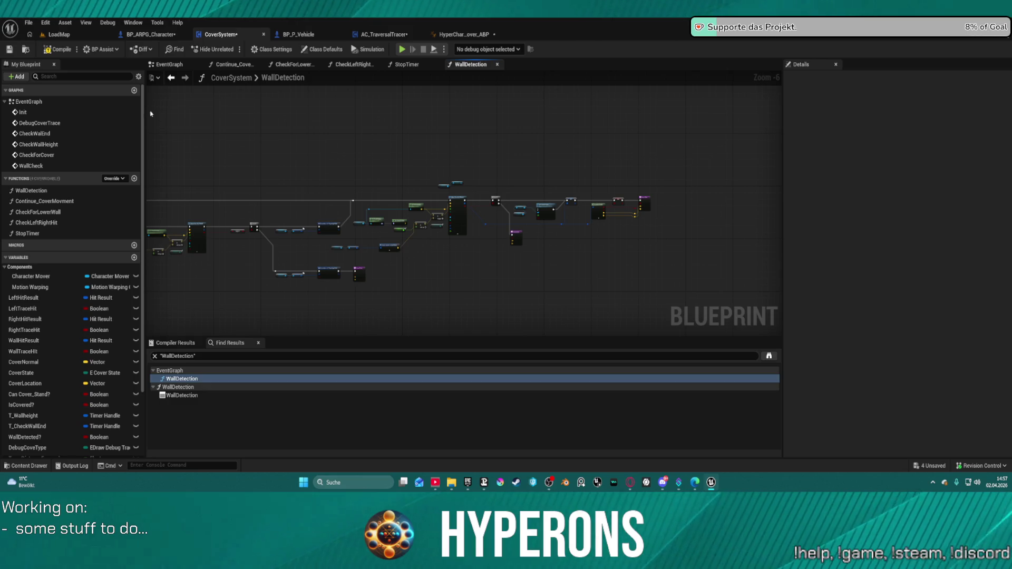
# Return to the EventGraph and look over the Cover State Select and Enum to String nodes.
pyautogui.click(171, 79)
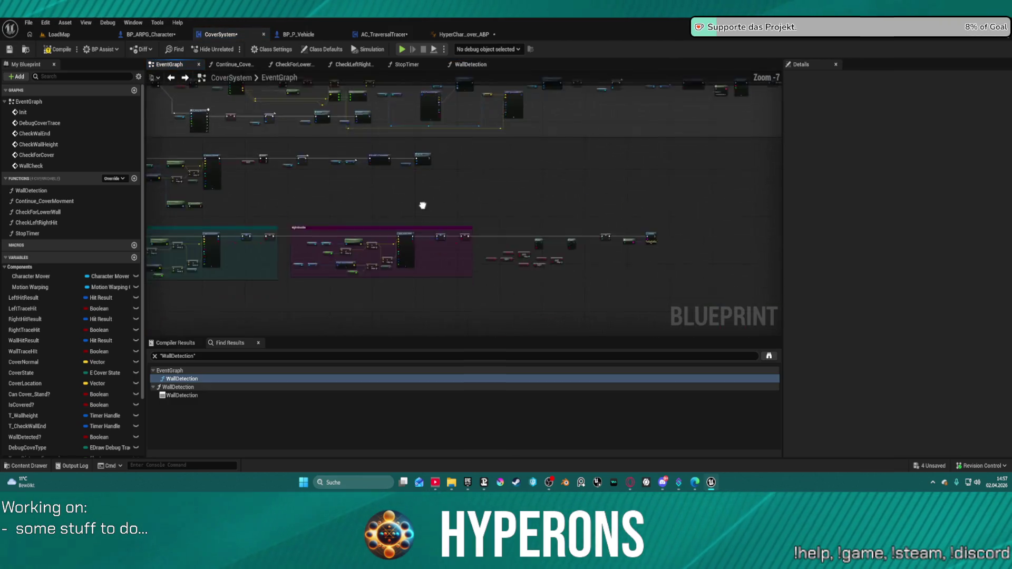
pyautogui.scroll(-2, 423, 205)
pyautogui.scroll(4, 587, 130)
pyautogui.scroll(1, 586, 130)
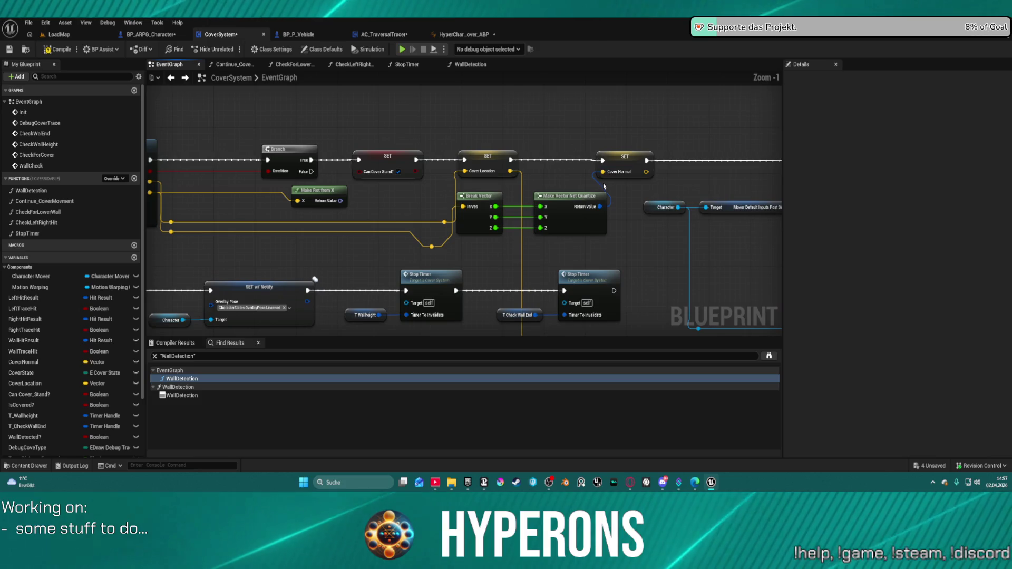
pyautogui.scroll(-4, 646, 254)
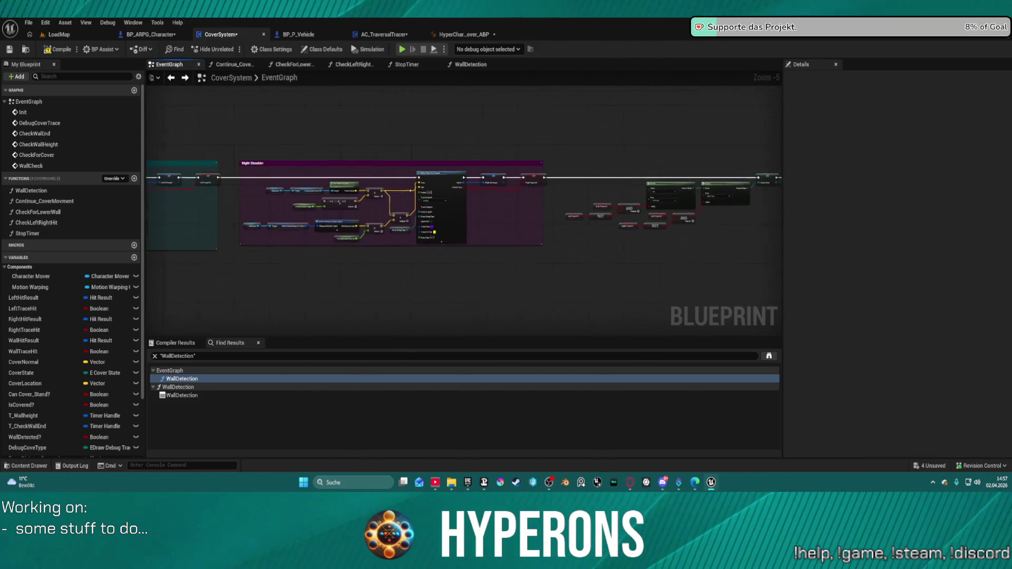
pyautogui.scroll(6, 621, 226)
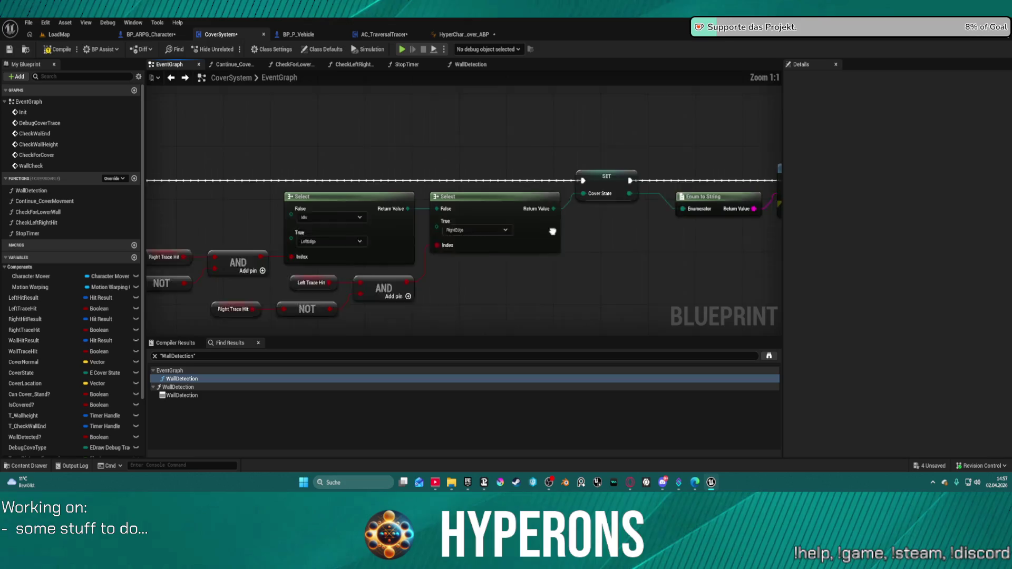
pyautogui.moveTo(621, 226); pyautogui.dragTo(581, 226)
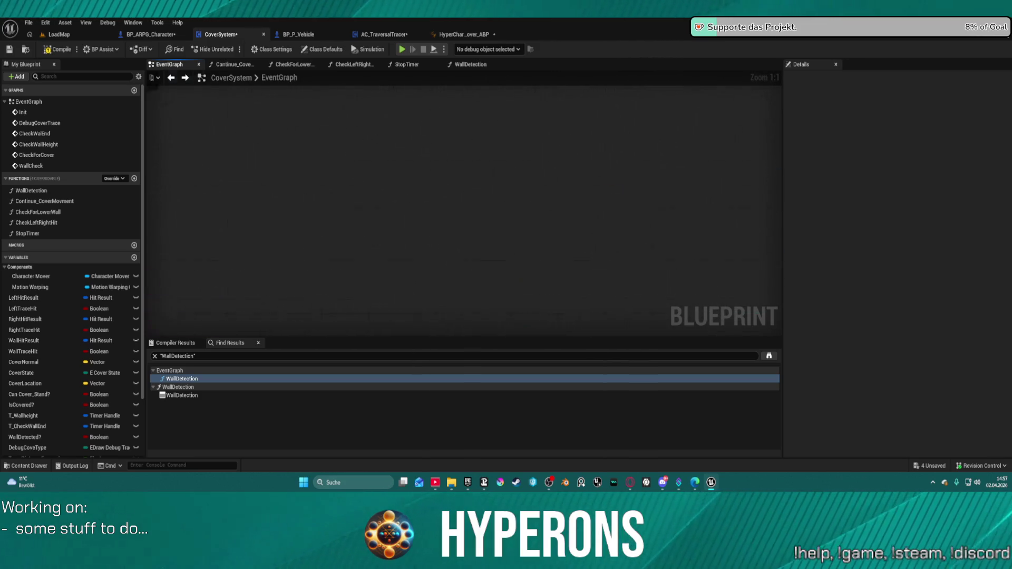
pyautogui.scroll(-4, 673, 174)
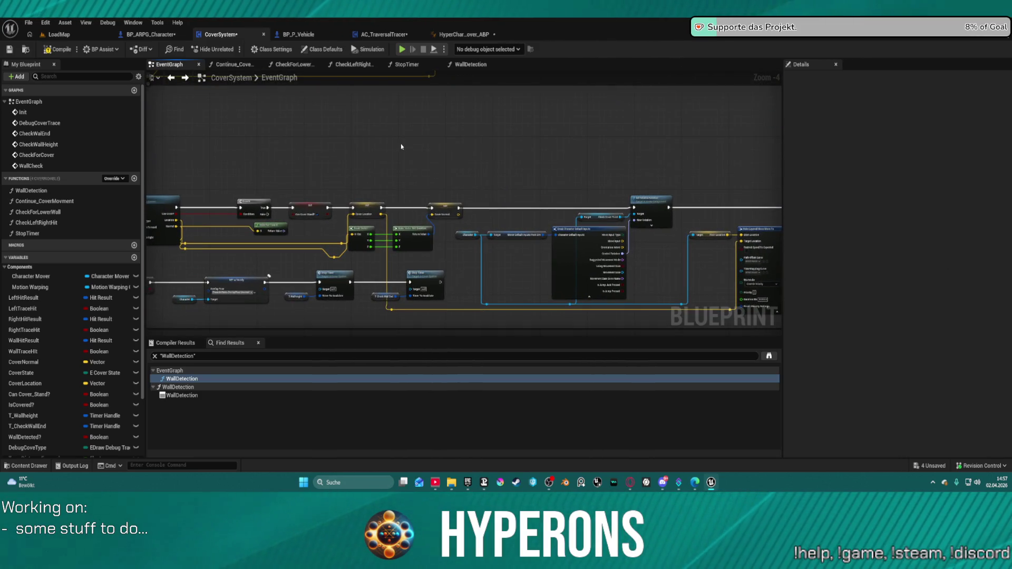
# Add a Get Cover State node feeding a new Switch on E_CoverState node.
pyautogui.rightClick(401, 144)
pyautogui.write('cover')
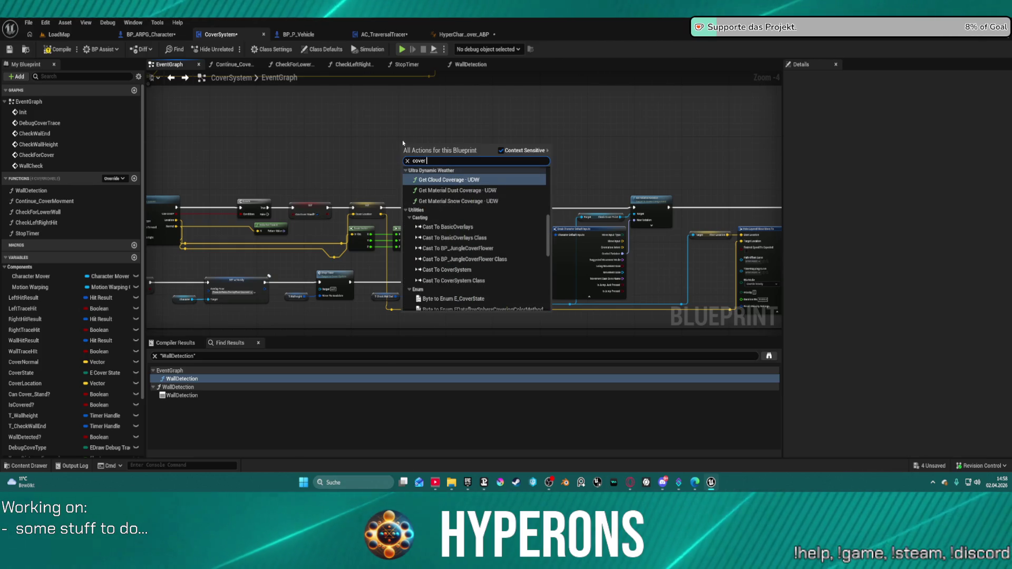
pyautogui.write(' stat')
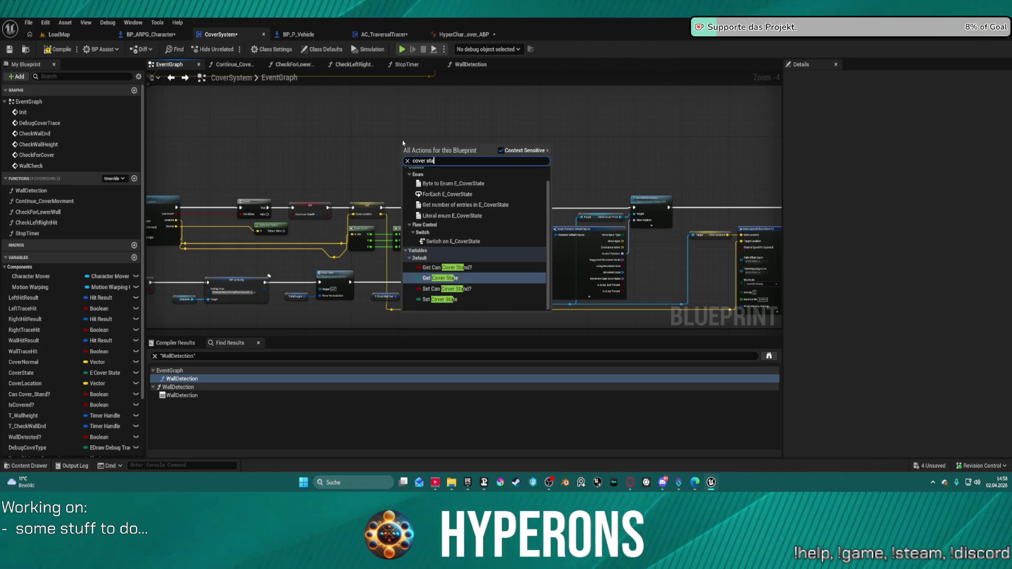
pyautogui.click(448, 271)
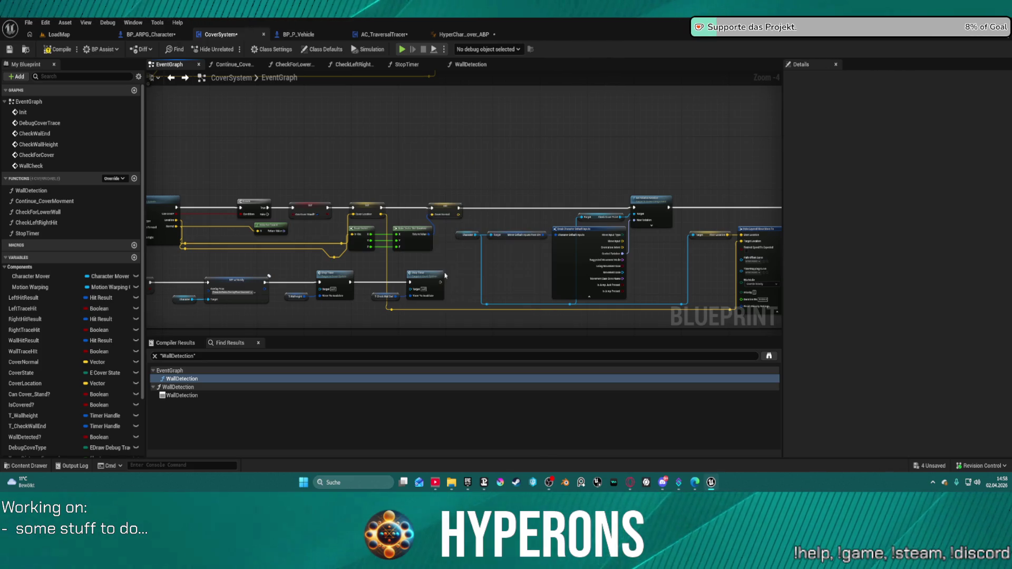
pyautogui.moveTo(422, 148); pyautogui.dragTo(457, 140)
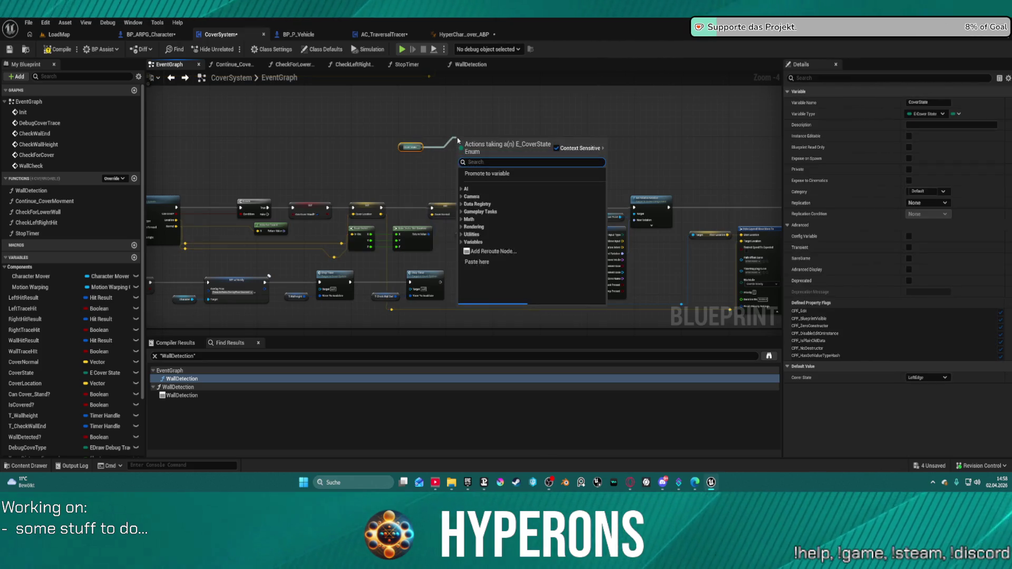
pyautogui.write('switch')
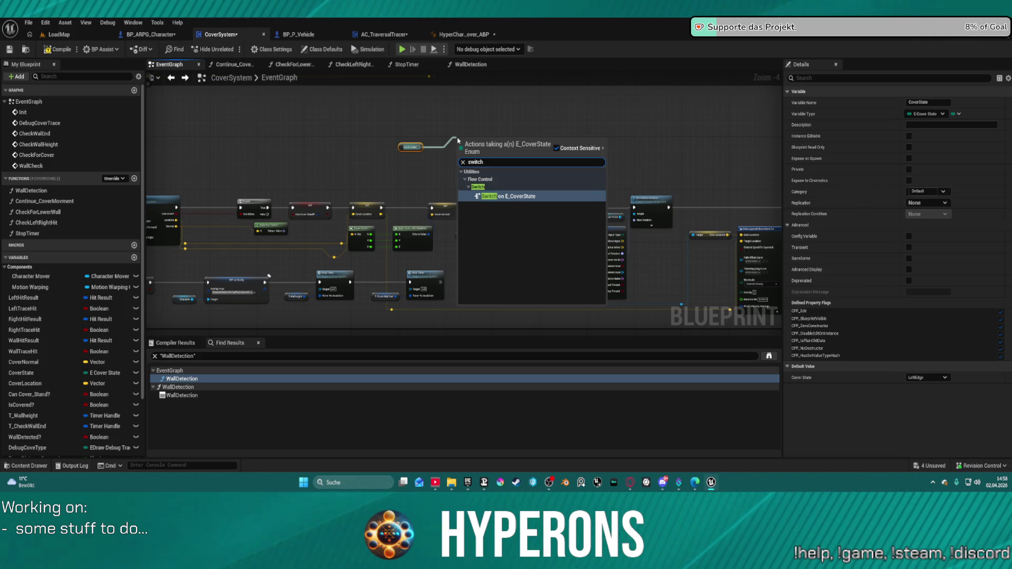
pyautogui.press('Return')
pyautogui.scroll(5, 437, 199)
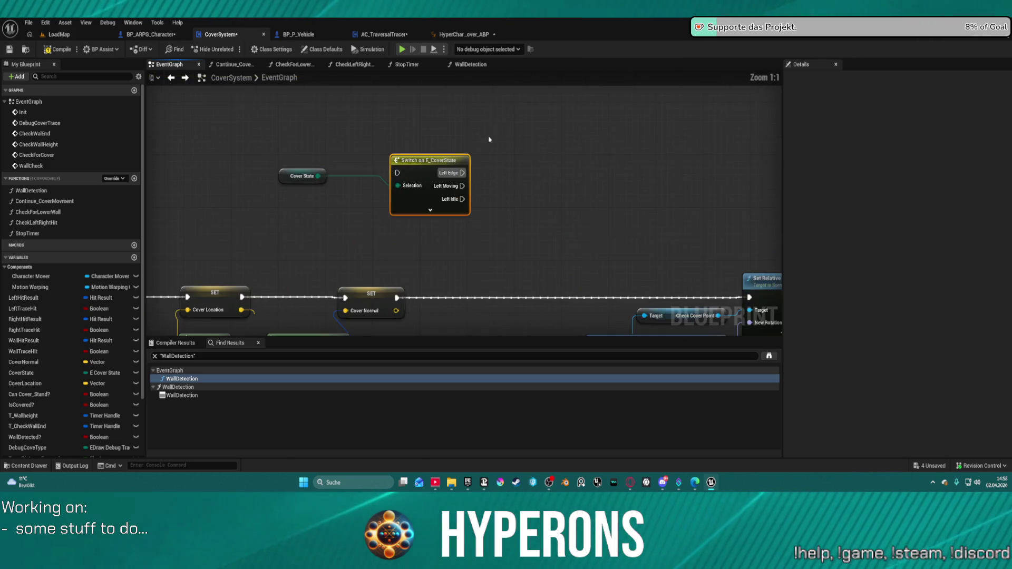
pyautogui.click(430, 209)
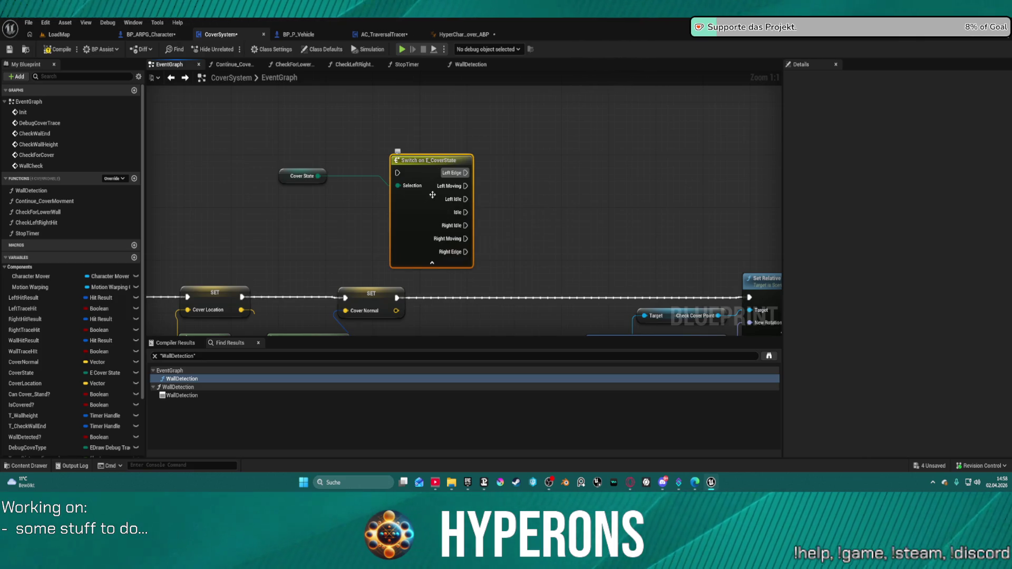
pyautogui.moveTo(433, 195); pyautogui.dragTo(432, 168)
pyautogui.moveTo(268, 277)
pyautogui.mouseDown()
pyautogui.moveTo(368, 197)
pyautogui.moveTo(349, 251)
pyautogui.moveTo(380, 163)
pyautogui.moveTo(384, 227)
pyautogui.moveTo(514, 96)
pyautogui.mouseUp()
# Wire Left Moving, Left Idle, Idle, Right Idle and Right Moving cases into SET Cover Normal.
pyautogui.moveTo(582, 108); pyautogui.dragTo(553, 139)
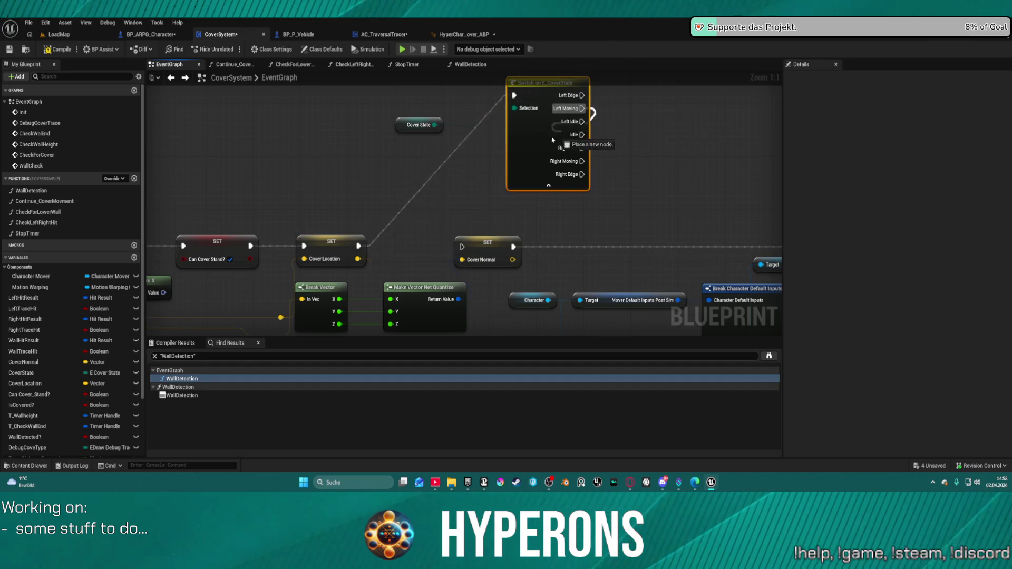
pyautogui.moveTo(462, 247); pyautogui.dragTo(462, 246)
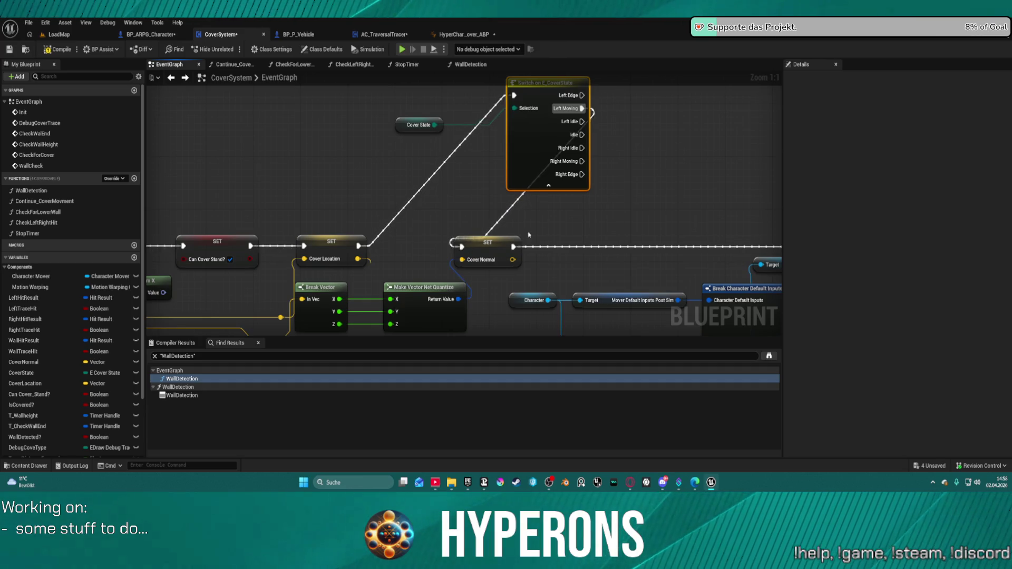
pyautogui.moveTo(585, 124); pyautogui.dragTo(522, 199)
pyautogui.moveTo(464, 255); pyautogui.dragTo(463, 246)
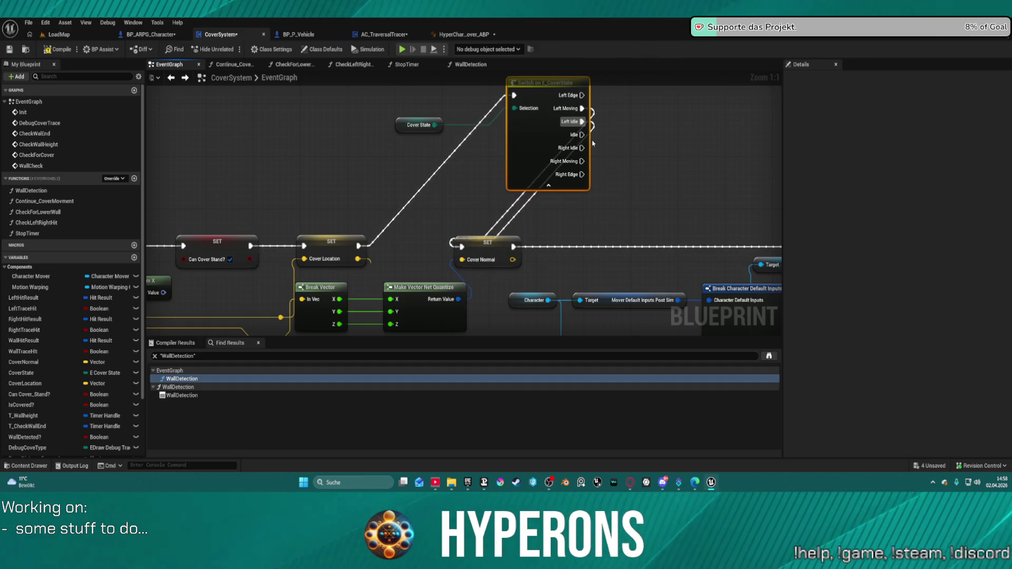
pyautogui.moveTo(583, 134); pyautogui.dragTo(561, 161)
pyautogui.moveTo(468, 251); pyautogui.dragTo(463, 246)
pyautogui.moveTo(583, 148)
pyautogui.mouseDown()
pyautogui.moveTo(583, 162)
pyautogui.moveTo(463, 246)
pyautogui.mouseUp()
pyautogui.moveTo(582, 161)
pyautogui.mouseDown()
pyautogui.moveTo(533, 210)
pyautogui.moveTo(463, 247)
pyautogui.moveTo(506, 240)
pyautogui.moveTo(450, 264)
pyautogui.mouseUp()
# Paste two zeroed SET Cover Normal copies for the Right Edge and Left Edge cases.
pyautogui.click(421, 279)
pyautogui.hotkey('ctrl', 'c')
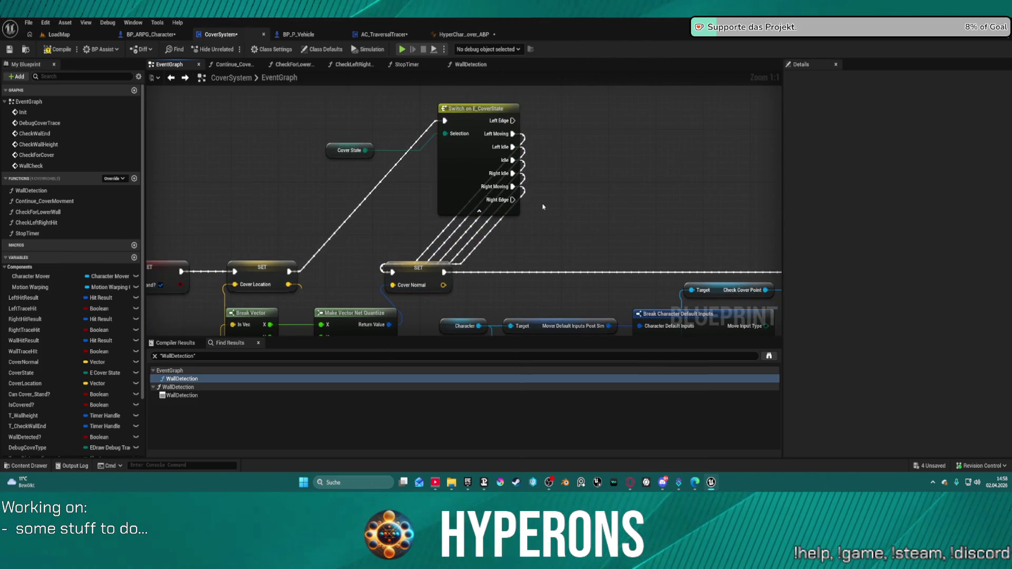
pyautogui.hotkey('ctrl', 'v')
pyautogui.moveTo(512, 200); pyautogui.dragTo(545, 214)
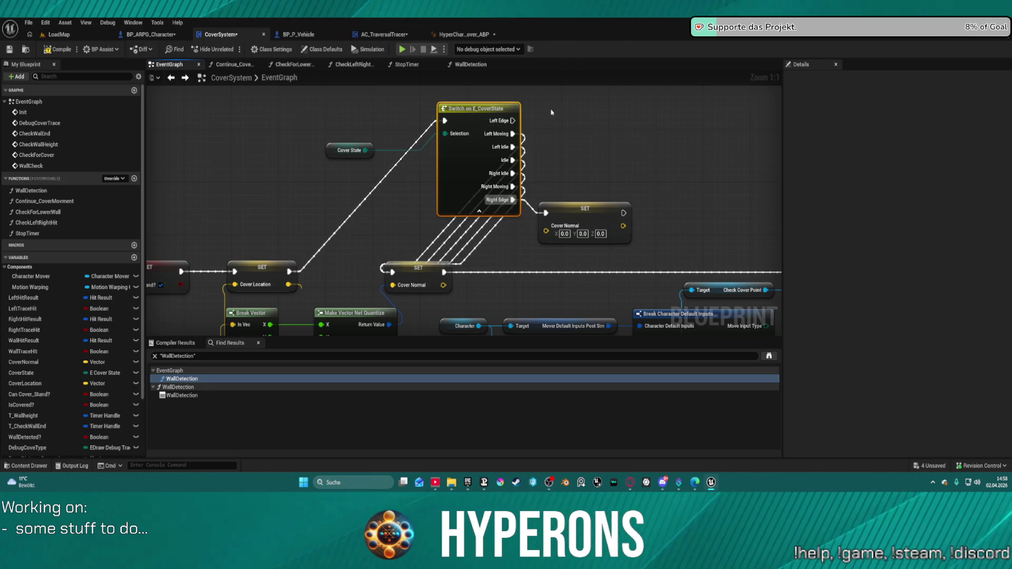
pyautogui.hotkey('ctrl', 'v')
pyautogui.moveTo(512, 120); pyautogui.dragTo(569, 125)
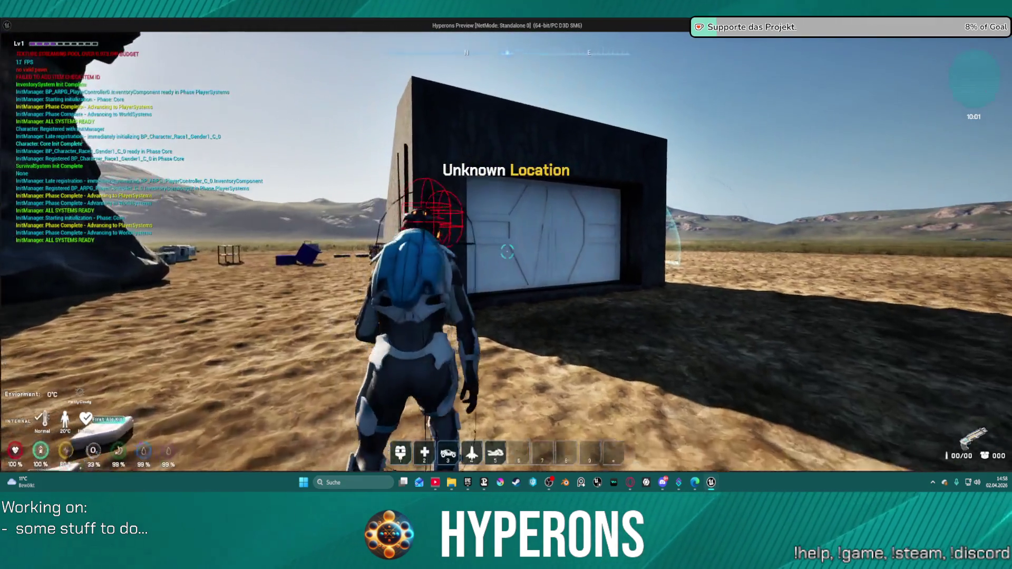
pyautogui.press('w')
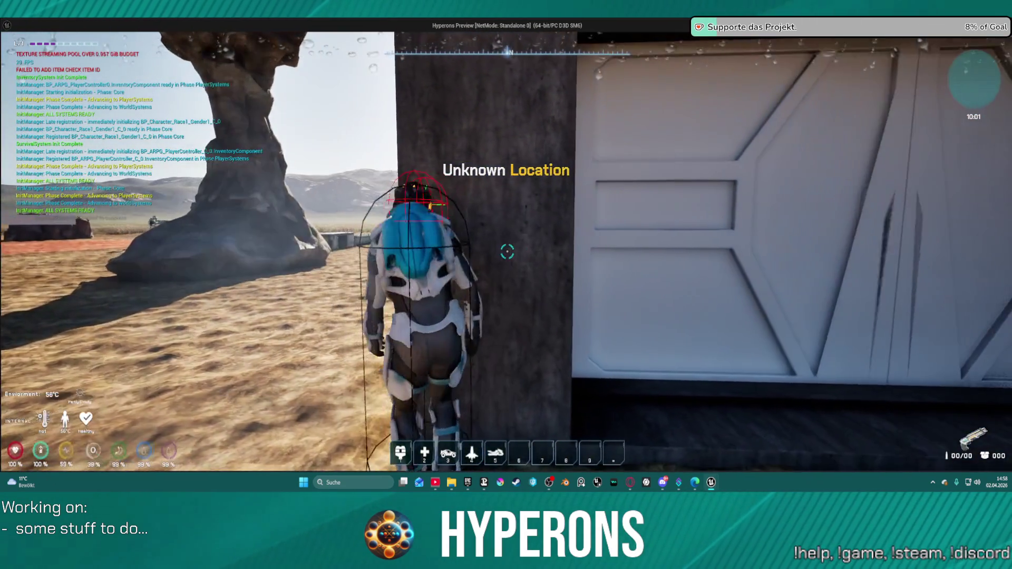
pyautogui.press('w')
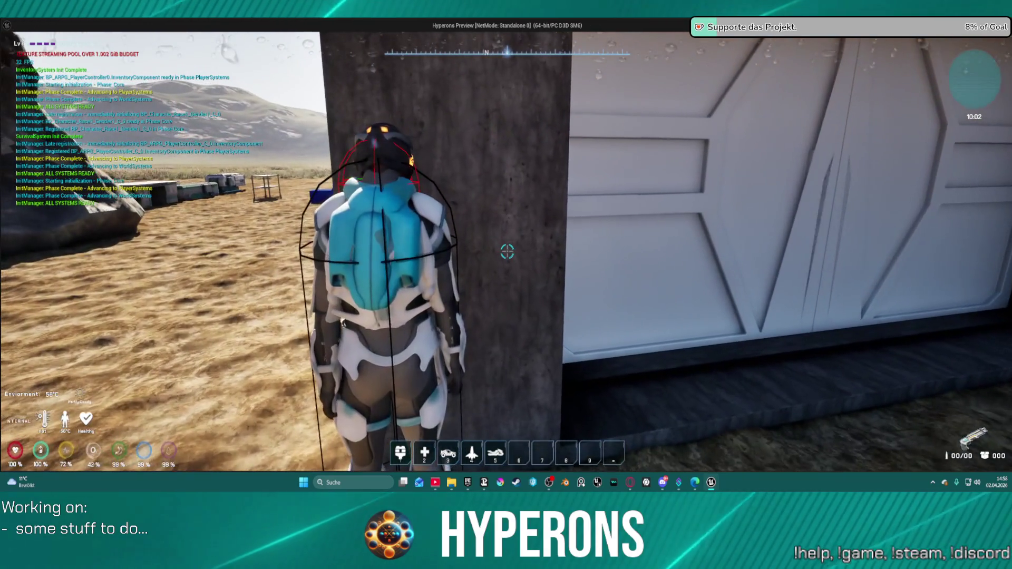
pyautogui.press('w')
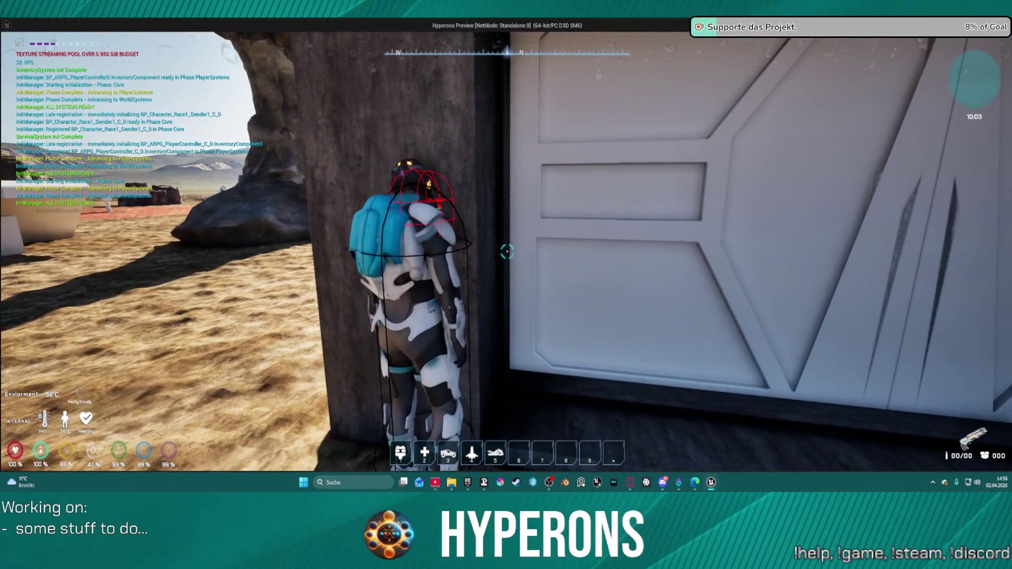
pyautogui.press('w')
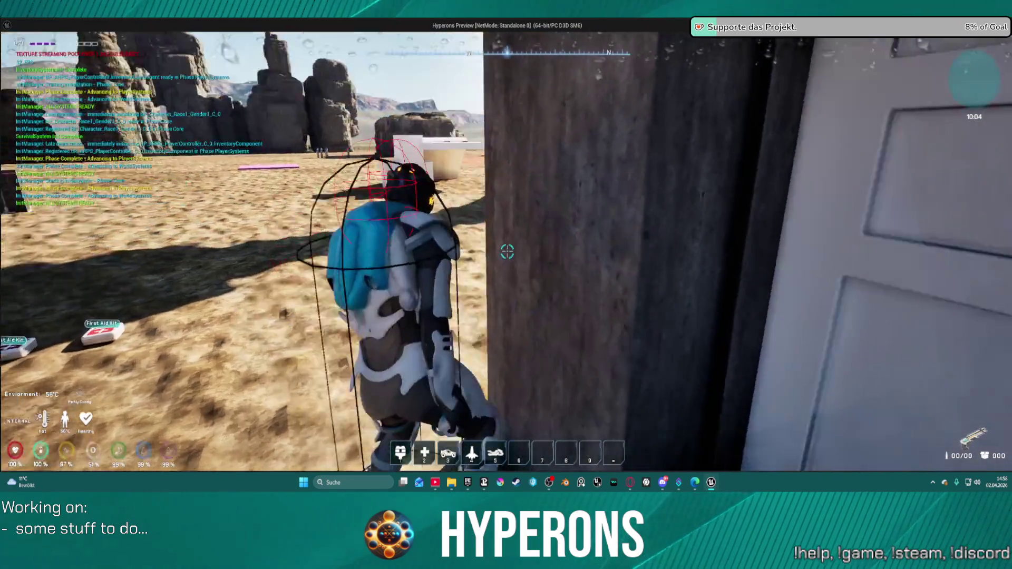
pyautogui.press('w')
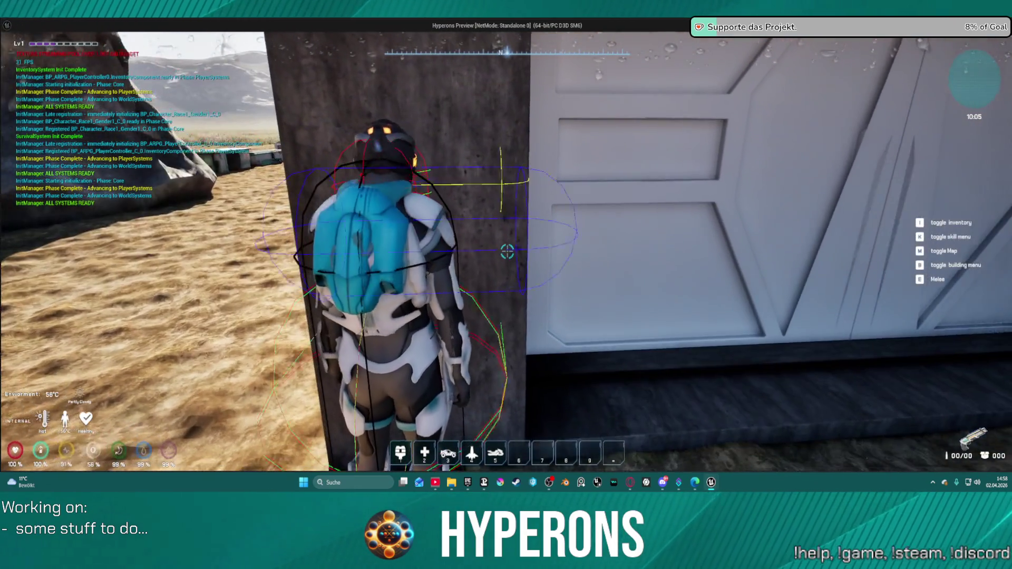
pyautogui.hotkey('alt', 'Tab')
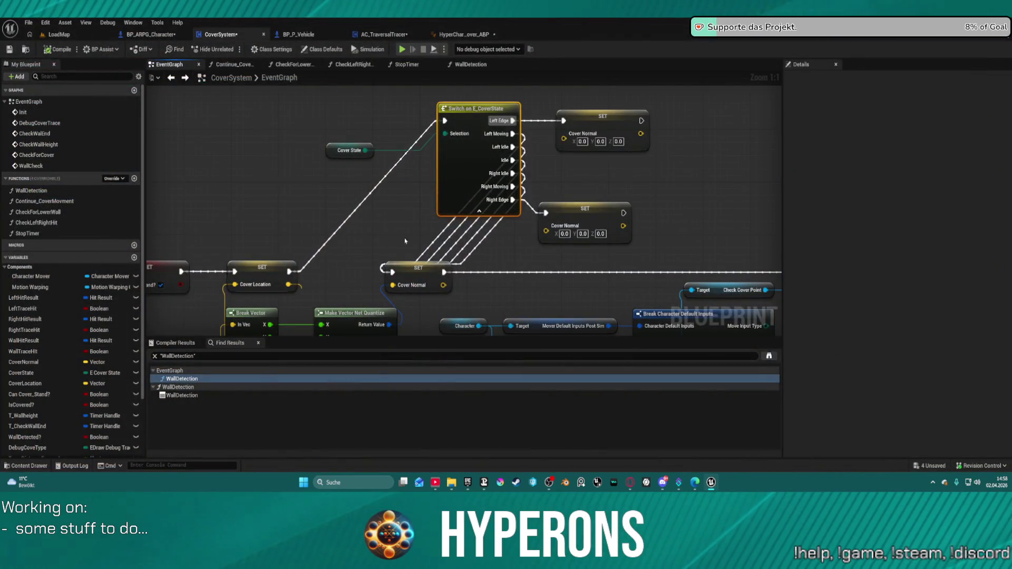
# Link SET Cover Location's exec directly to SET Cover Normal and launch a Standalone Game.
pyautogui.scroll(-3, 547, 189)
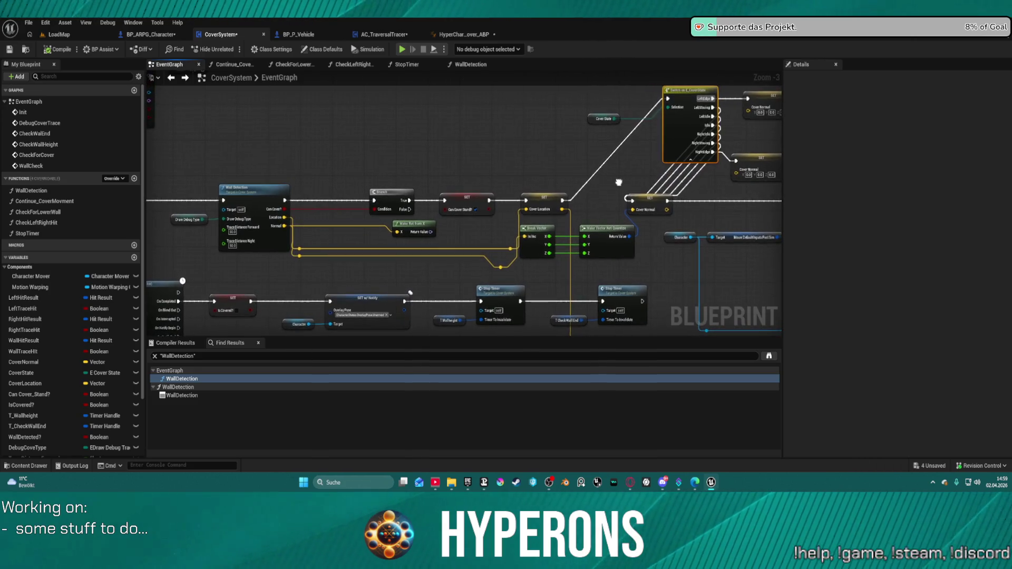
pyautogui.scroll(-3, 619, 181)
pyautogui.scroll(2, 470, 204)
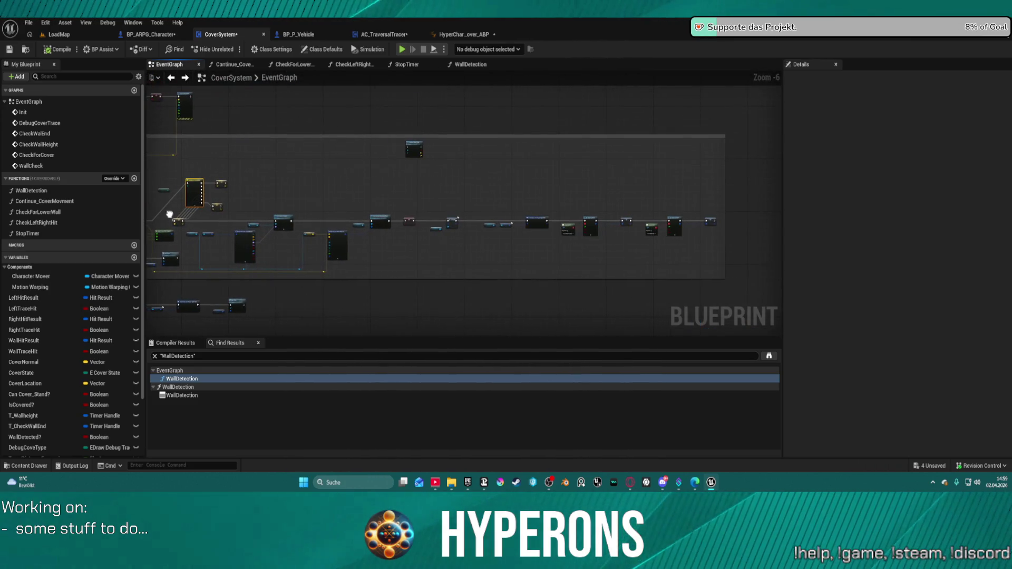
pyautogui.scroll(6, 466, 209)
pyautogui.moveTo(473, 203)
pyautogui.mouseDown()
pyautogui.moveTo(488, 218)
pyautogui.moveTo(497, 208)
pyautogui.mouseUp()
pyautogui.moveTo(590, 207); pyautogui.dragTo(583, 196)
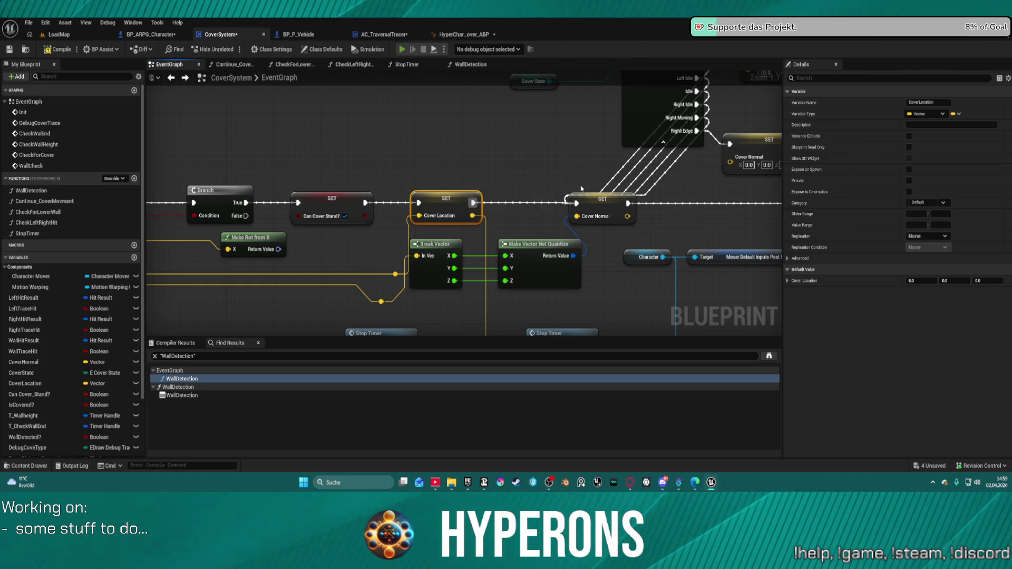
pyautogui.hotkey('alt', 'p')
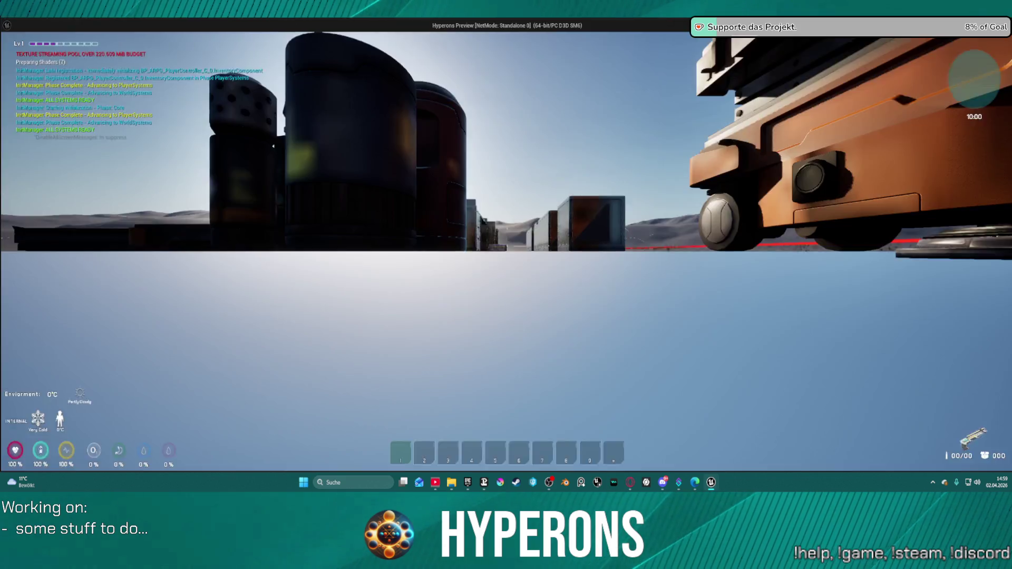
# Walk the character into cover at the wall, confirm the LeftEdge print, and close the preview.
pyautogui.press('w')
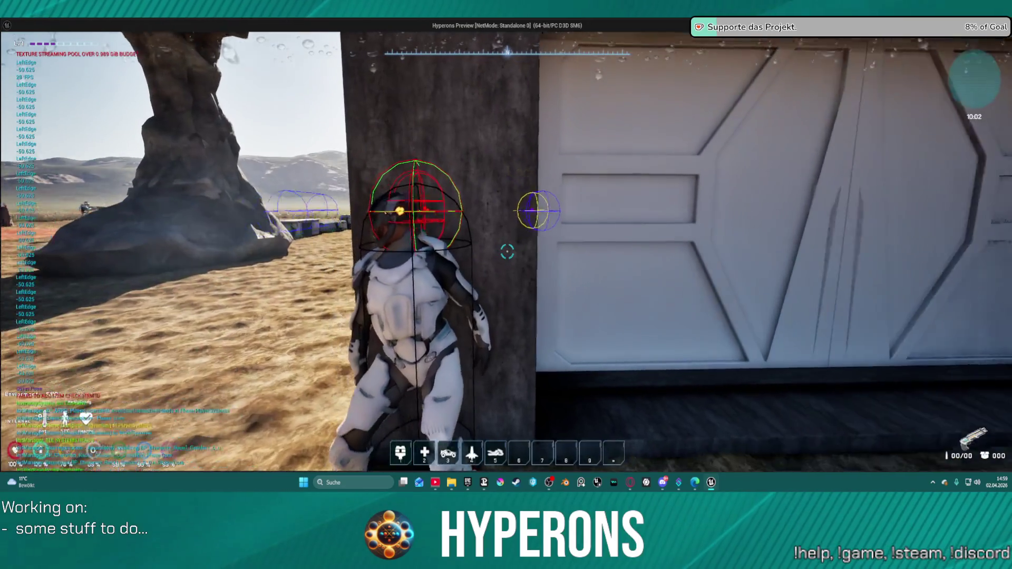
pyautogui.press('Escape')
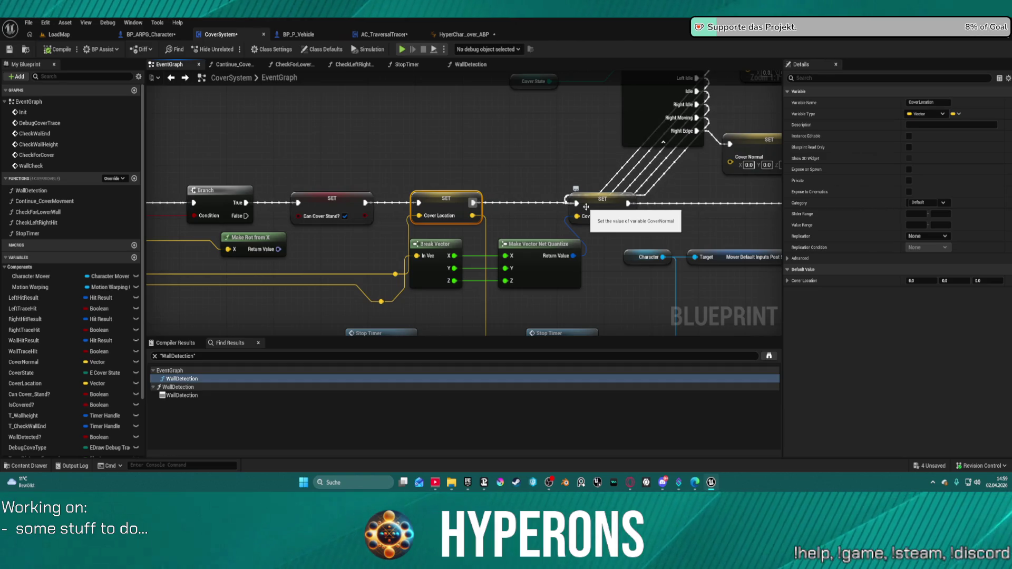
# Connect the zeroed Cover Normal setters to Set Relative Rotation and rewire SET Cover Location into the switch.
pyautogui.moveTo(585, 207)
pyautogui.mouseDown()
pyautogui.moveTo(364, 184)
pyautogui.moveTo(396, 208)
pyautogui.moveTo(530, 249)
pyautogui.mouseUp()
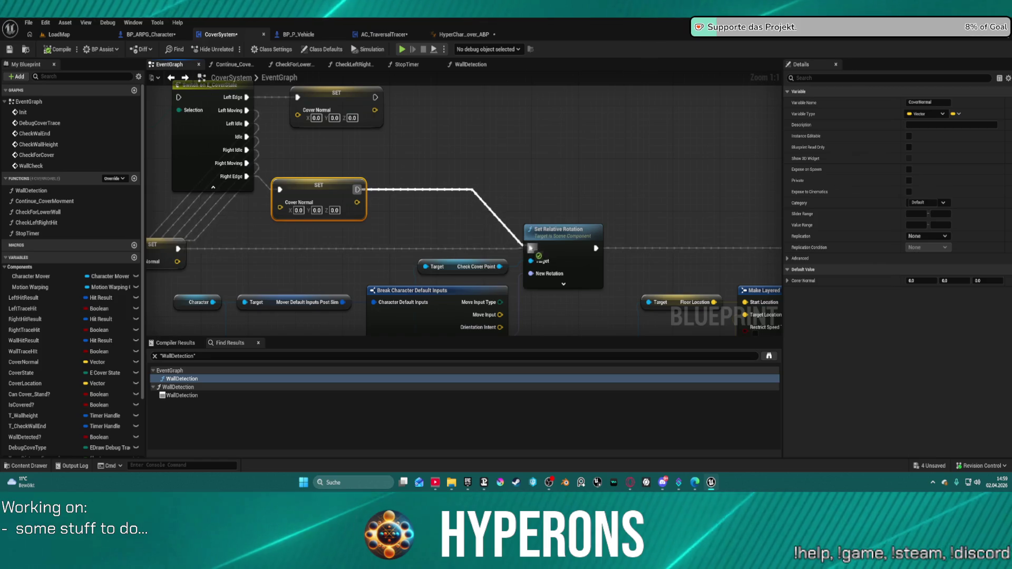
pyautogui.moveTo(375, 96); pyautogui.dragTo(531, 249)
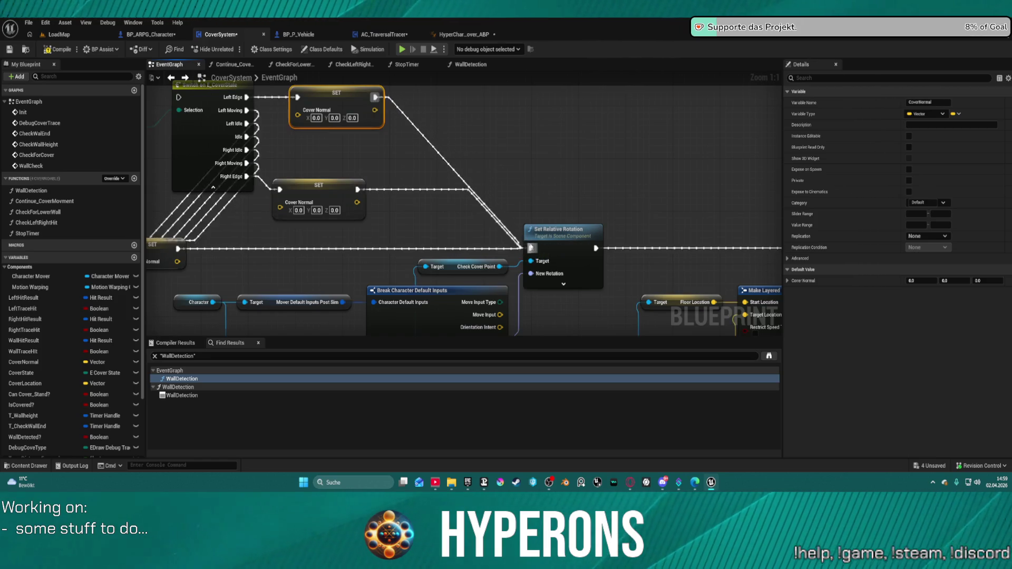
pyautogui.moveTo(385, 181); pyautogui.dragTo(641, 165)
pyautogui.moveTo(435, 83)
pyautogui.mouseDown()
pyautogui.moveTo(427, 149)
pyautogui.moveTo(269, 297)
pyautogui.mouseUp()
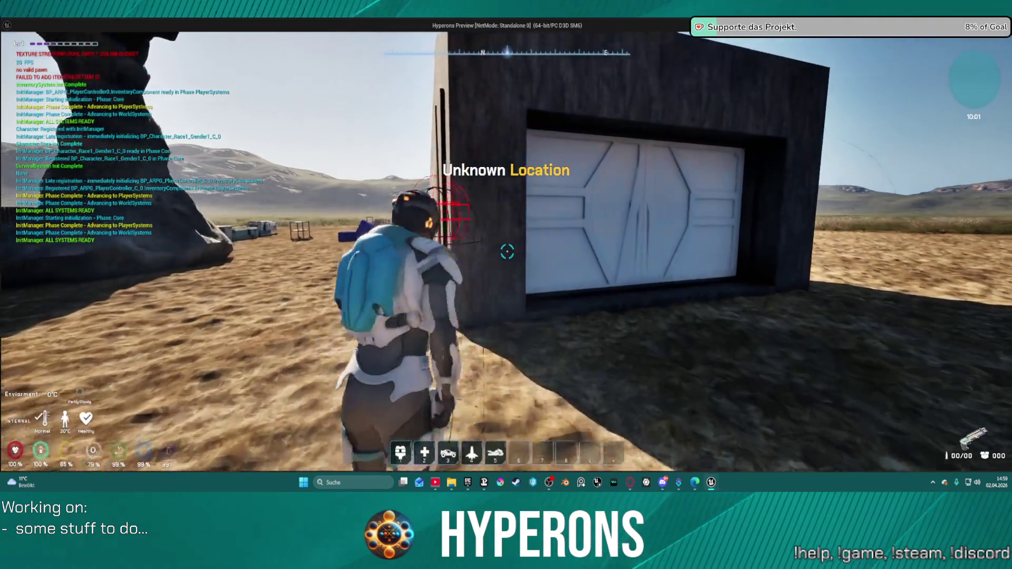
# Move the character along the wall by the door to test Idle cover, then leave the game view.
pyautogui.press('w')
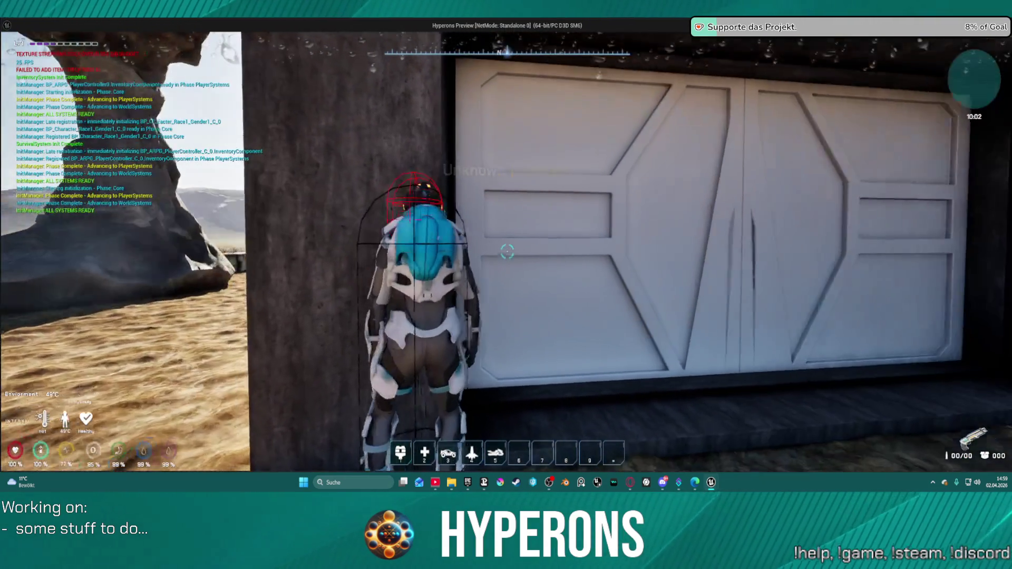
pyautogui.press('w')
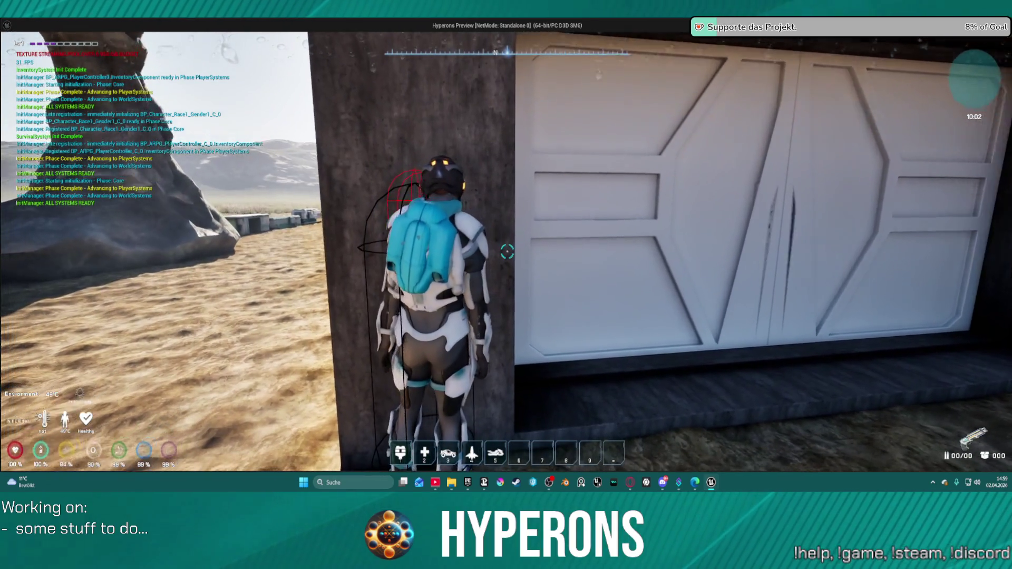
pyautogui.press('s')
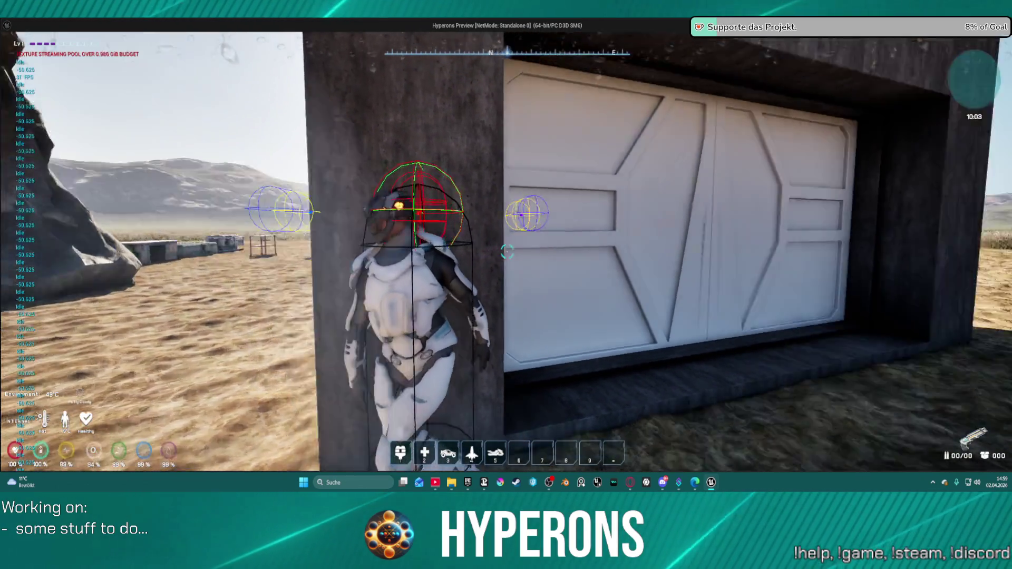
pyautogui.press('w')
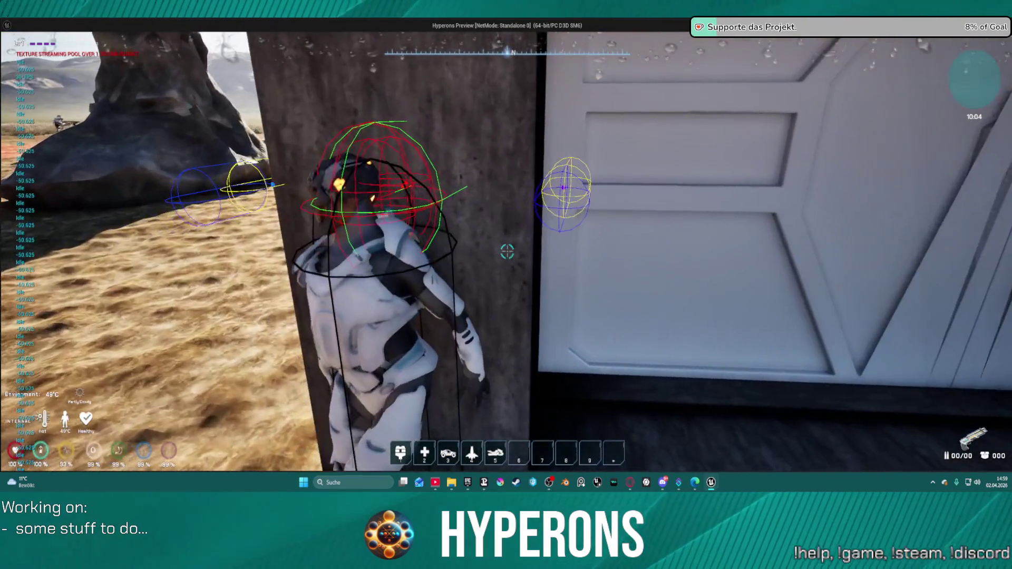
pyautogui.press('s')
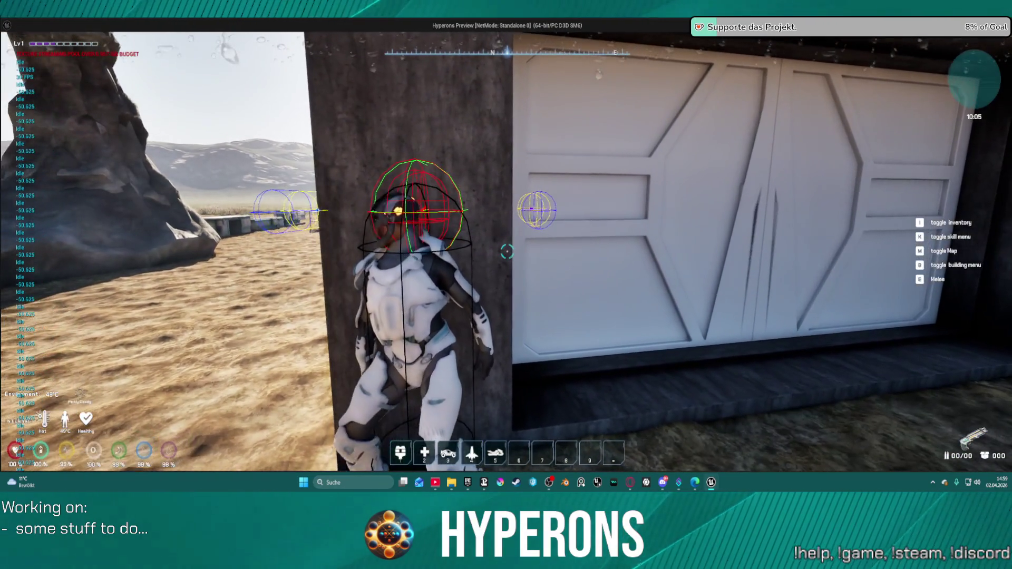
pyautogui.hotkey('alt', 'Tab')
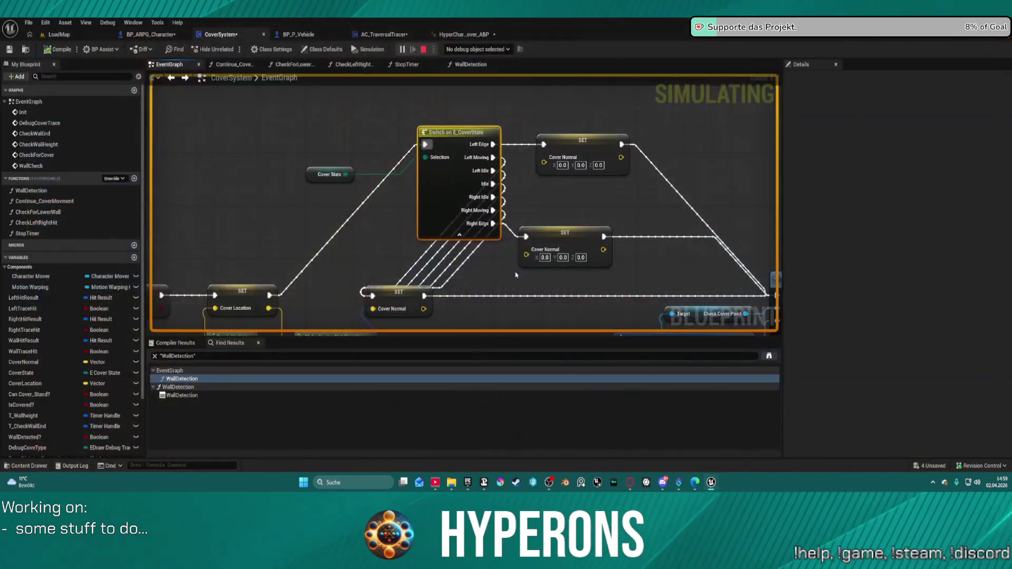
# Stop the simulation, retest cover at the wall until LeftEdge prints, and end the session.
pyautogui.press('Escape')
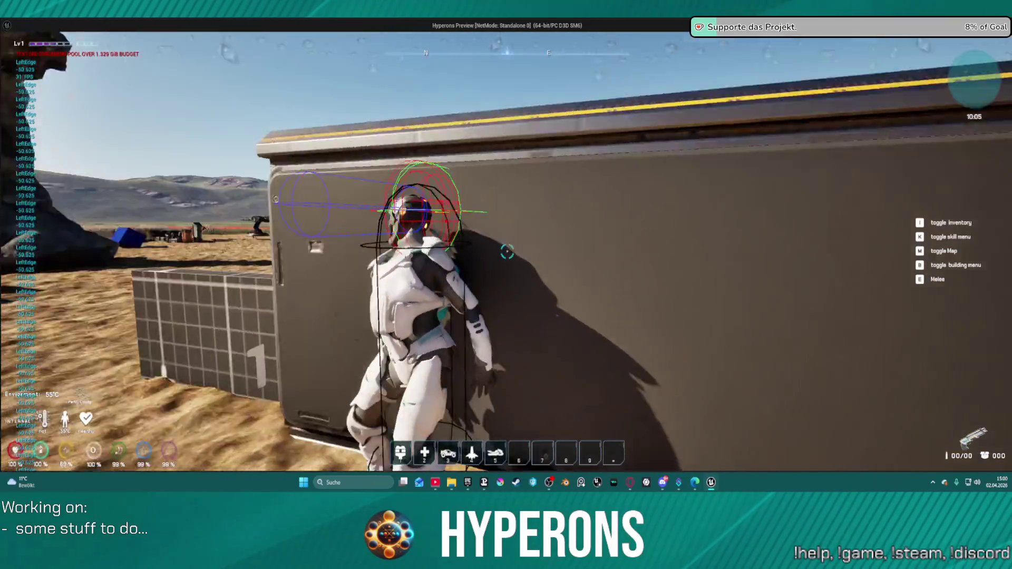
pyautogui.press('Escape')
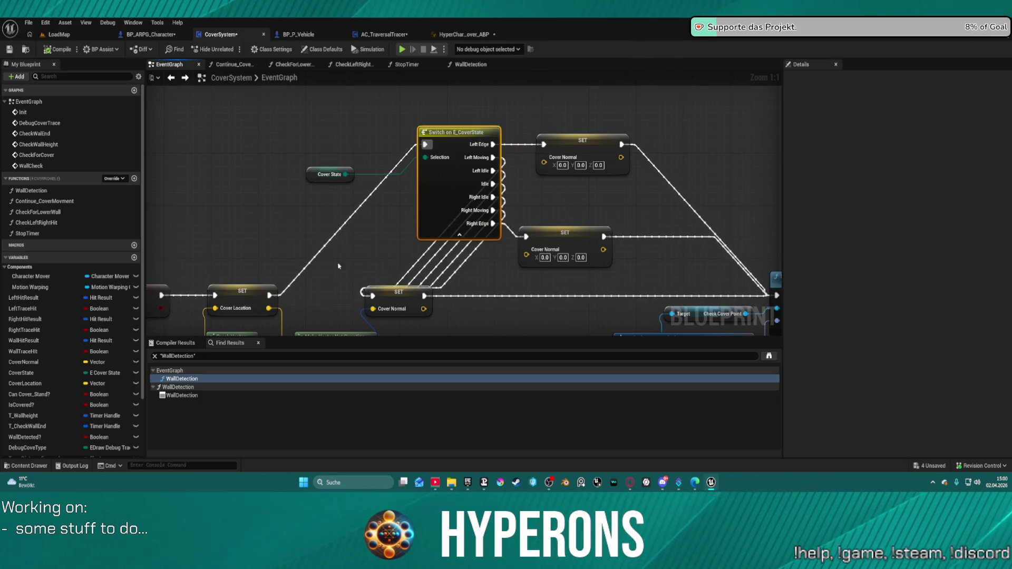
# Wire SET Cover Location straight to SET Cover Normal and delete the CoverState switch with its setters.
pyautogui.moveTo(275, 297); pyautogui.dragTo(375, 298)
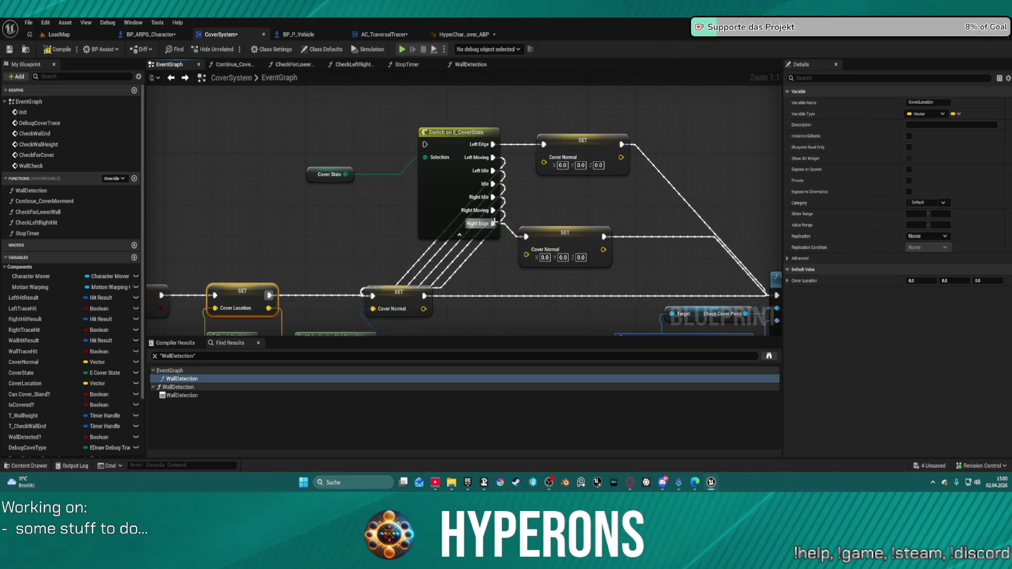
pyautogui.scroll(-2, 422, 161)
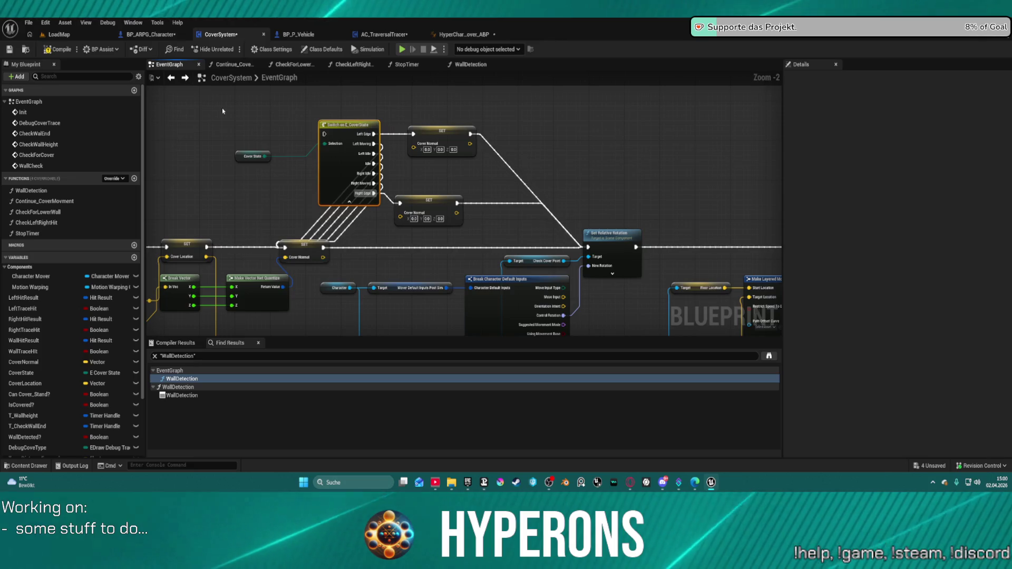
pyautogui.moveTo(223, 109); pyautogui.dragTo(477, 218)
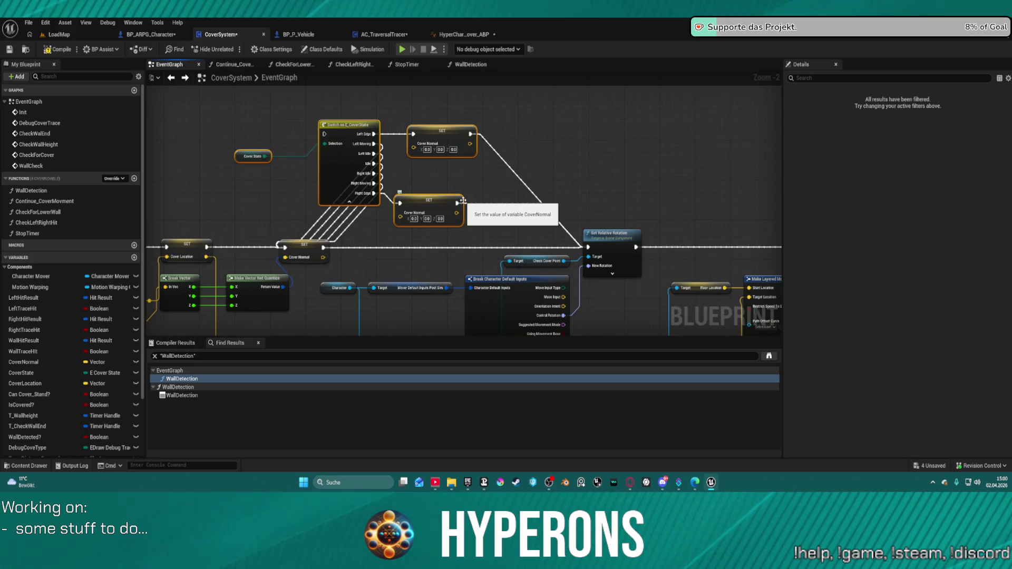
pyautogui.press('Delete')
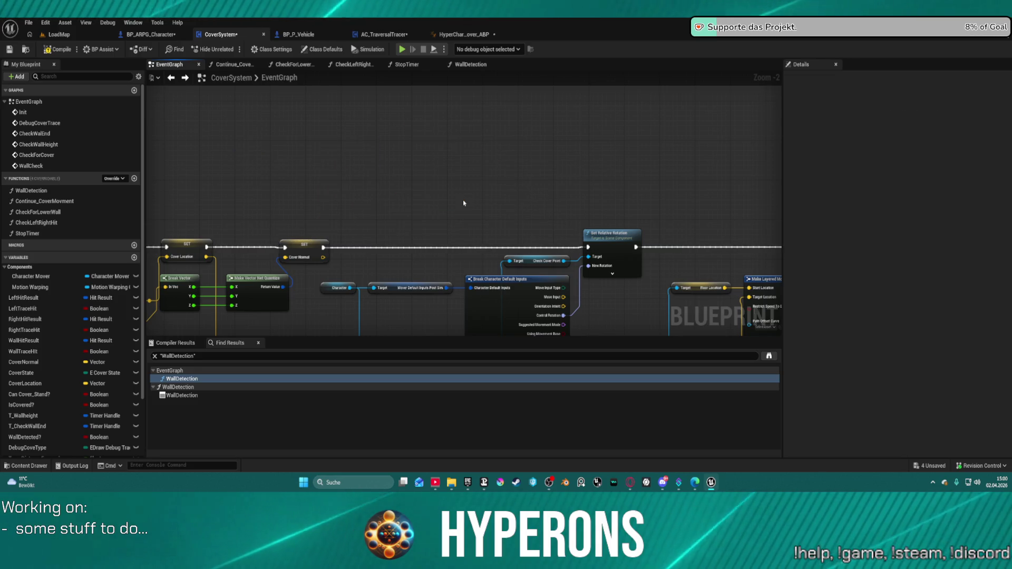
# Survey the Wall Detection, Branch, SET nodes and Capsule Trace chain in the EventGraph.
pyautogui.moveTo(467, 179)
pyautogui.mouseDown()
pyautogui.moveTo(450, 220)
pyautogui.moveTo(772, 137)
pyautogui.mouseUp()
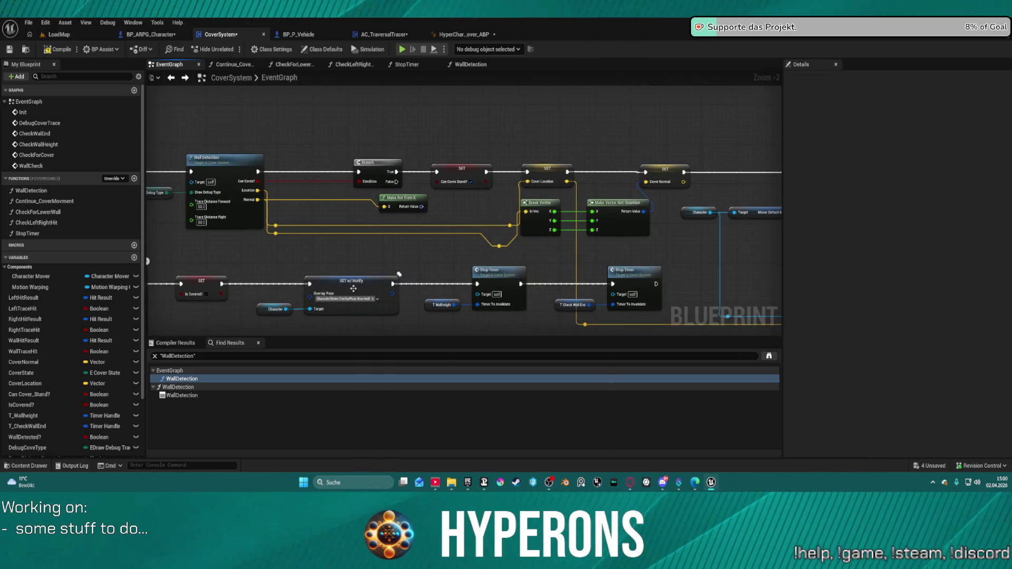
pyautogui.scroll(-3, 224, 162)
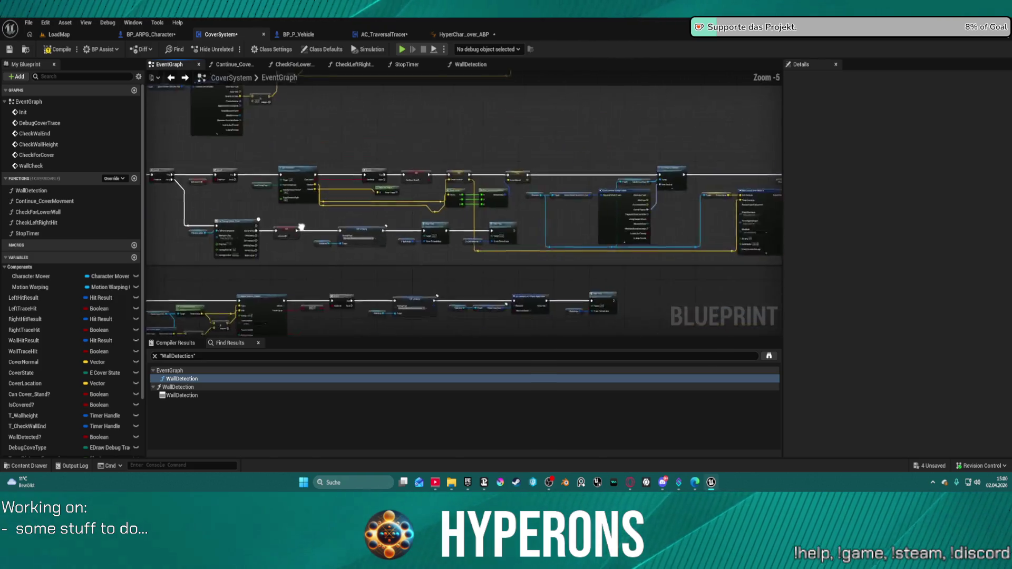
pyautogui.moveTo(224, 163)
pyautogui.mouseDown()
pyautogui.moveTo(583, 231)
pyautogui.moveTo(576, 182)
pyautogui.moveTo(423, 81)
pyautogui.moveTo(528, 63)
pyautogui.moveTo(542, 42)
pyautogui.mouseUp()
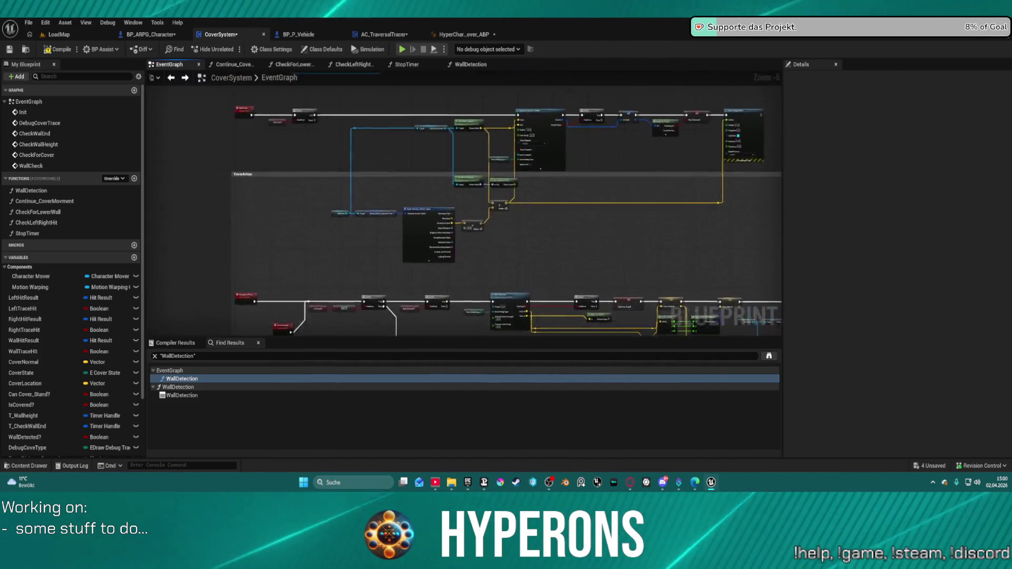
pyautogui.scroll(3, 244, 185)
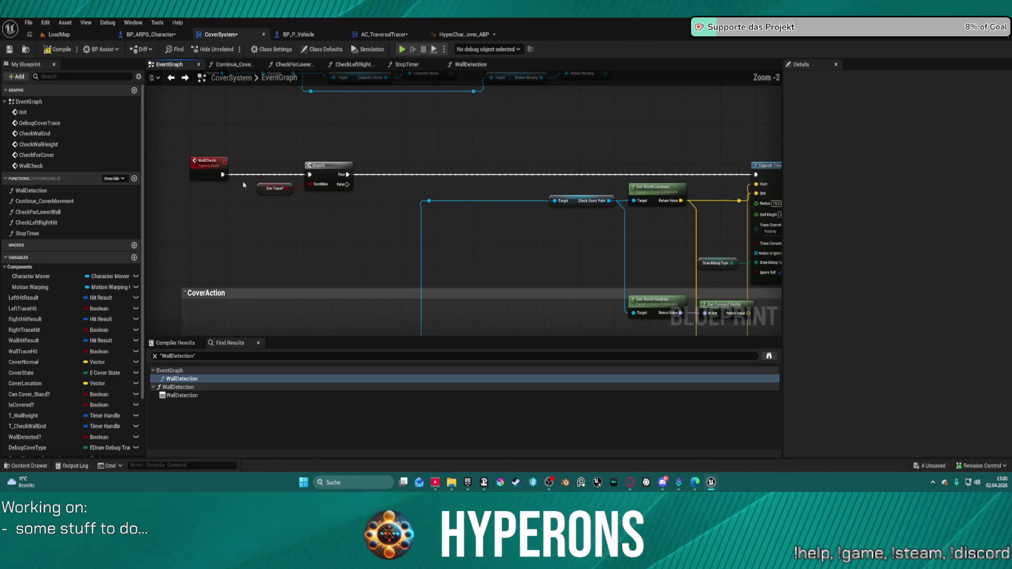
pyautogui.moveTo(506, 165); pyautogui.dragTo(402, 267)
# Review the DebugCoverTrace branch nodes and the Play Montage node.
pyautogui.click(171, 77)
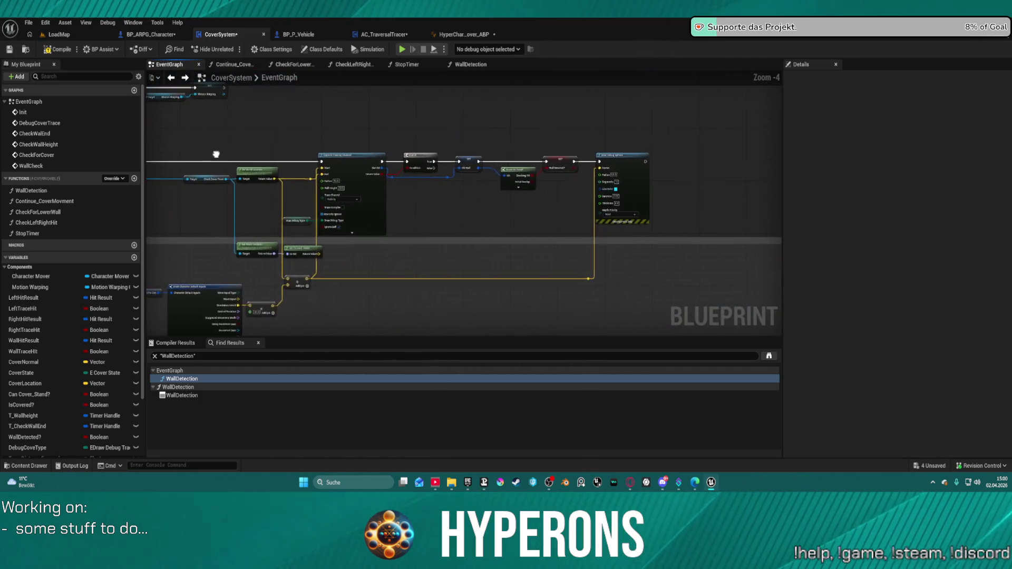
pyautogui.scroll(-5, 447, 222)
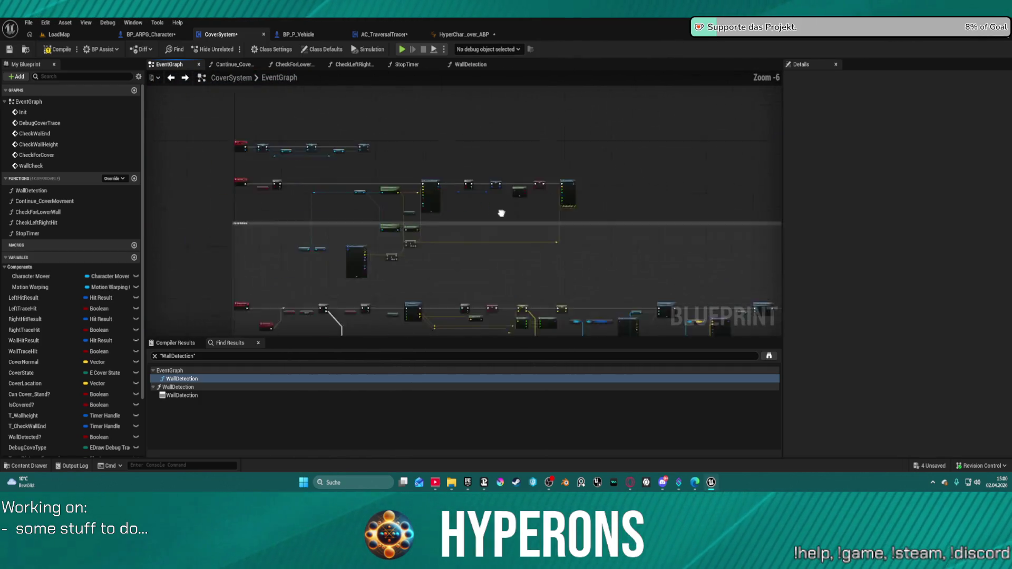
pyautogui.scroll(4, 414, 210)
pyautogui.moveTo(414, 210); pyautogui.dragTo(432, 158)
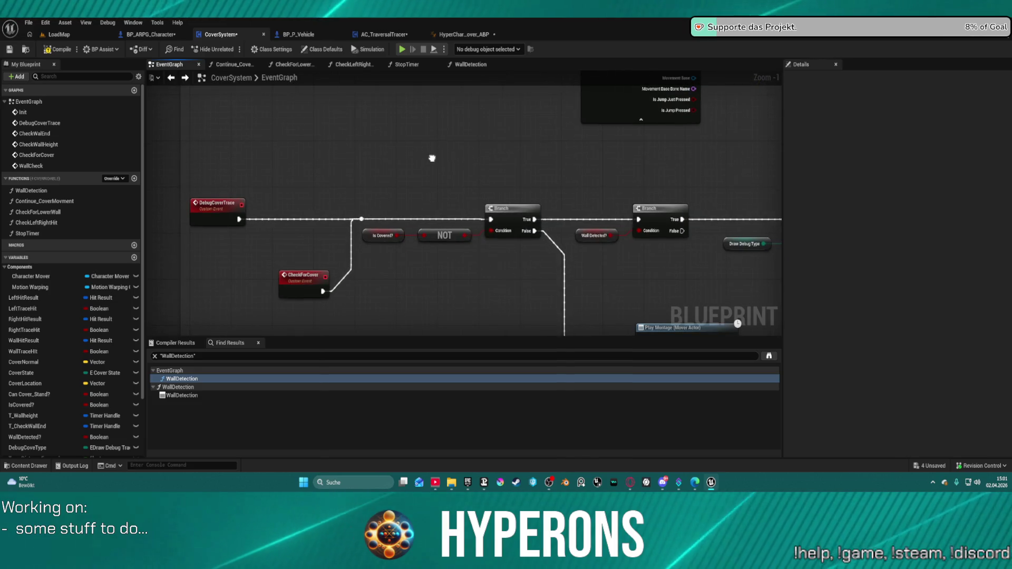
pyautogui.scroll(-6, 432, 158)
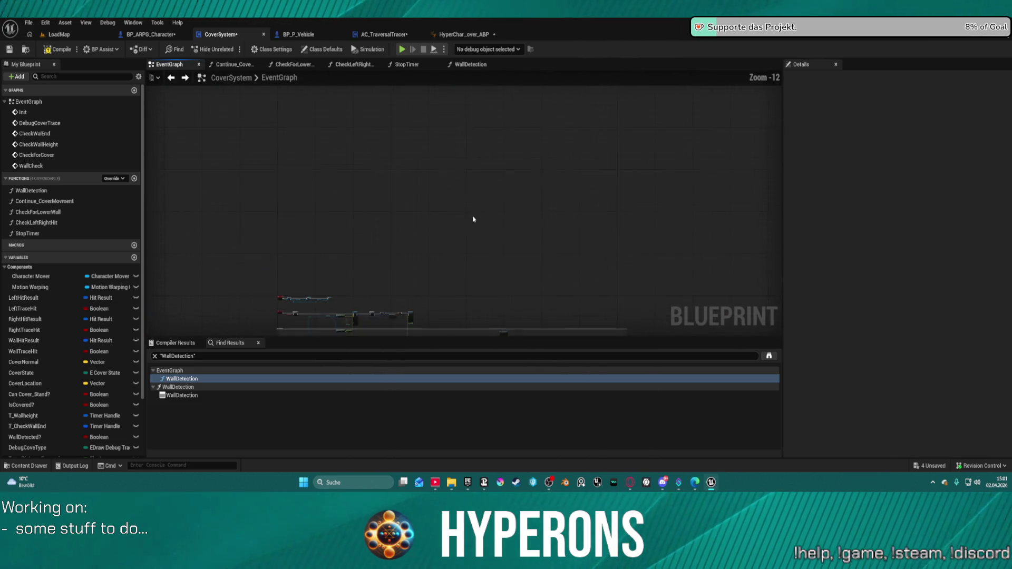
pyautogui.scroll(8, 473, 220)
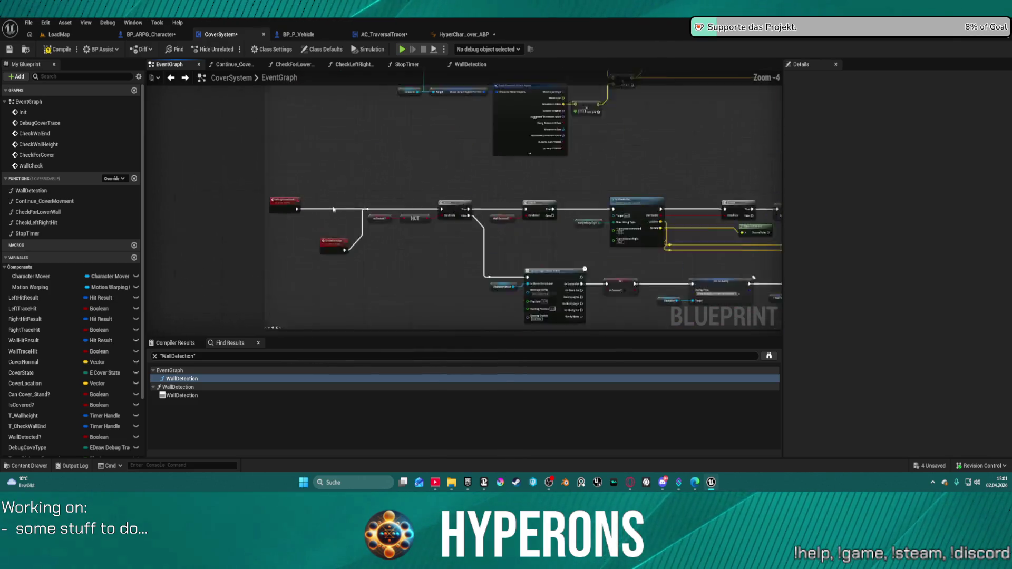
pyautogui.scroll(4, 333, 209)
pyautogui.moveTo(649, 259); pyautogui.dragTo(531, 218)
pyautogui.scroll(-5, 531, 219)
pyautogui.scroll(2, 323, 259)
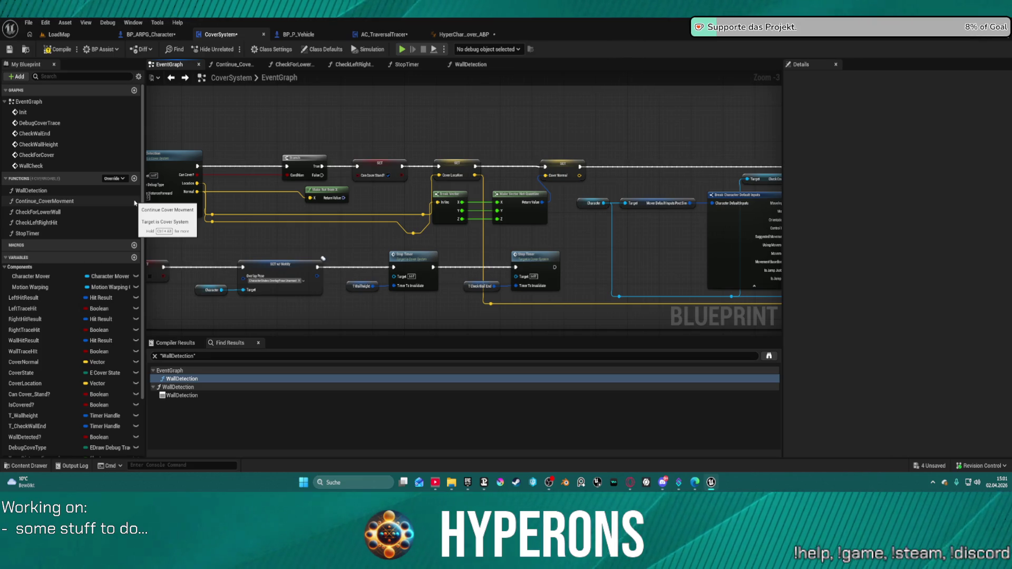
# Jump to the WallCheck event and inspect the IsCovered? variable's settings.
pyautogui.doubleClick(31, 165)
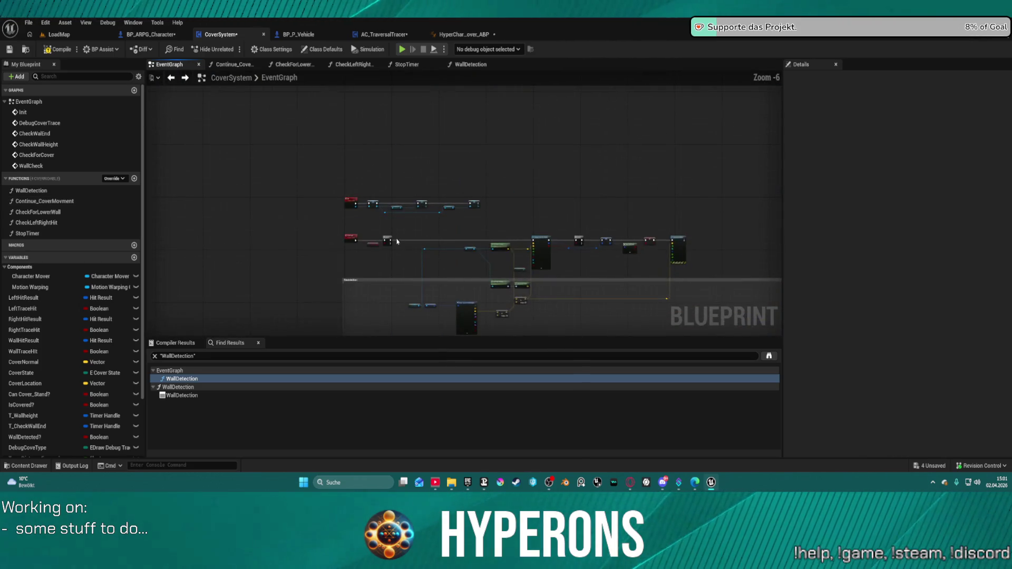
pyautogui.scroll(-10, 259, 245)
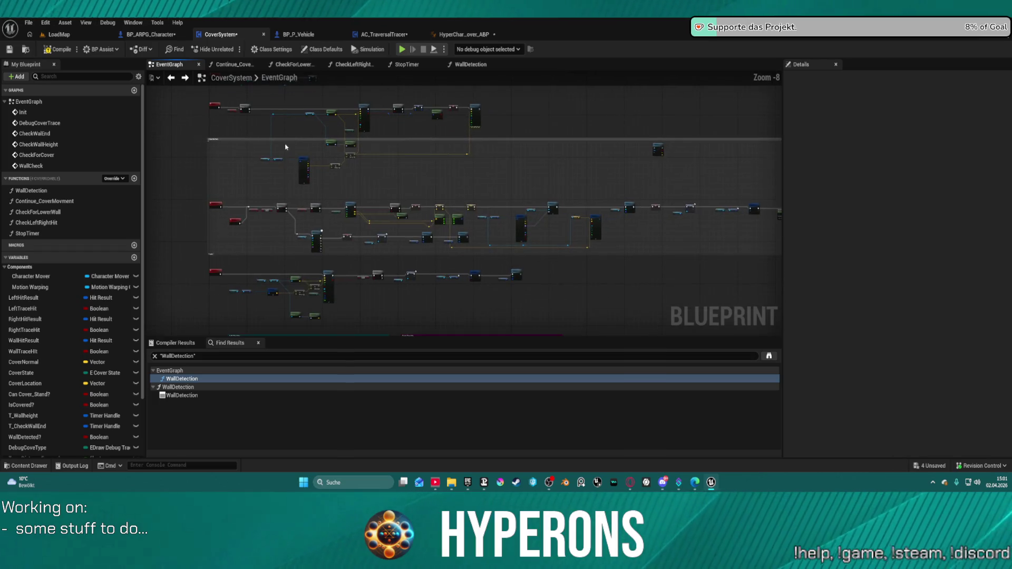
pyautogui.scroll(9, 313, 142)
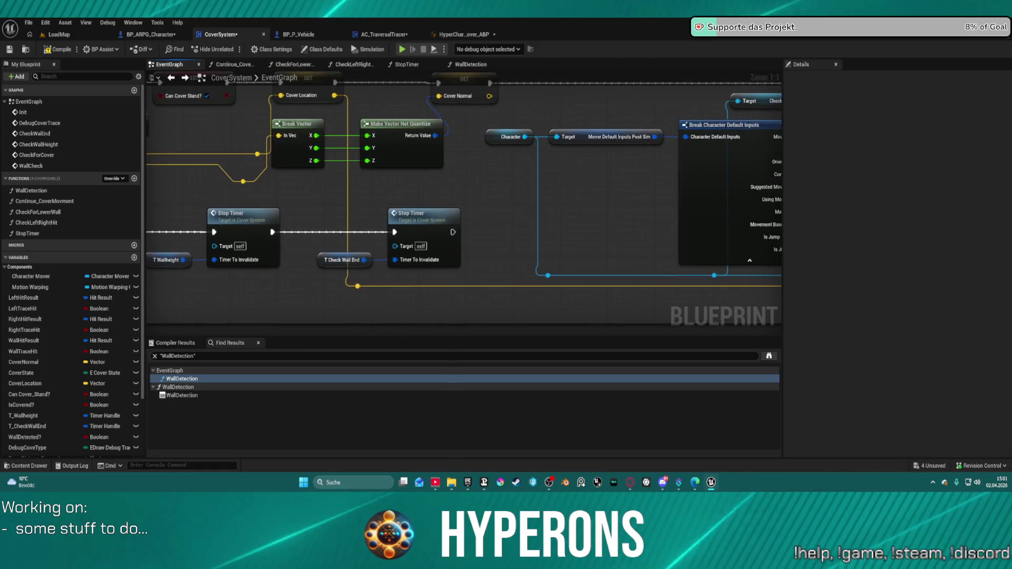
pyautogui.click(680, 209)
pyautogui.scroll(-3, 317, 211)
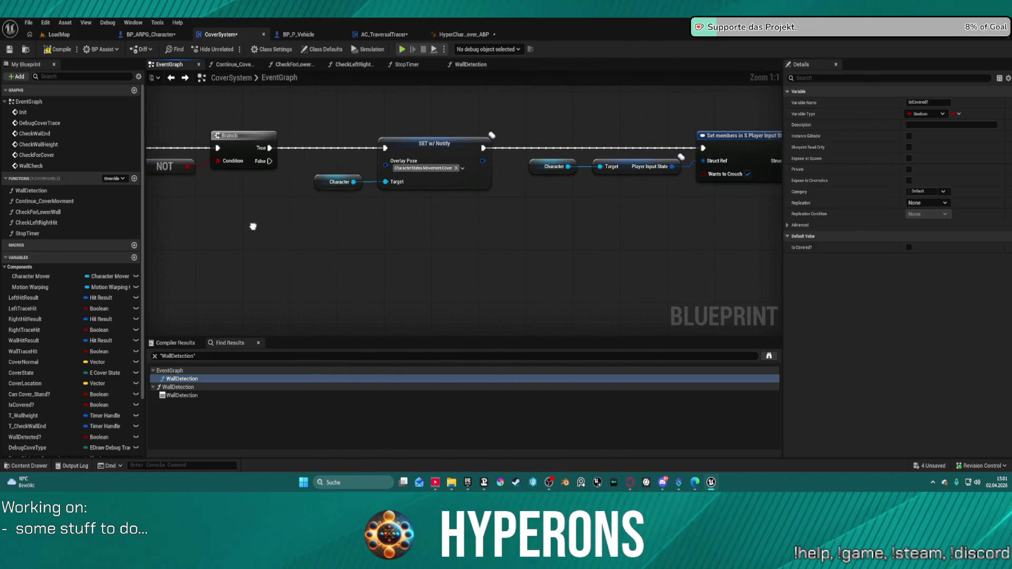
pyautogui.scroll(-2, 464, 211)
pyautogui.scroll(5, 601, 271)
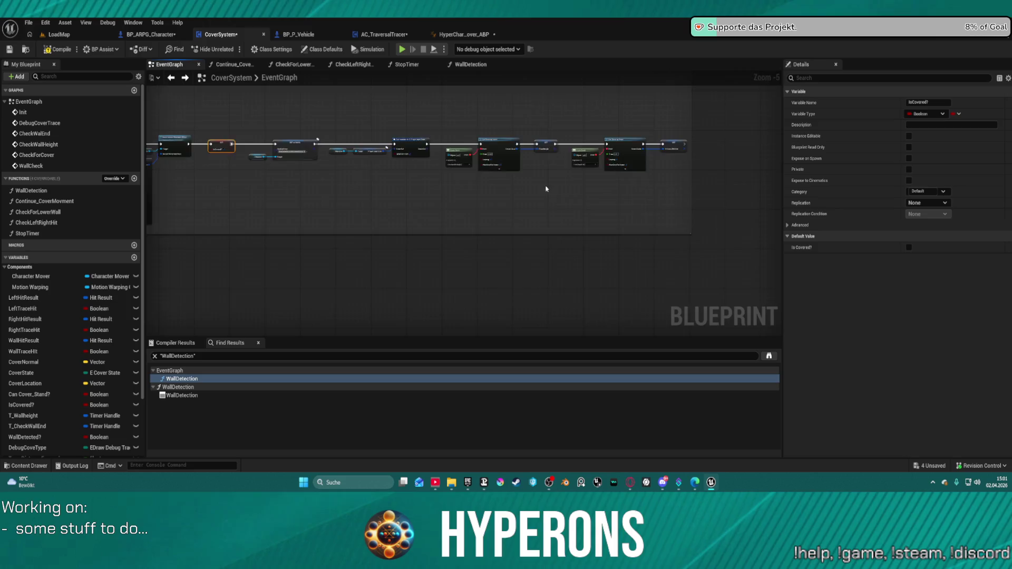
pyautogui.scroll(-5, 503, 175)
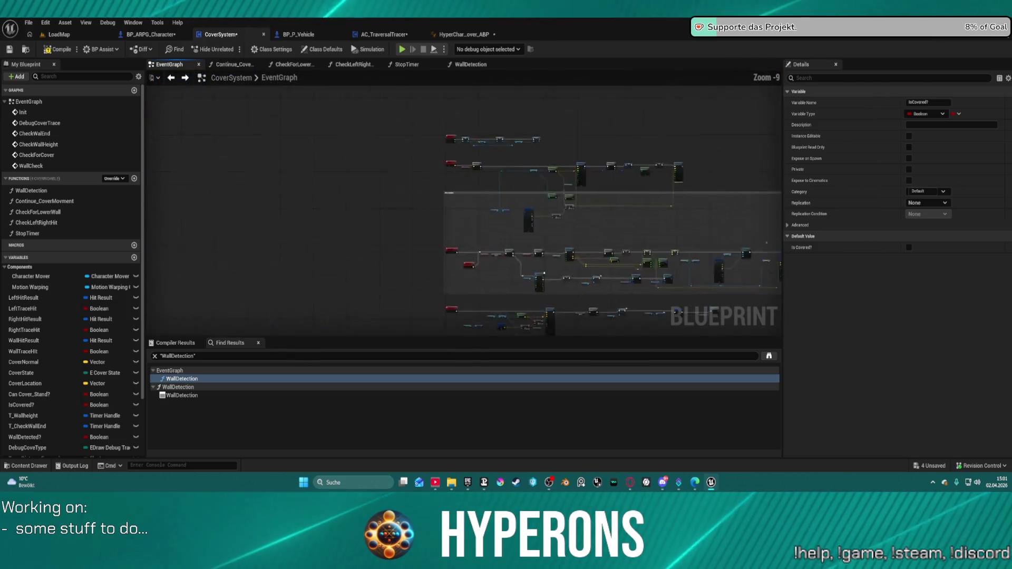
# Review the CoverAction and cover detection nodes and select the CheckForCover custom event.
pyautogui.moveTo(366, 222); pyautogui.dragTo(161, 264)
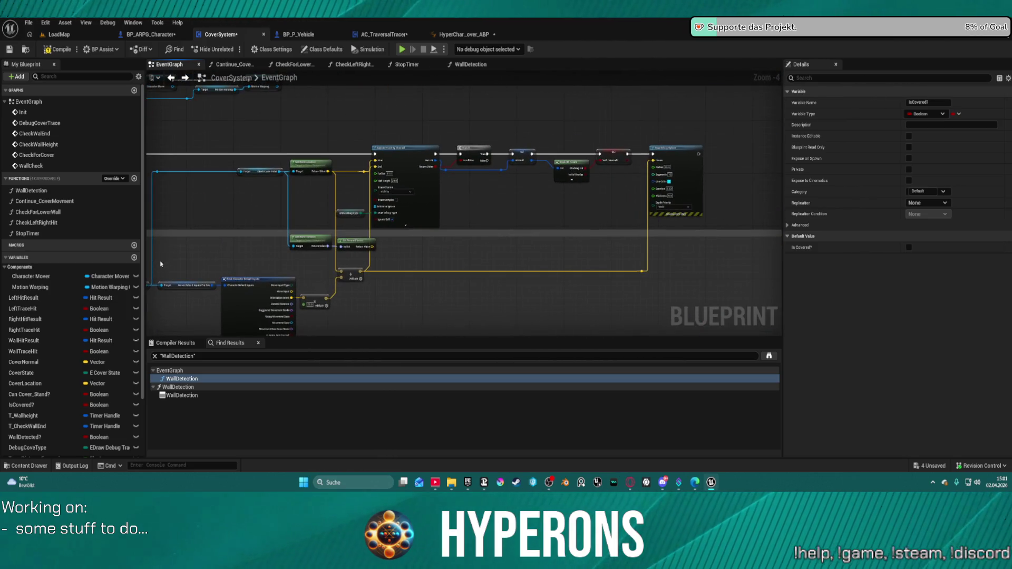
pyautogui.scroll(2, 318, 156)
pyautogui.scroll(1, 279, 179)
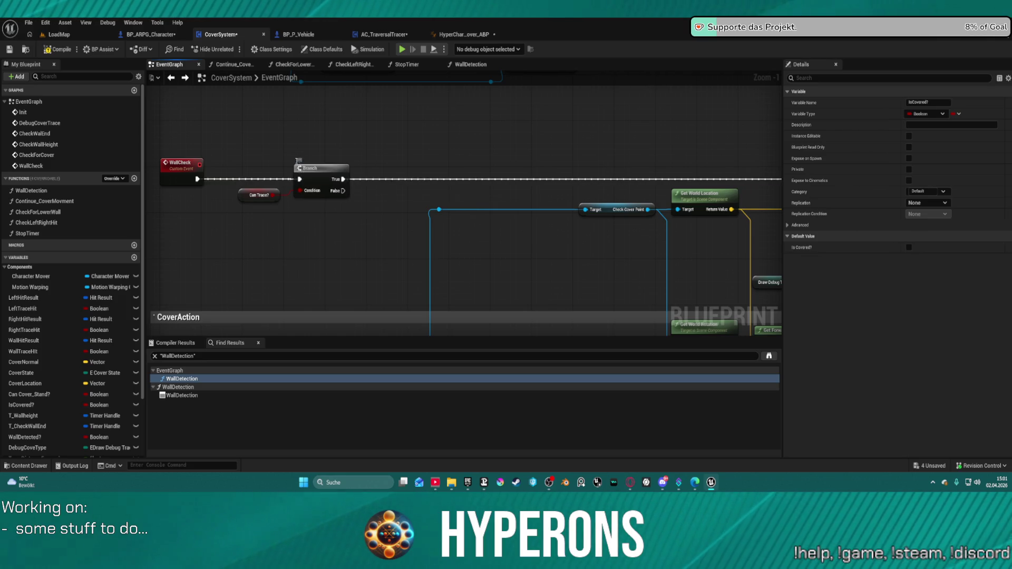
pyautogui.scroll(-4, 289, 163)
pyautogui.moveTo(290, 163)
pyautogui.mouseDown()
pyautogui.moveTo(368, 221)
pyautogui.moveTo(166, 171)
pyautogui.moveTo(289, 165)
pyautogui.moveTo(435, 200)
pyautogui.moveTo(343, 210)
pyautogui.mouseUp()
pyautogui.scroll(5, 313, 141)
pyautogui.click(343, 210)
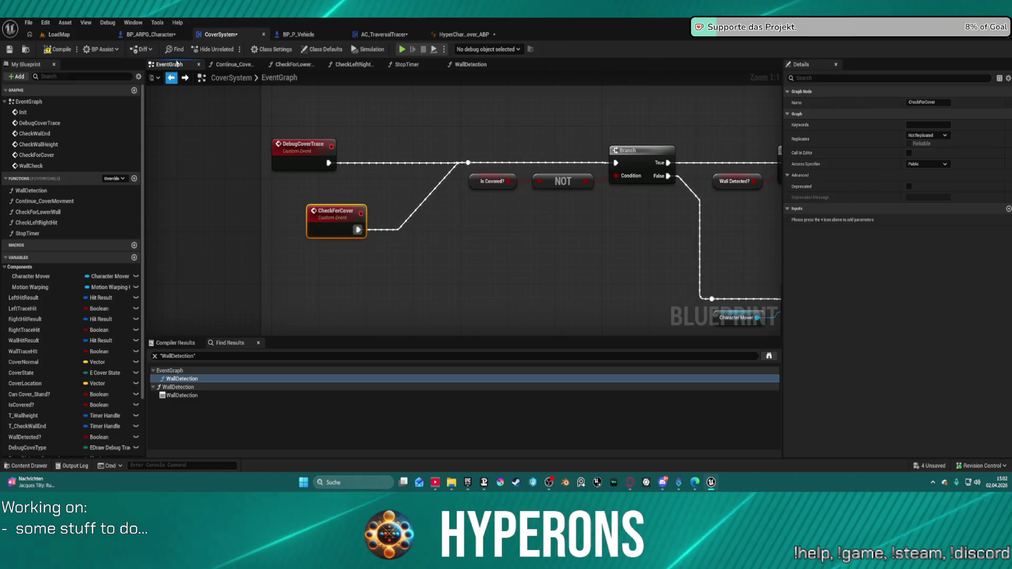
# Switch to BP_ARPG_Character and survey its Get_MoveInput function graph.
pyautogui.click(159, 34)
pyautogui.scroll(-5, 357, 194)
pyautogui.moveTo(357, 194); pyautogui.dragTo(579, 217)
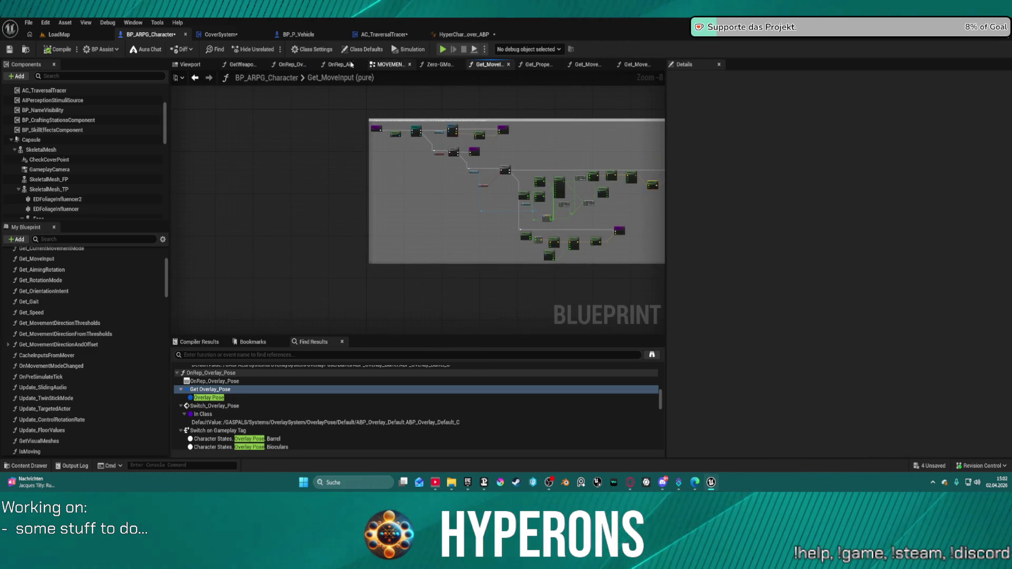
# In BP_ARPG_Character's EventGraph, inspect the IA_Cover event calling Check for Cover, then return to CoverSystem.
pyautogui.scroll(3, 22, 295)
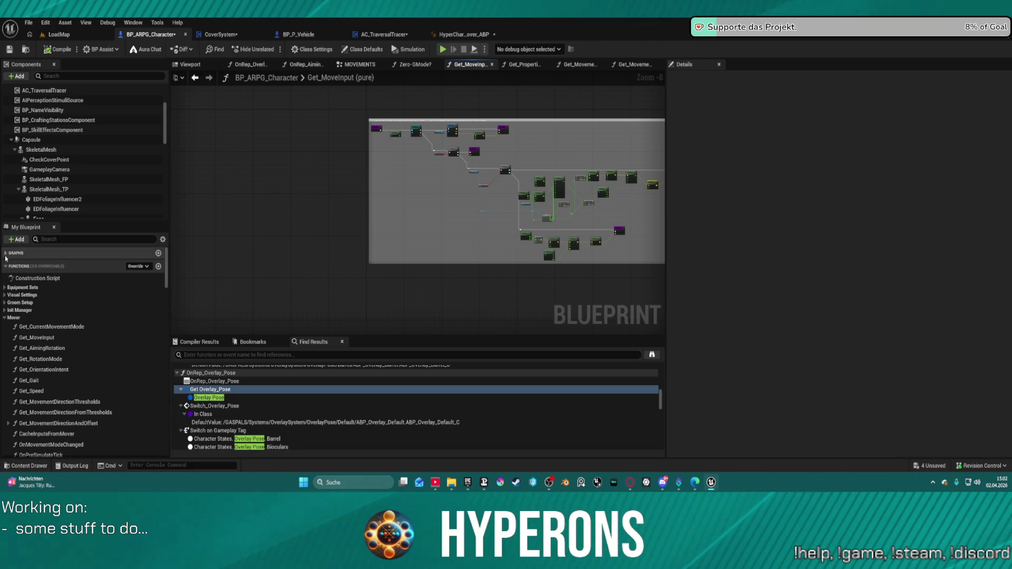
pyautogui.click(129, 253)
pyautogui.doubleClick(132, 264)
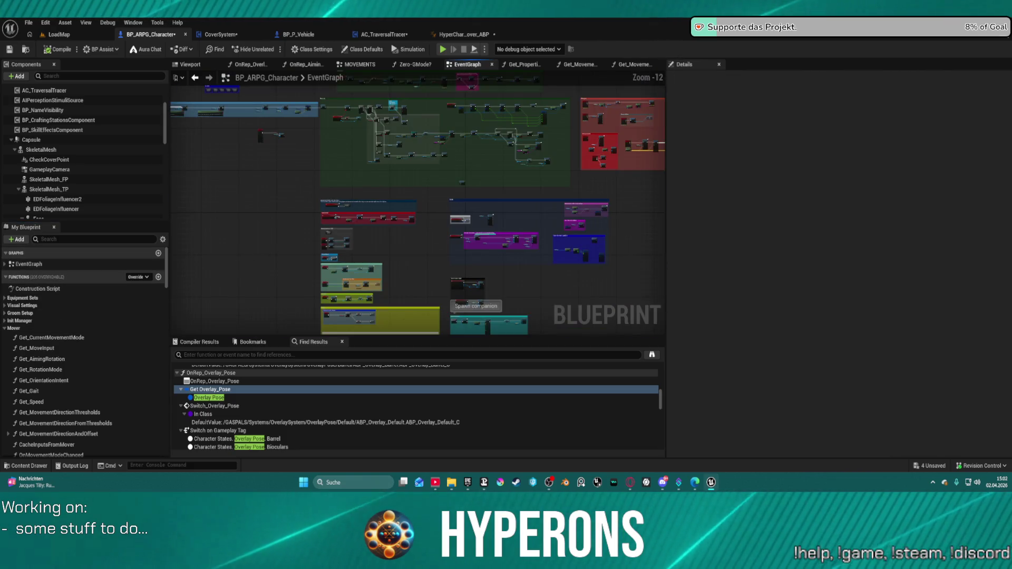
pyautogui.scroll(12, 391, 132)
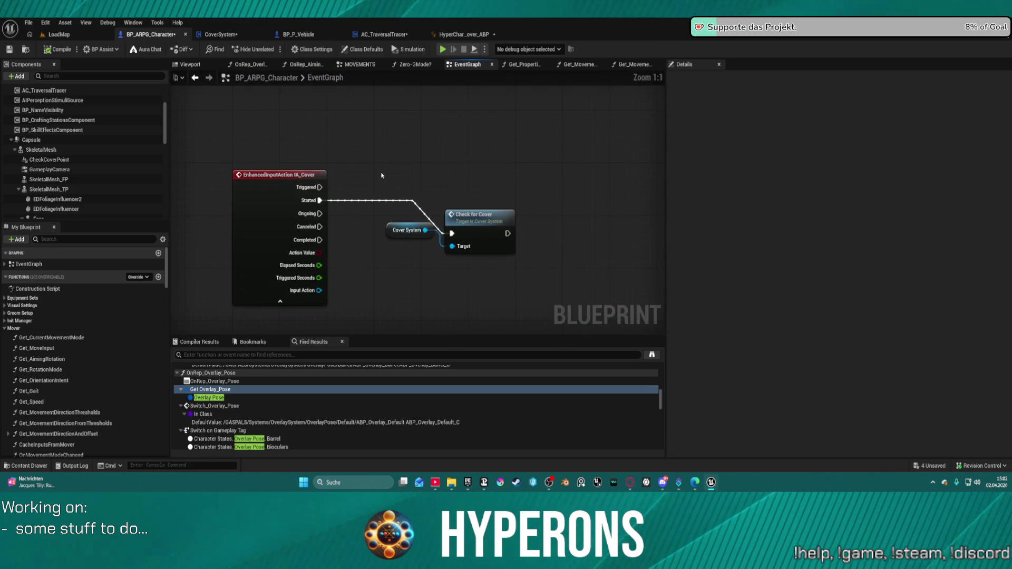
pyautogui.moveTo(420, 238)
pyautogui.mouseDown()
pyautogui.moveTo(478, 248)
pyautogui.moveTo(467, 194)
pyautogui.moveTo(447, 190)
pyautogui.mouseUp()
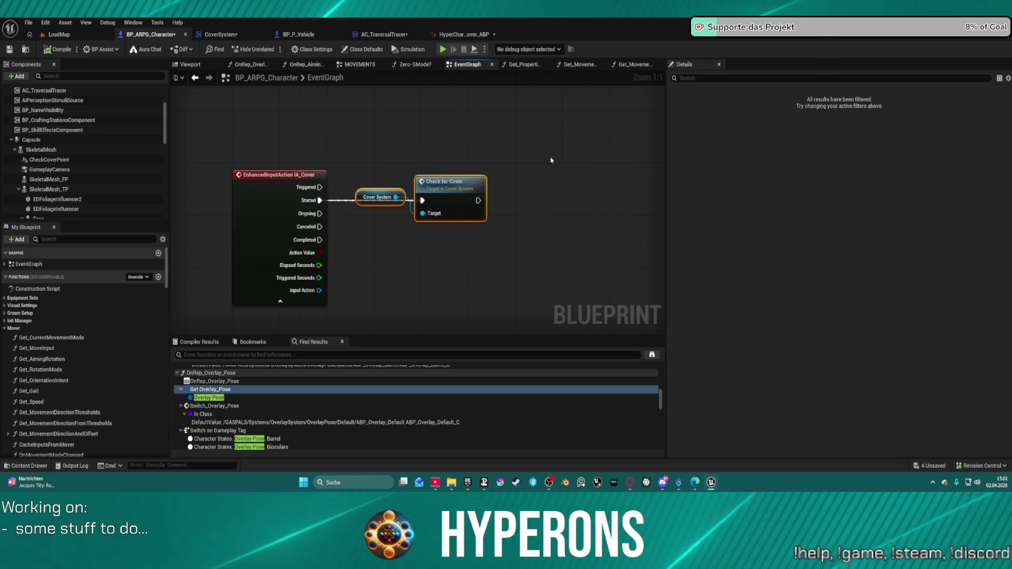
pyautogui.click(252, 33)
# Pan the CoverSystem EventGraph from CheckForCover through Wall Detection to the later cover-setting nodes.
pyautogui.scroll(-6, 457, 316)
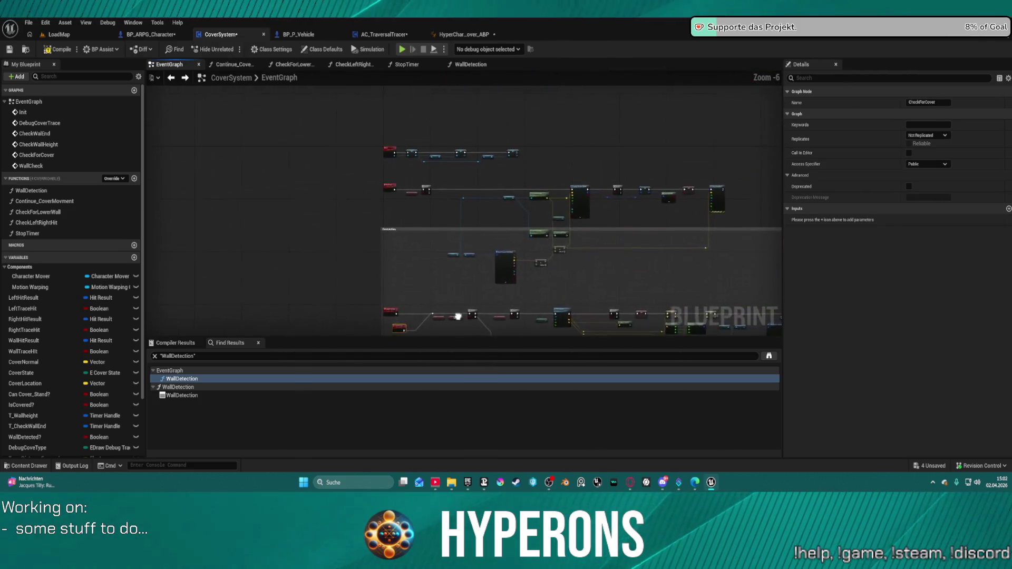
pyautogui.scroll(4, 457, 316)
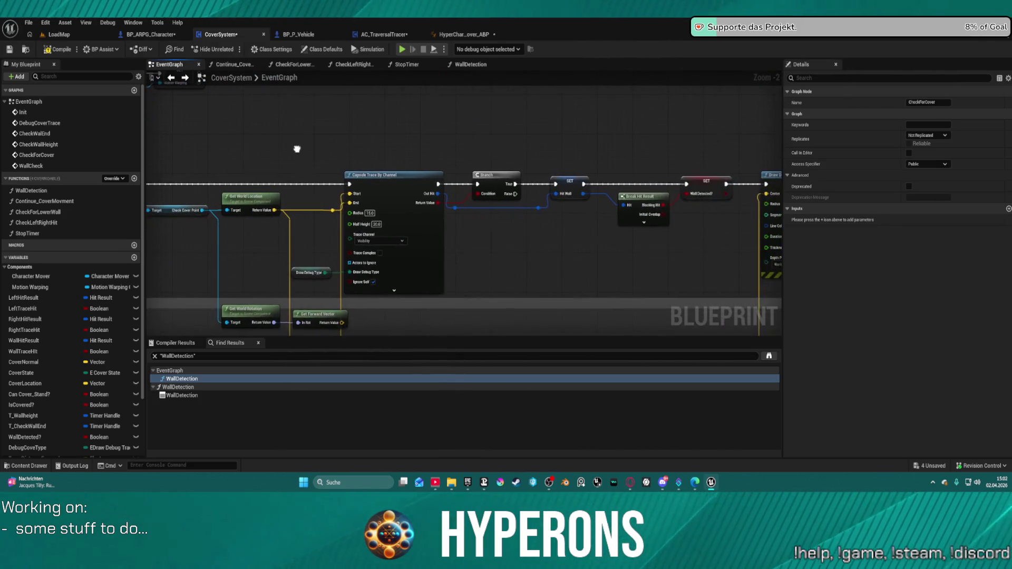
pyautogui.moveTo(297, 149)
pyautogui.mouseDown()
pyautogui.moveTo(283, 137)
pyautogui.moveTo(198, 151)
pyautogui.mouseUp()
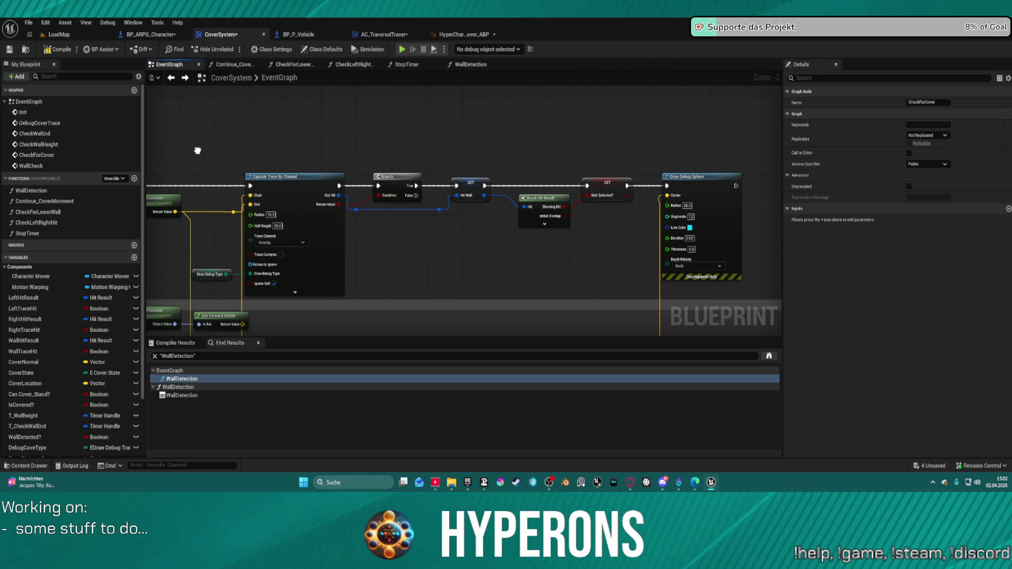
pyautogui.moveTo(198, 151); pyautogui.dragTo(670, 71)
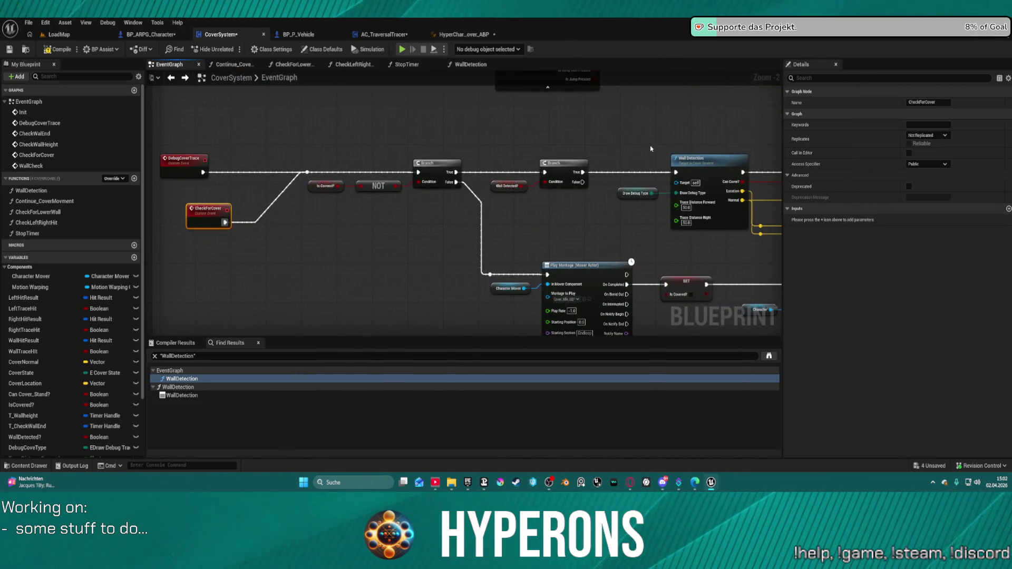
pyautogui.moveTo(651, 149); pyautogui.dragTo(337, 170)
pyautogui.scroll(-5, 563, 146)
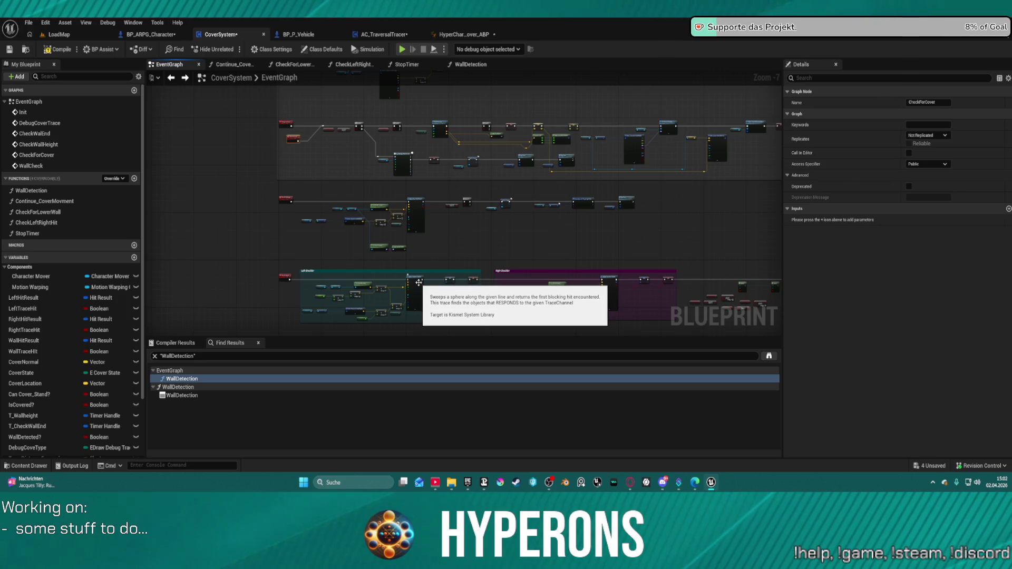
pyautogui.scroll(4, 450, 126)
pyautogui.scroll(-3, 443, 130)
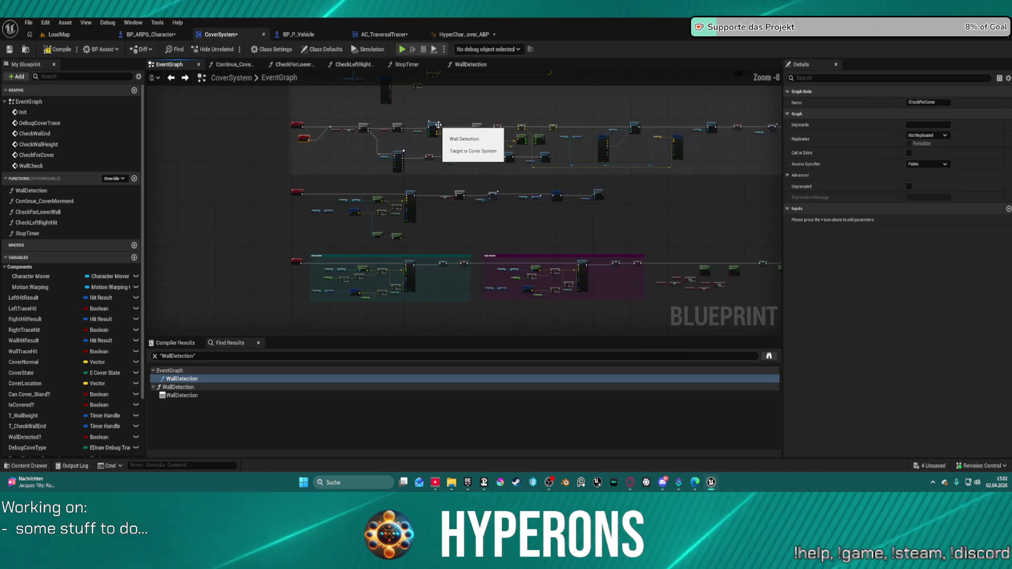
pyautogui.scroll(3, 443, 131)
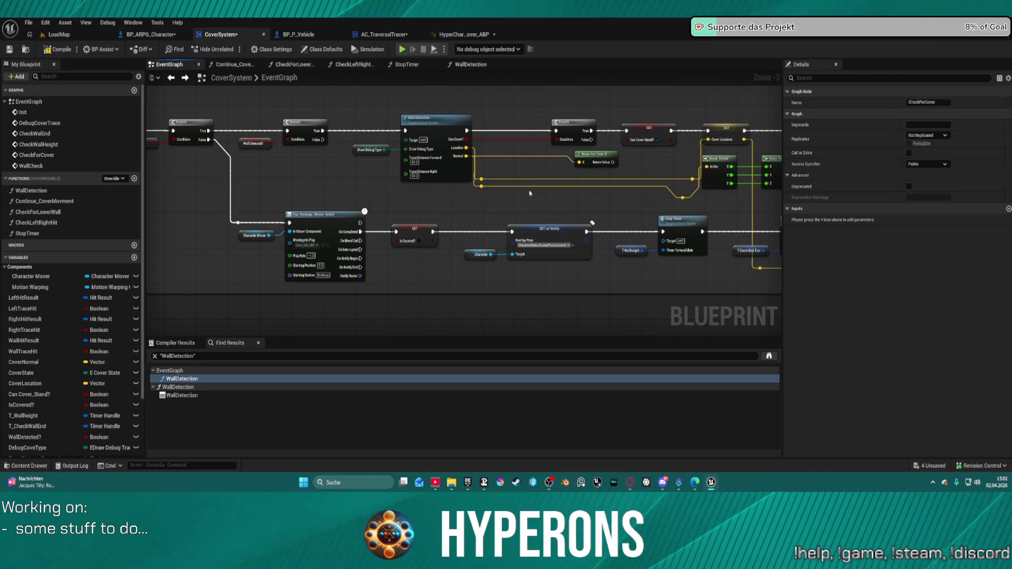
pyautogui.moveTo(584, 189); pyautogui.dragTo(276, 211)
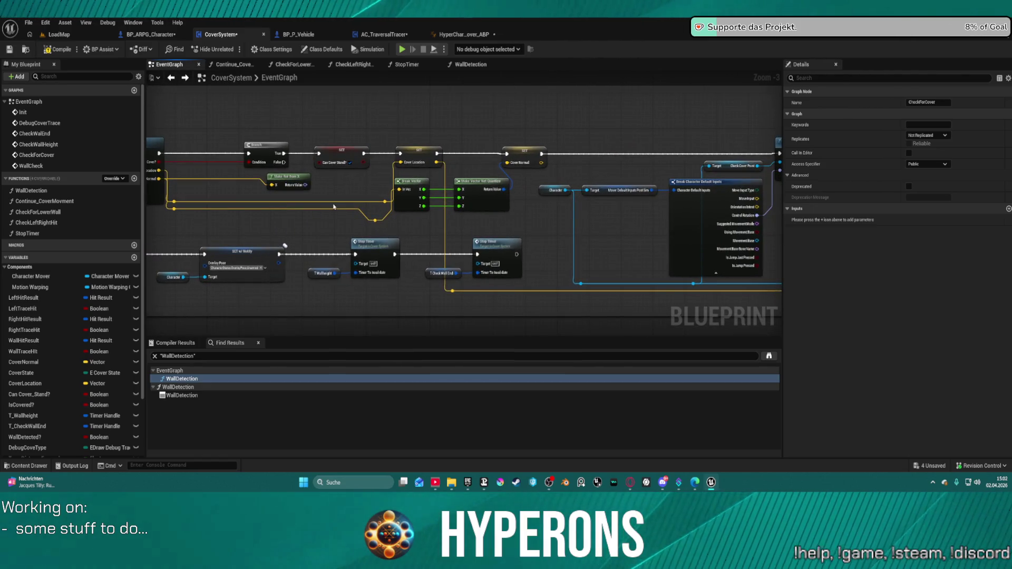
pyautogui.click(266, 194)
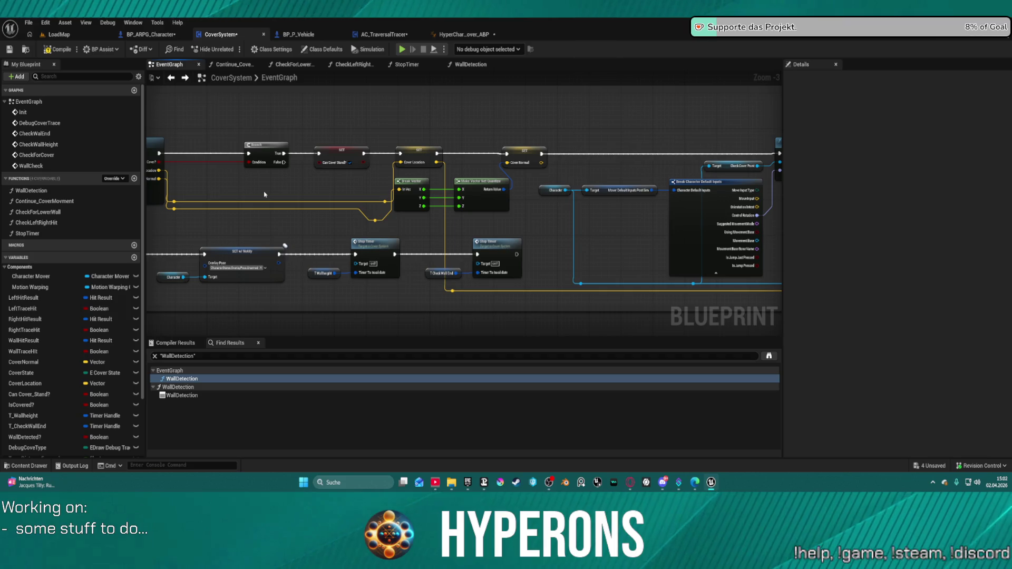
pyautogui.moveTo(285, 193); pyautogui.dragTo(323, 207)
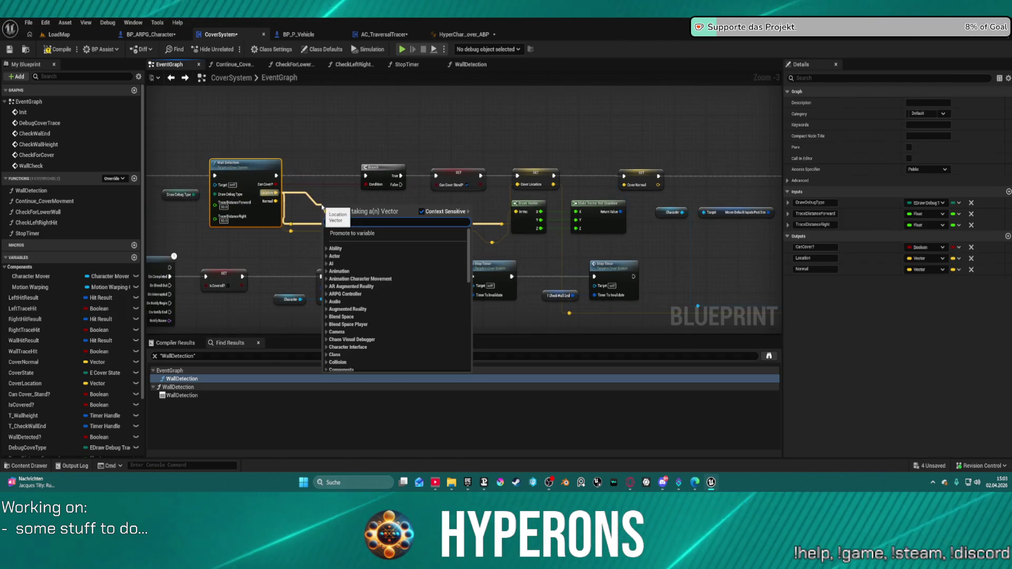
# Restore the accidentally deleted Make Rot from X node with Ctrl+Z.
pyautogui.click(406, 124)
pyautogui.hotkey('ctrl', 'z')
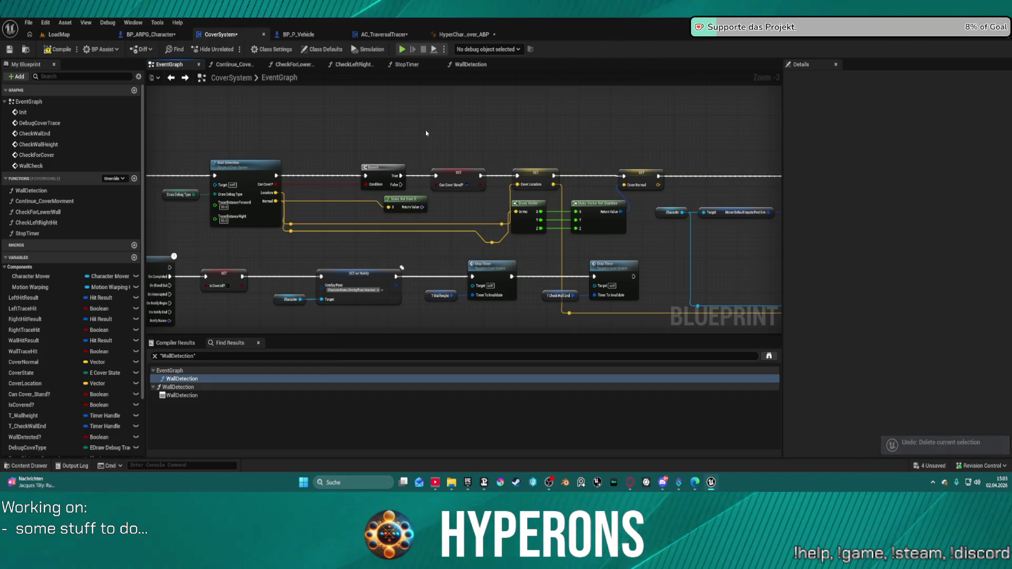
pyautogui.moveTo(427, 133)
pyautogui.mouseDown()
pyautogui.moveTo(450, 132)
pyautogui.moveTo(259, 125)
pyautogui.mouseUp()
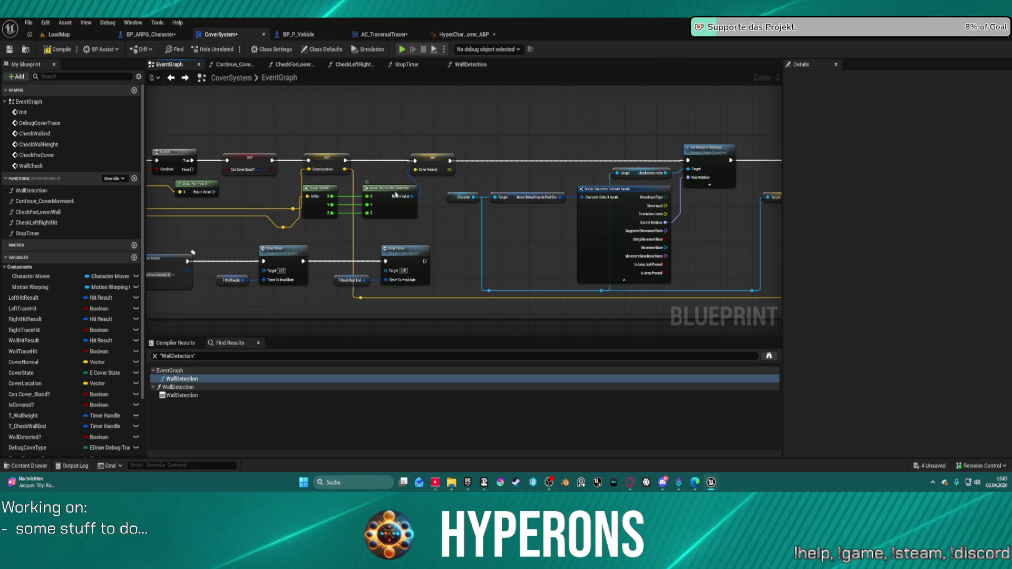
# Replace Make Vector Net Quantize with a Make Vector node feeding Cover Normal.
pyautogui.moveTo(413, 190); pyautogui.dragTo(400, 204)
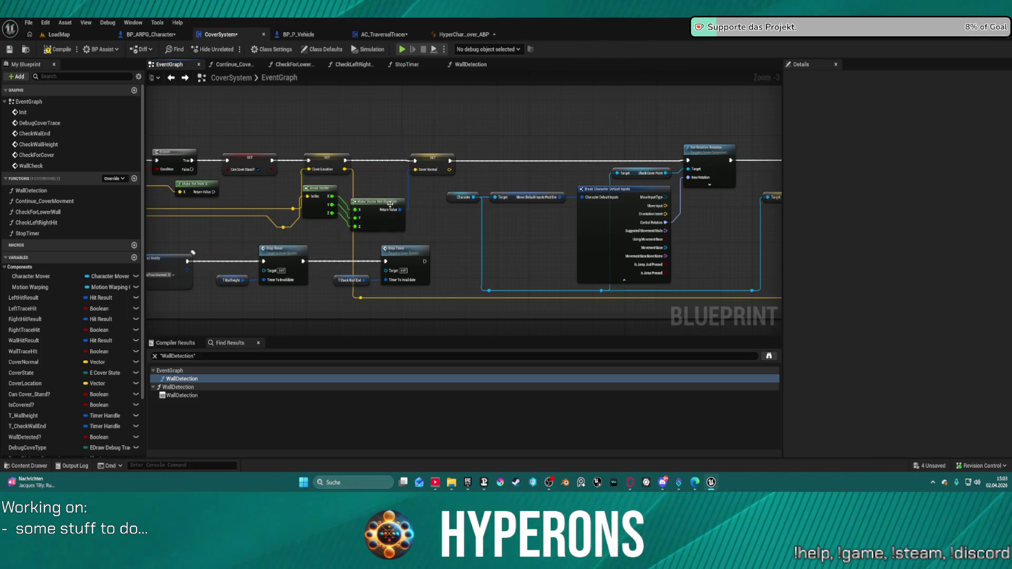
pyautogui.press('Delete')
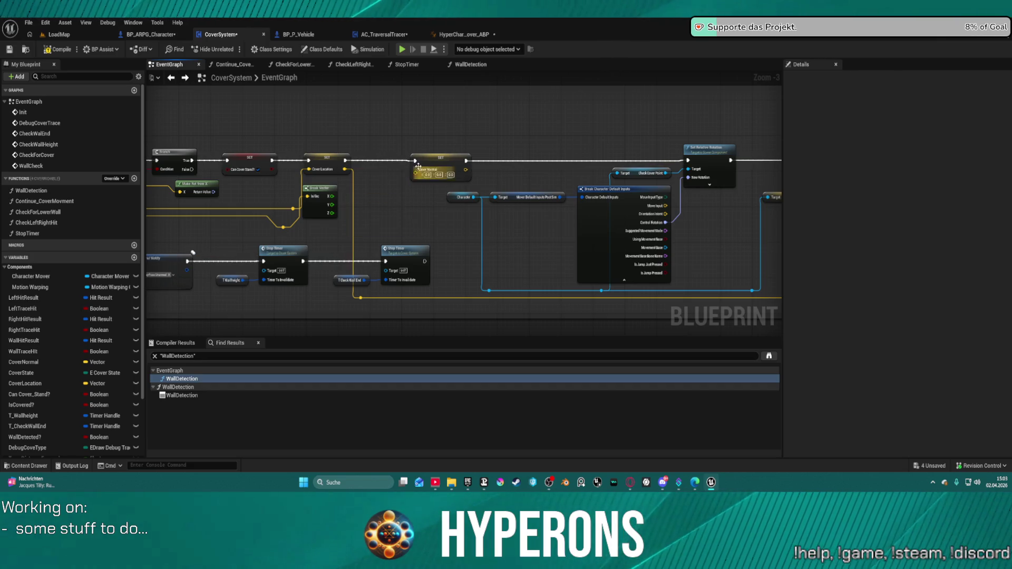
pyautogui.moveTo(416, 172); pyautogui.dragTo(391, 196)
pyautogui.write('make')
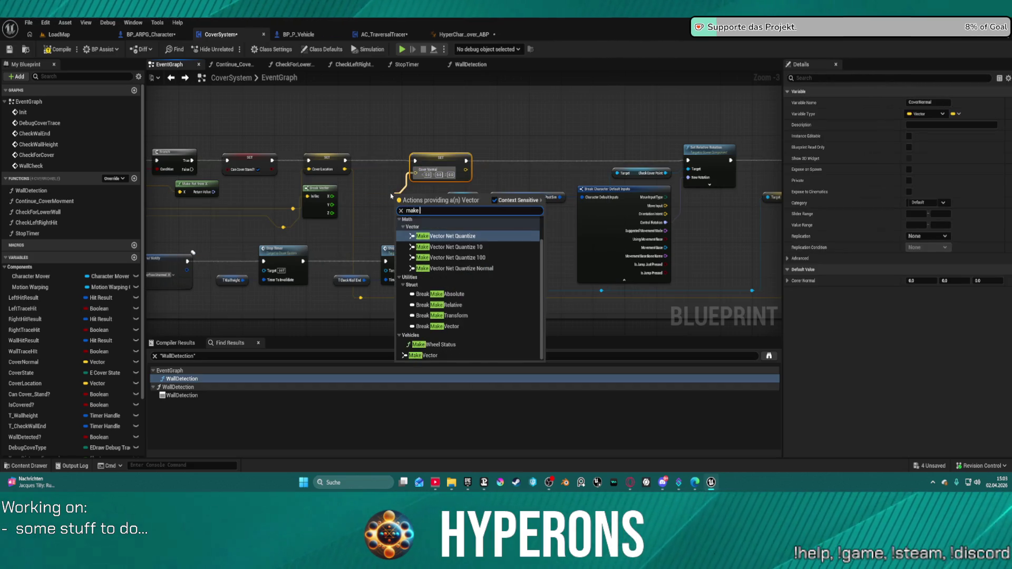
pyautogui.write(' ve')
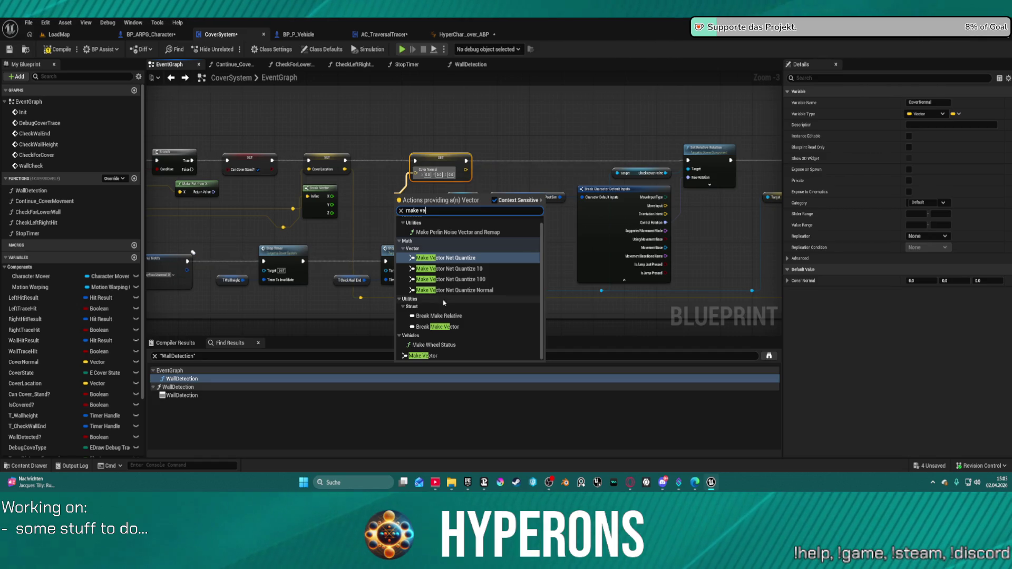
pyautogui.click(443, 355)
# Wire Break Vector's X, Y and Z outputs into the new Make Vector node.
pyautogui.scroll(3, 357, 224)
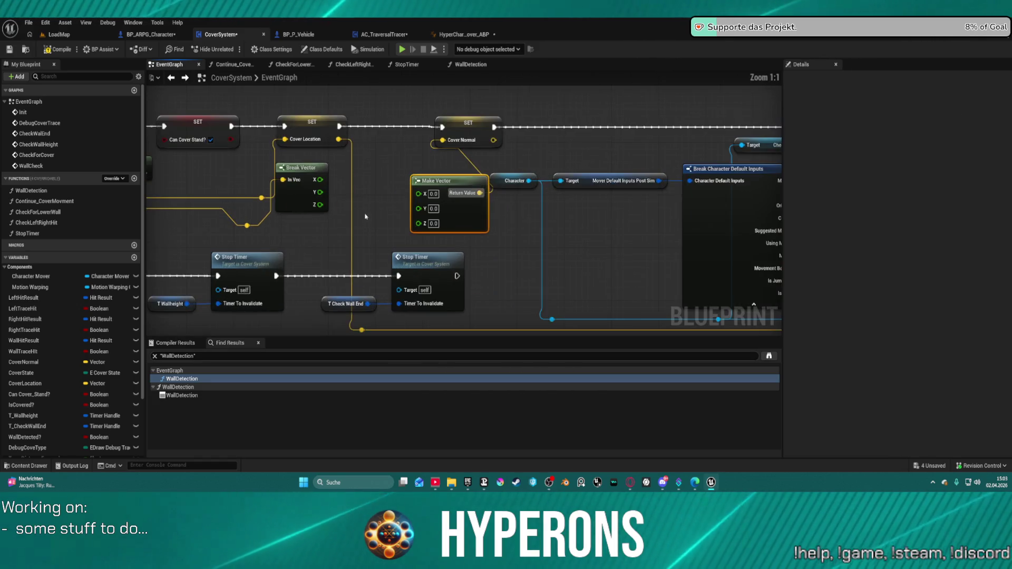
pyautogui.moveTo(419, 184); pyautogui.dragTo(381, 163)
pyautogui.click(359, 148)
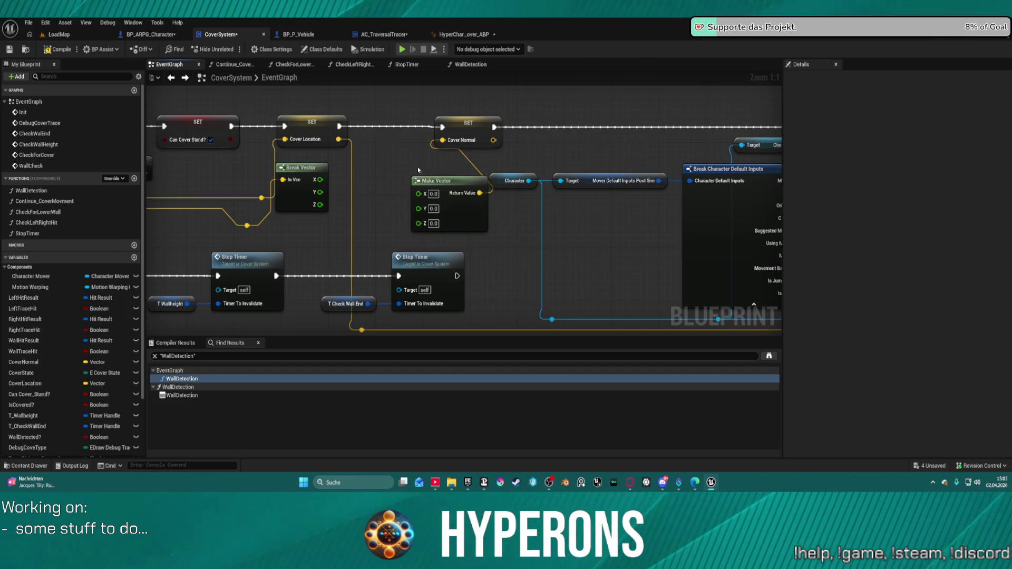
pyautogui.moveTo(435, 189); pyautogui.dragTo(385, 155)
pyautogui.moveTo(372, 190)
pyautogui.mouseDown()
pyautogui.moveTo(317, 194)
pyautogui.moveTo(320, 204)
pyautogui.mouseUp()
pyautogui.moveTo(372, 160)
pyautogui.mouseDown()
pyautogui.moveTo(320, 180)
pyautogui.moveTo(338, 188)
pyautogui.moveTo(320, 192)
pyautogui.mouseUp()
pyautogui.moveTo(413, 183)
pyautogui.mouseDown()
pyautogui.moveTo(449, 203)
pyautogui.moveTo(320, 180)
pyautogui.mouseUp()
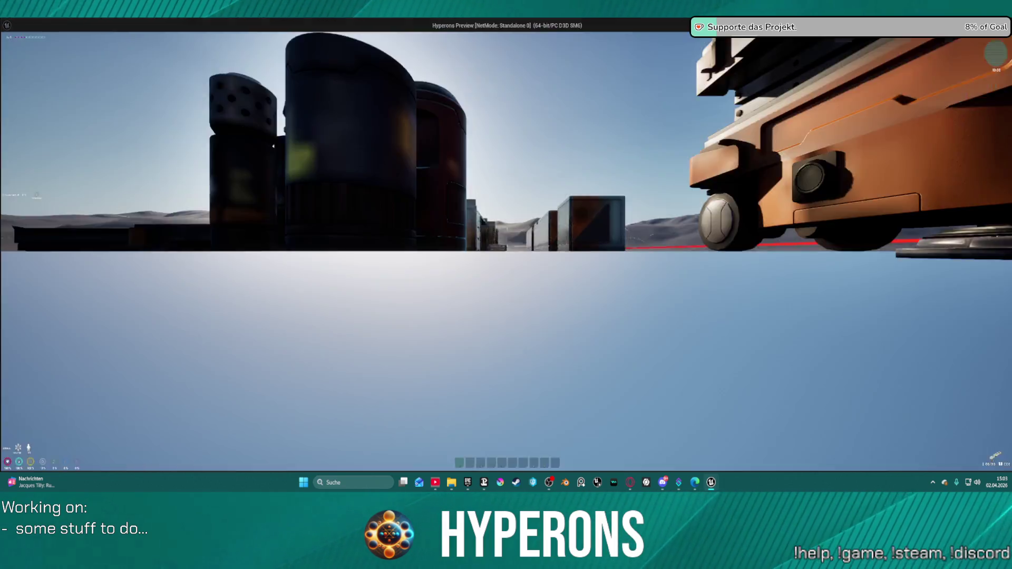
pyautogui.press('w')
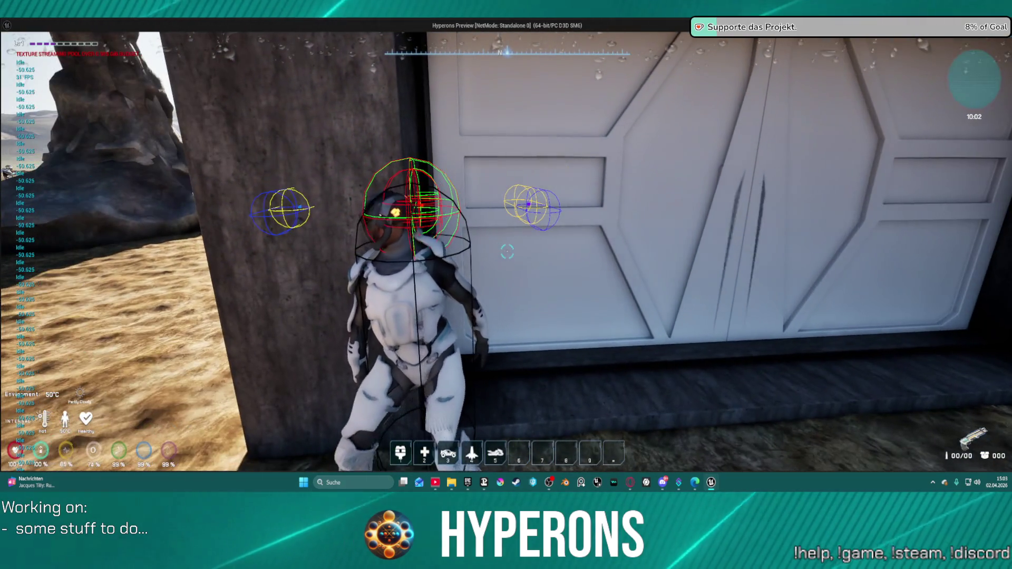
pyautogui.press('Escape')
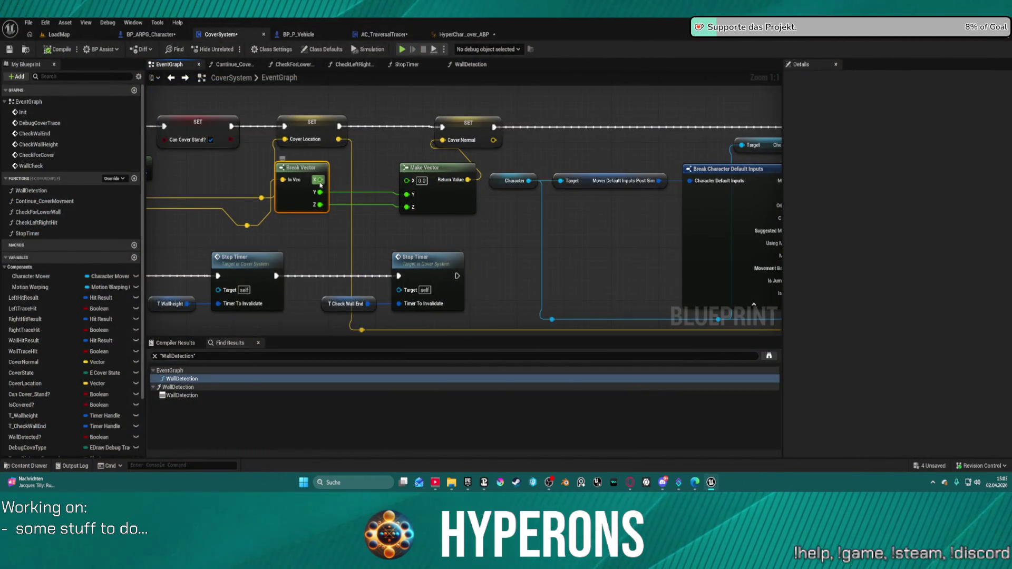
# Reconnect Break Vector's X to Make Vector's X and open the WallDetection function graph.
pyautogui.moveTo(320, 180)
pyautogui.mouseDown()
pyautogui.moveTo(414, 190)
pyautogui.moveTo(408, 184)
pyautogui.mouseUp()
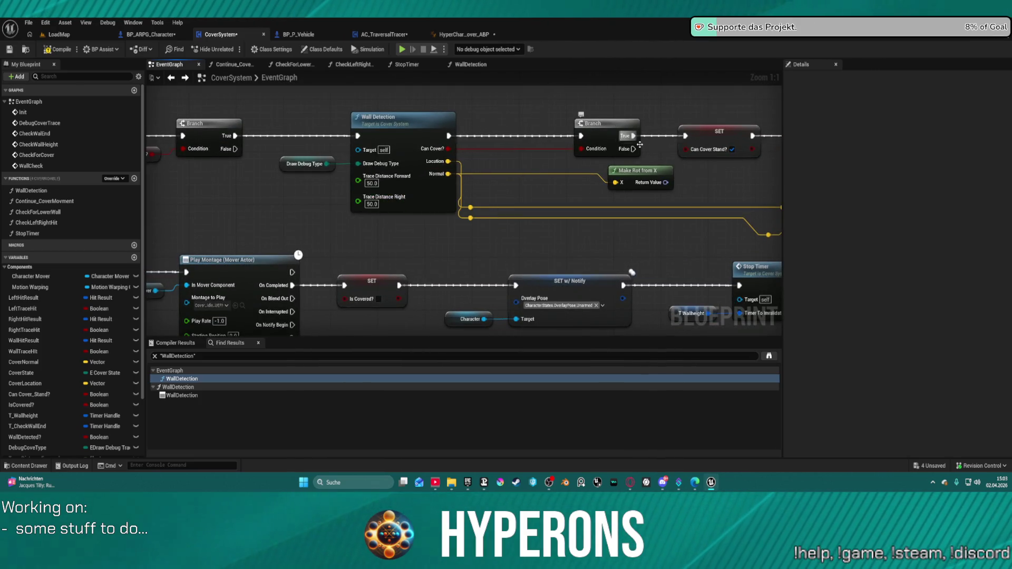
pyautogui.moveTo(639, 144)
pyautogui.mouseDown()
pyautogui.moveTo(296, 168)
pyautogui.moveTo(580, 211)
pyautogui.moveTo(627, 161)
pyautogui.mouseUp()
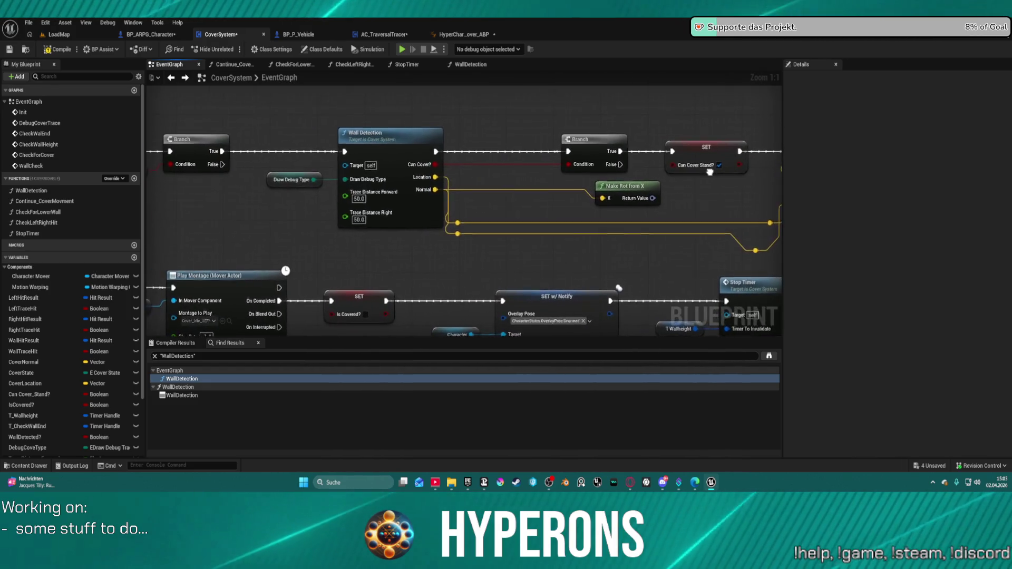
pyautogui.moveTo(710, 172); pyautogui.dragTo(625, 185)
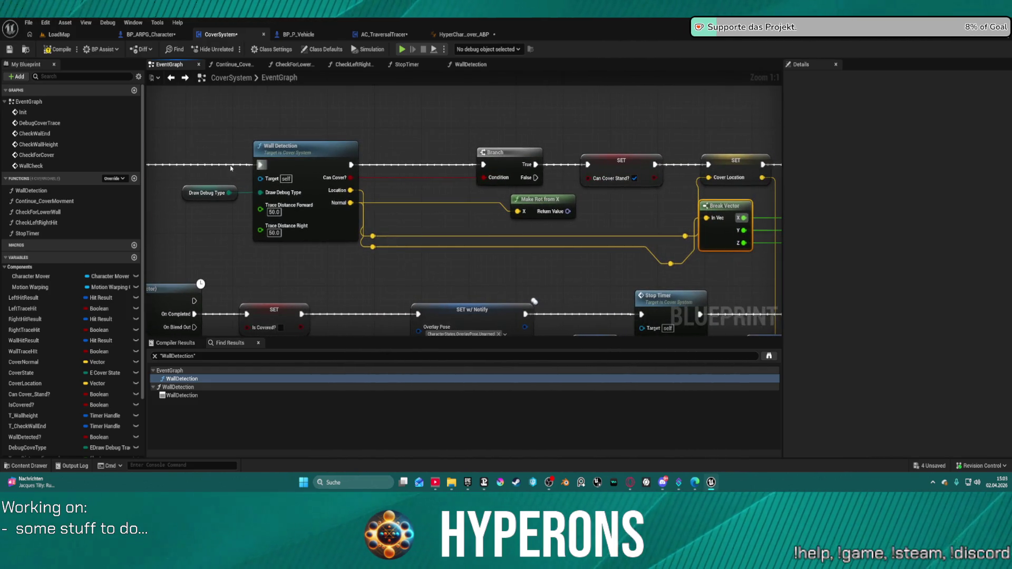
pyautogui.doubleClick(317, 165)
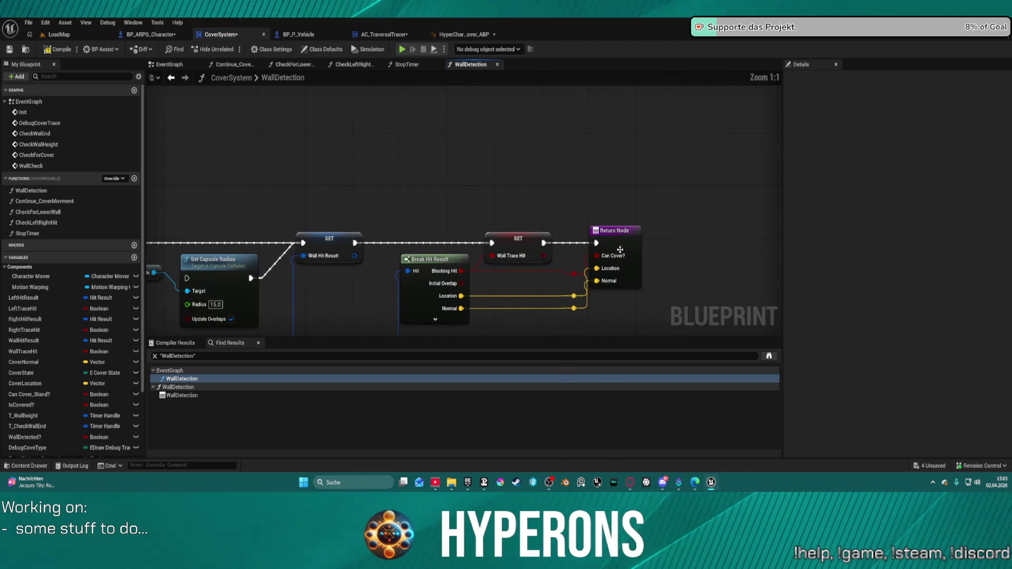
# Frame the WallDetection graph and zoom in on the SET, Break Hit Result and Return nodes.
pyautogui.press('Home')
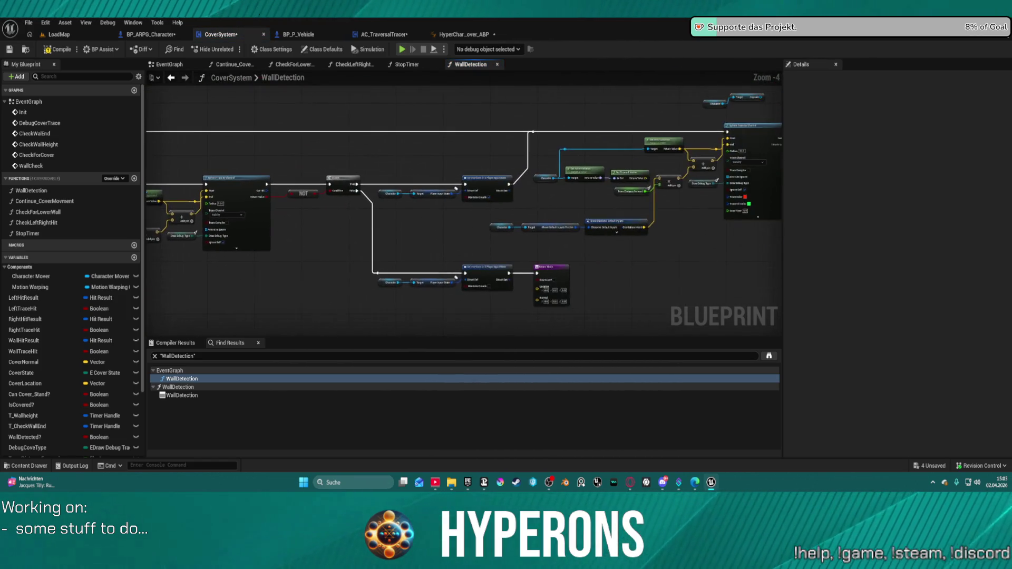
pyautogui.scroll(2, 464, 242)
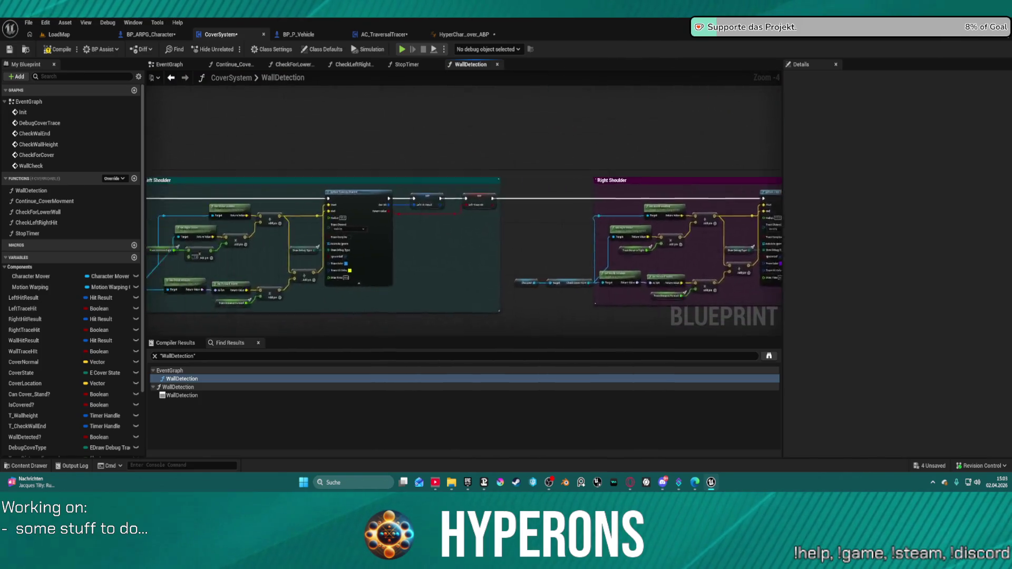
pyautogui.moveTo(532, 235); pyautogui.dragTo(532, 176)
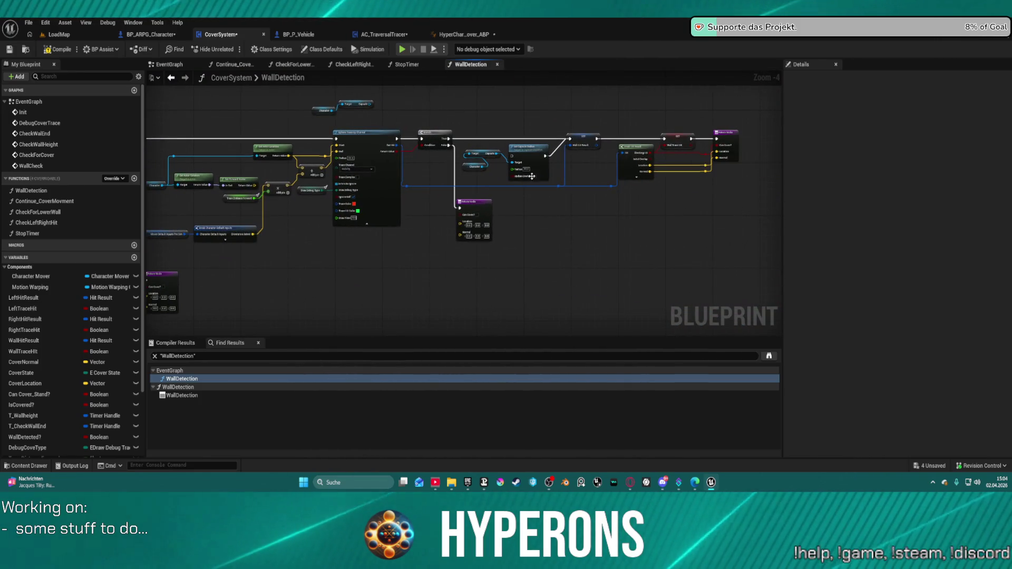
pyautogui.scroll(2, 475, 182)
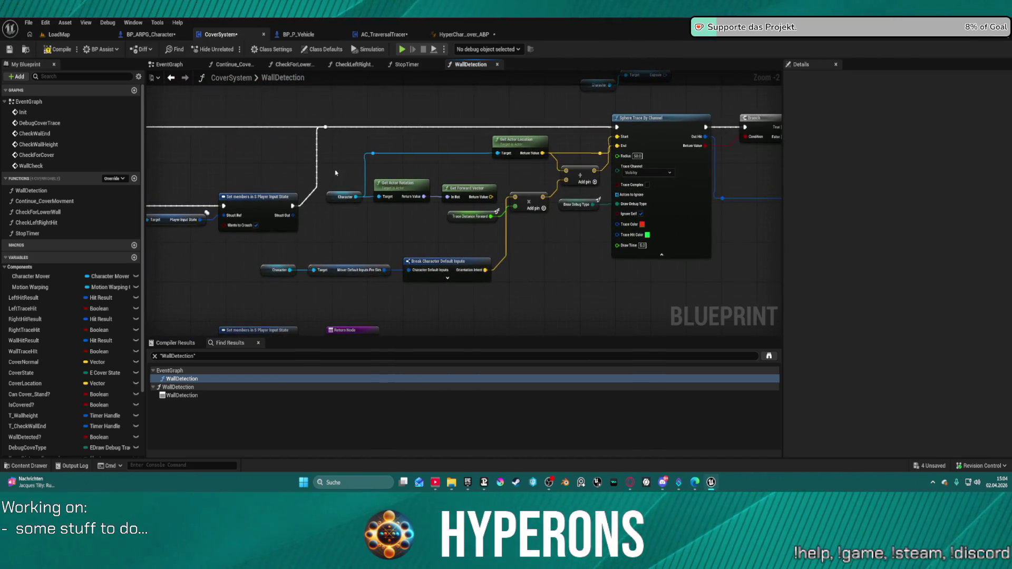
pyautogui.moveTo(522, 205)
pyautogui.mouseDown()
pyautogui.moveTo(590, 174)
pyautogui.moveTo(591, 203)
pyautogui.moveTo(470, 276)
pyautogui.moveTo(540, 226)
pyautogui.moveTo(505, 245)
pyautogui.mouseUp()
pyautogui.scroll(-3, 591, 174)
pyautogui.scroll(5, 597, 167)
# Keep the Return Node wired to the hit result and review the sphere trace, NOT and branch section.
pyautogui.hotkey('ctrl', 'z')
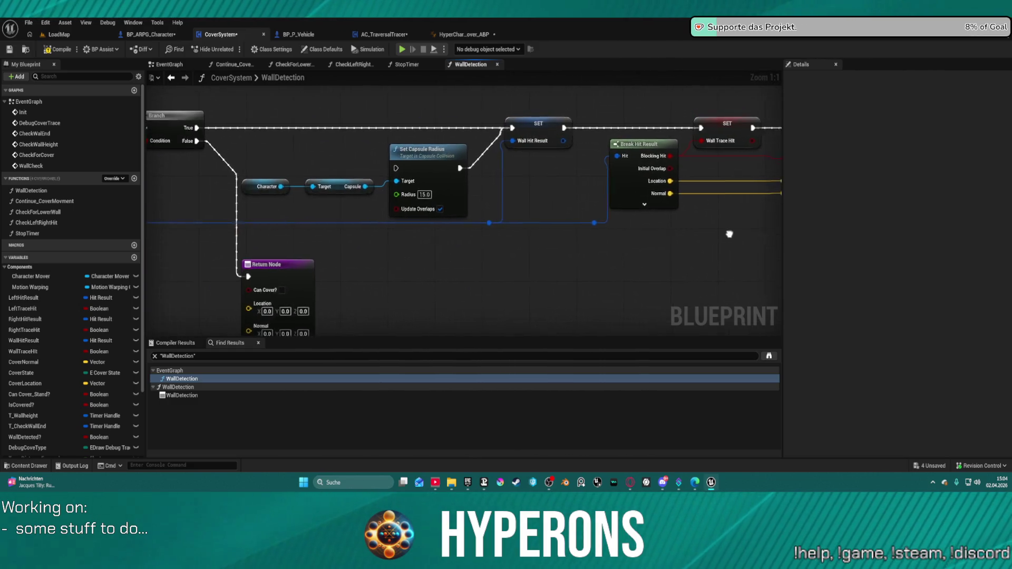
pyautogui.moveTo(721, 233); pyautogui.dragTo(804, 167)
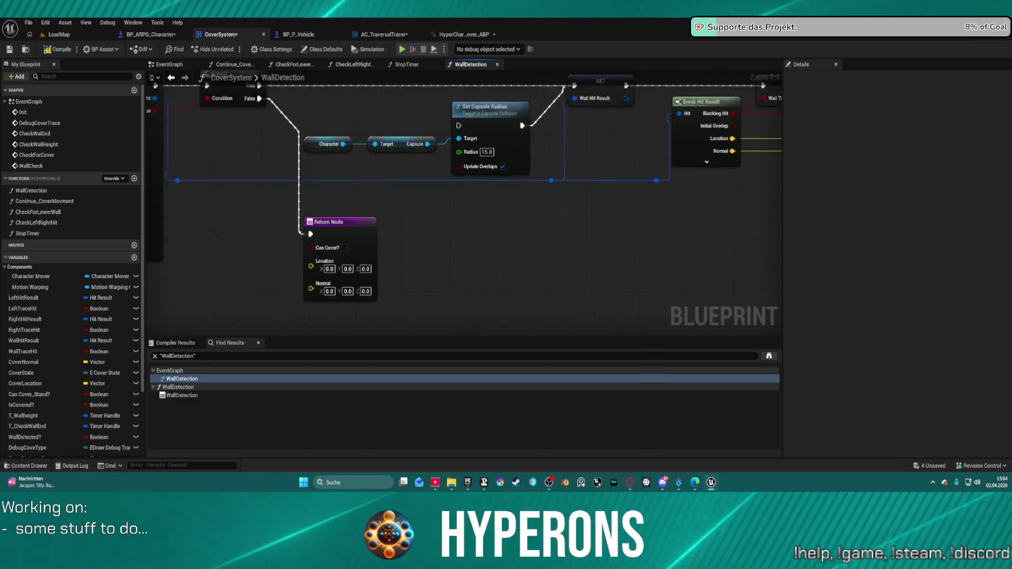
pyautogui.hotkey('ctrl', 'y')
pyautogui.scroll(-1, 520, 252)
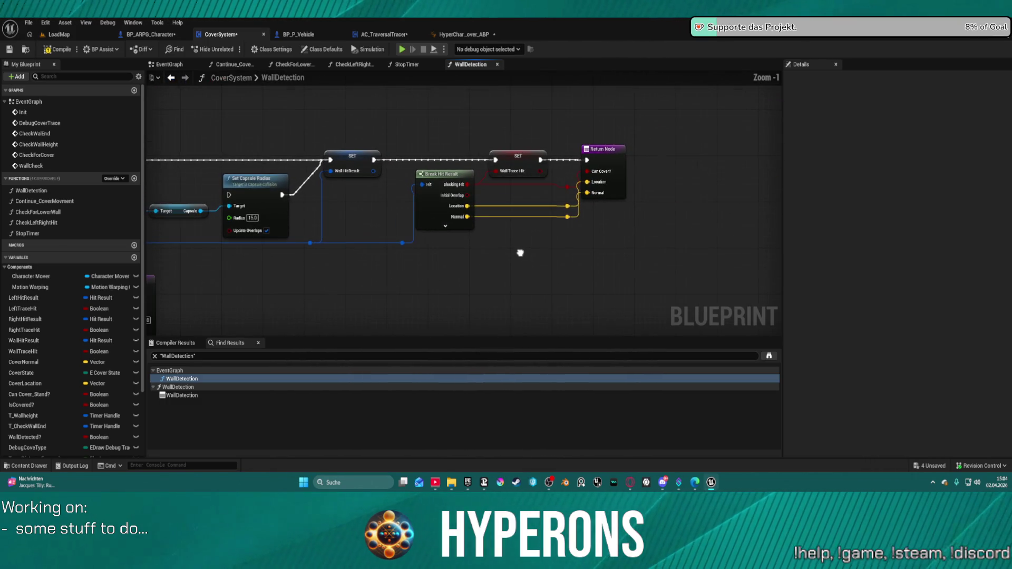
pyautogui.scroll(-1, 520, 253)
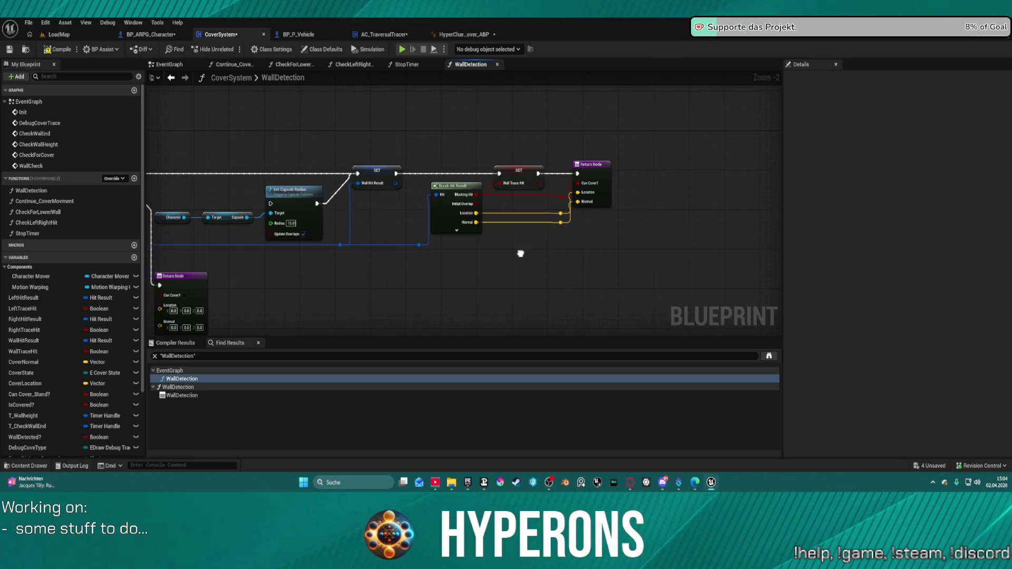
pyautogui.moveTo(520, 254)
pyautogui.mouseDown()
pyautogui.moveTo(869, 213)
pyautogui.moveTo(939, 238)
pyautogui.mouseUp()
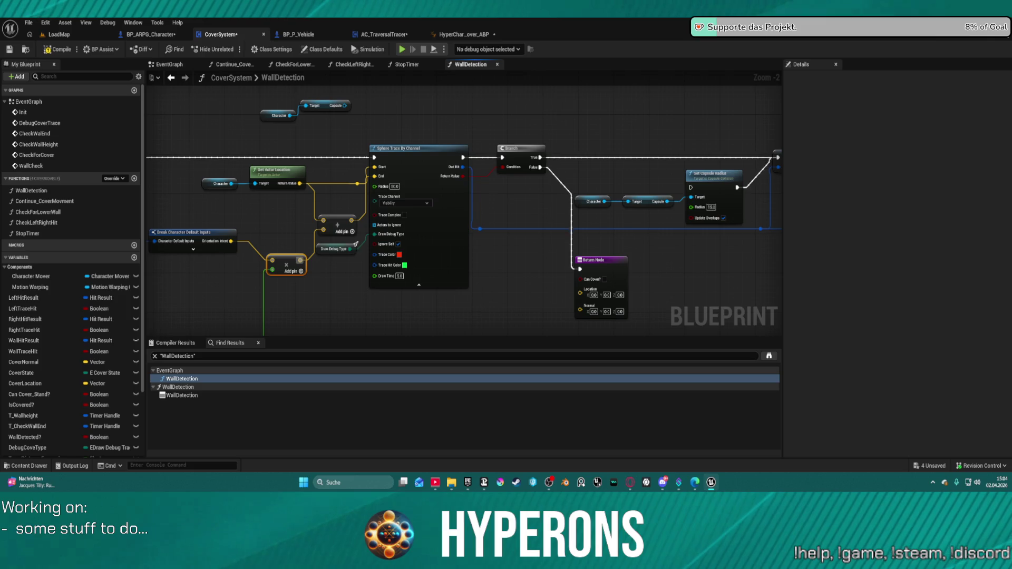
pyautogui.moveTo(633, 158); pyautogui.dragTo(789, 154)
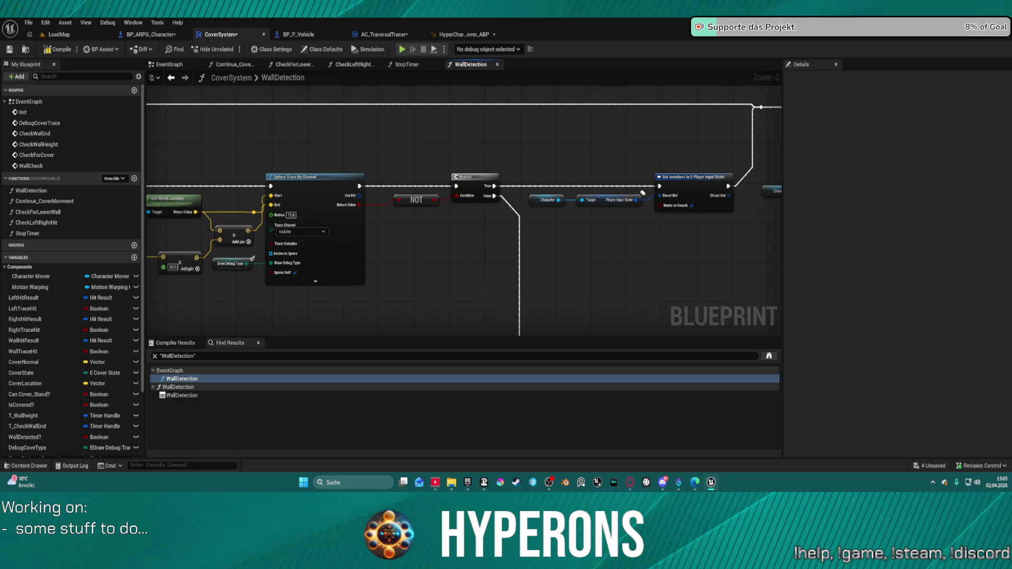
# Pan the WallDetection function graph to review the full wall detection chain.
pyautogui.scroll(-2, 520, 255)
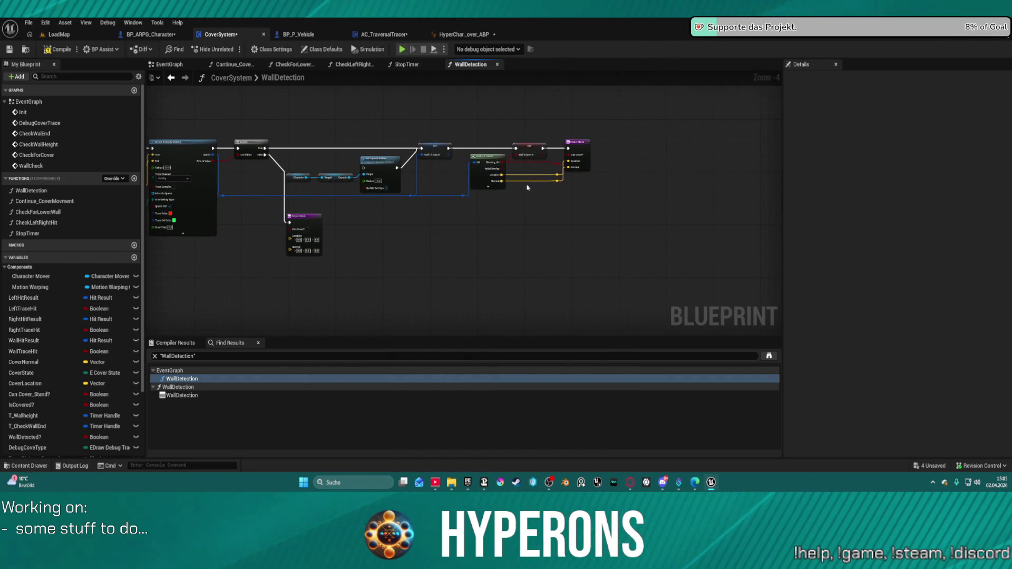
pyautogui.moveTo(378, 133)
pyautogui.mouseDown()
pyautogui.moveTo(404, 157)
pyautogui.moveTo(524, 168)
pyautogui.mouseUp()
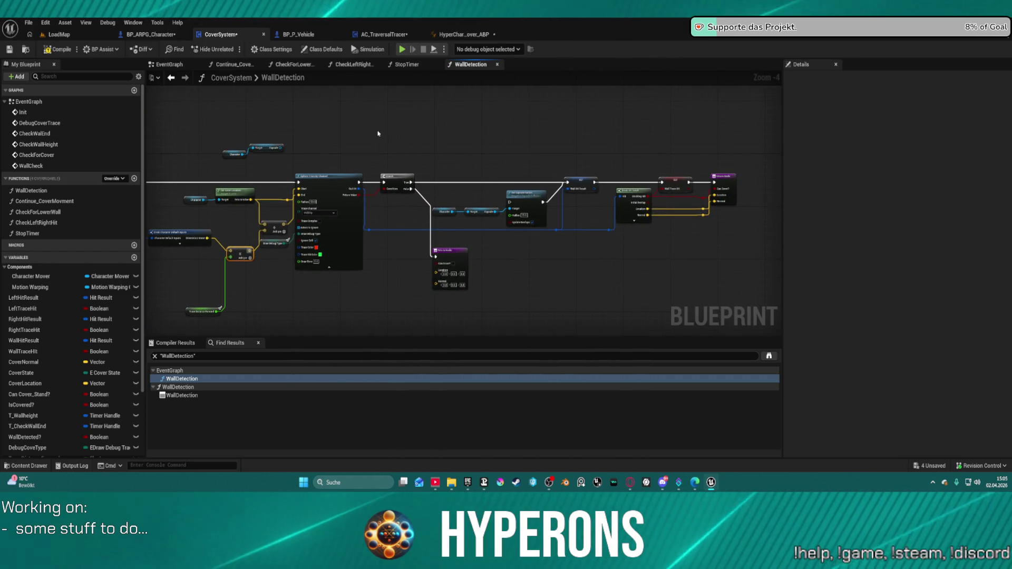
pyautogui.moveTo(378, 133); pyautogui.dragTo(599, 113)
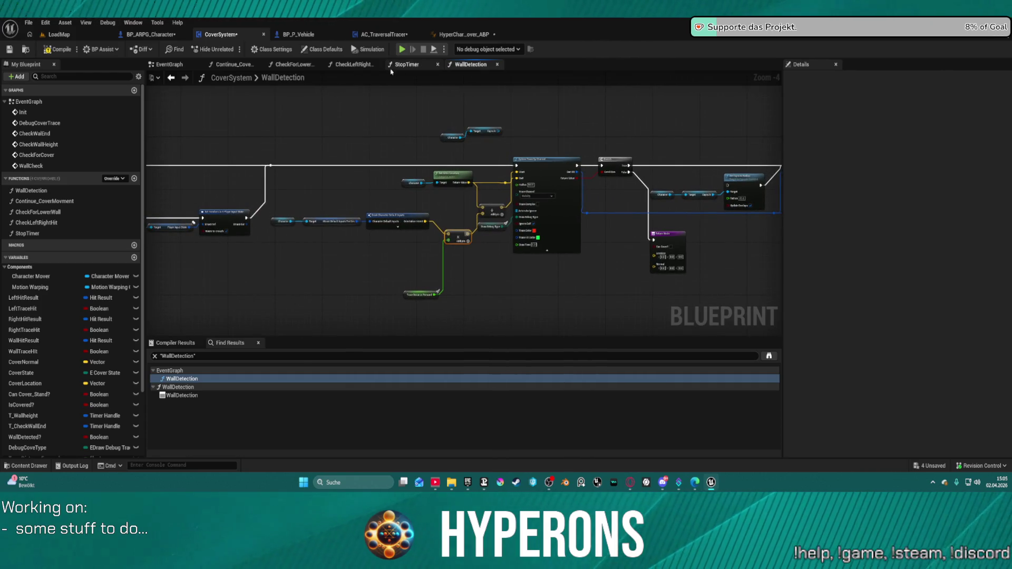
# Browse the CoverSystem EventGraph's Play Montage row and Left and Right Shoulder sections.
pyautogui.click(172, 76)
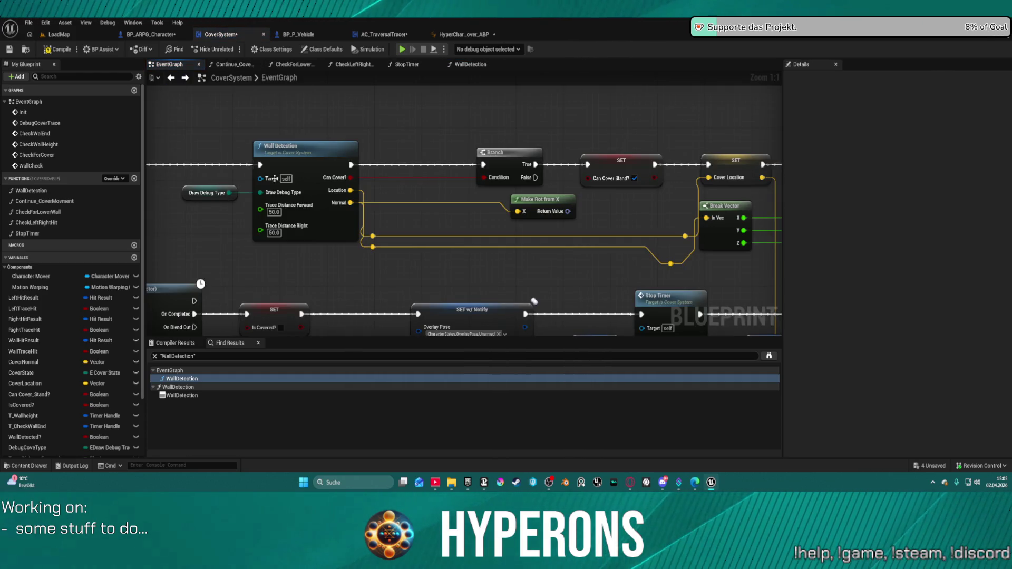
pyautogui.scroll(-4, 458, 145)
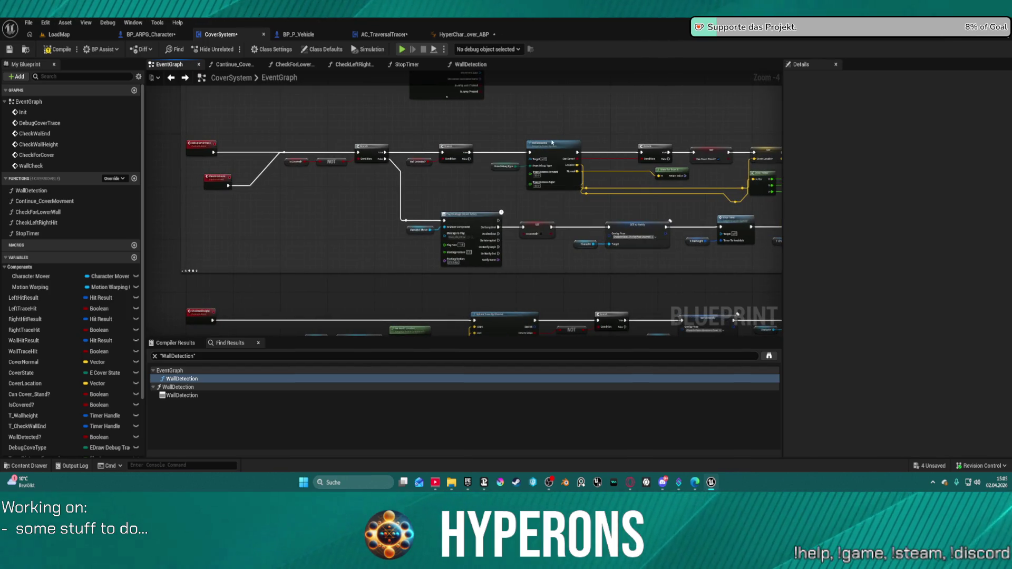
pyautogui.moveTo(589, 141); pyautogui.dragTo(329, 75)
pyautogui.scroll(5, 328, 228)
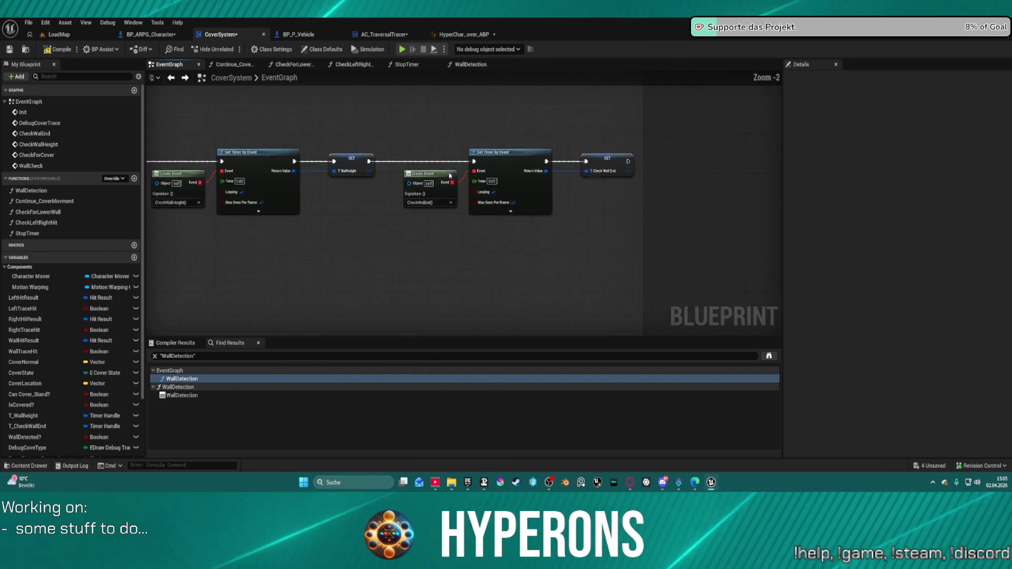
pyautogui.scroll(-5, 330, 226)
pyautogui.moveTo(563, 217)
pyautogui.mouseDown()
pyautogui.moveTo(410, 195)
pyautogui.moveTo(316, 211)
pyautogui.moveTo(350, 210)
pyautogui.moveTo(15, 243)
pyautogui.moveTo(93, 245)
pyautogui.mouseUp()
pyautogui.scroll(-1, 409, 195)
pyautogui.scroll(4, 316, 211)
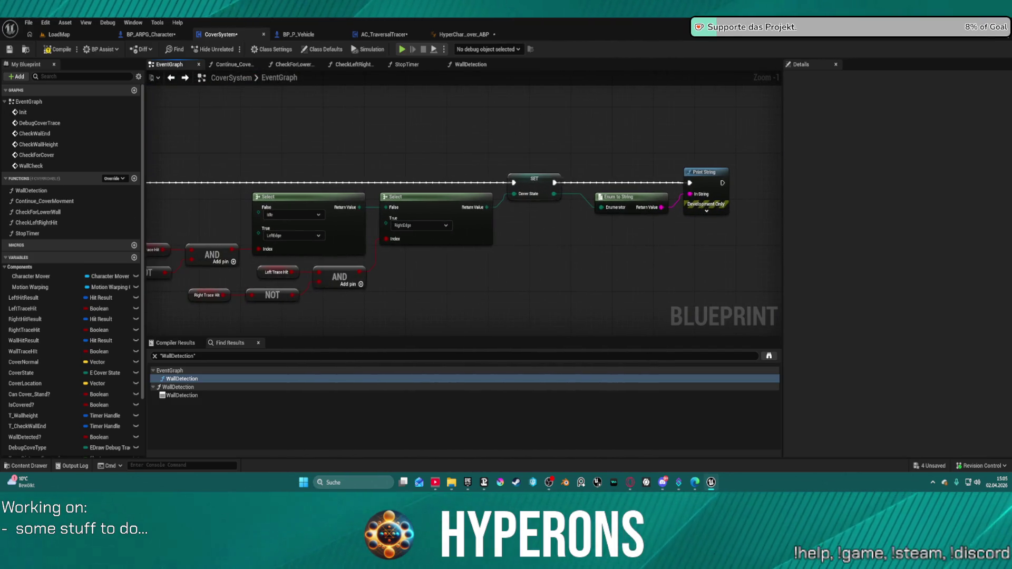
pyautogui.moveTo(158, 238)
pyautogui.mouseDown()
pyautogui.moveTo(263, 221)
pyautogui.moveTo(701, 213)
pyautogui.mouseUp()
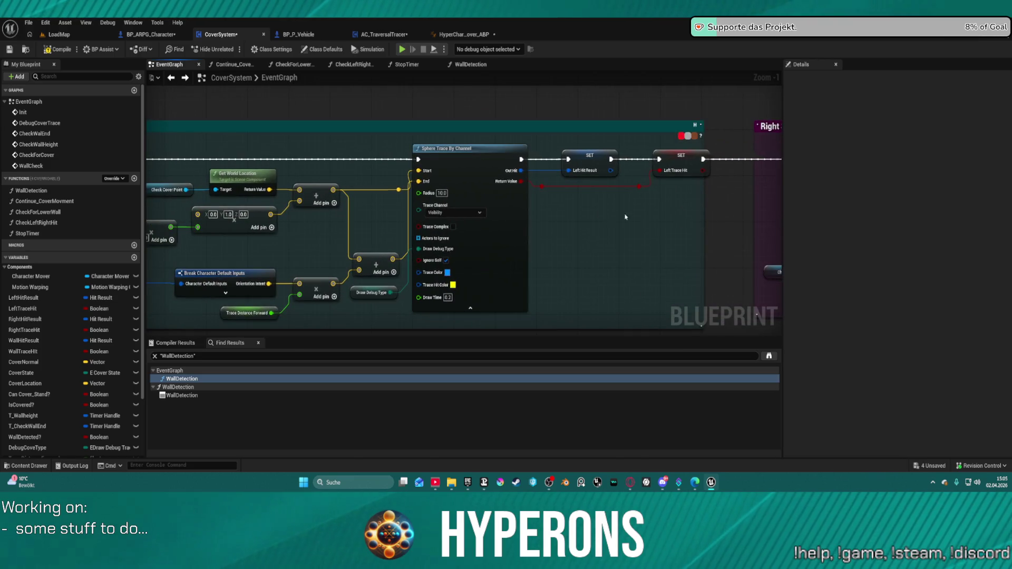
pyautogui.moveTo(369, 160)
pyautogui.mouseDown()
pyautogui.moveTo(587, 180)
pyautogui.moveTo(685, 203)
pyautogui.moveTo(627, 184)
pyautogui.mouseUp()
pyautogui.scroll(-2, 537, 174)
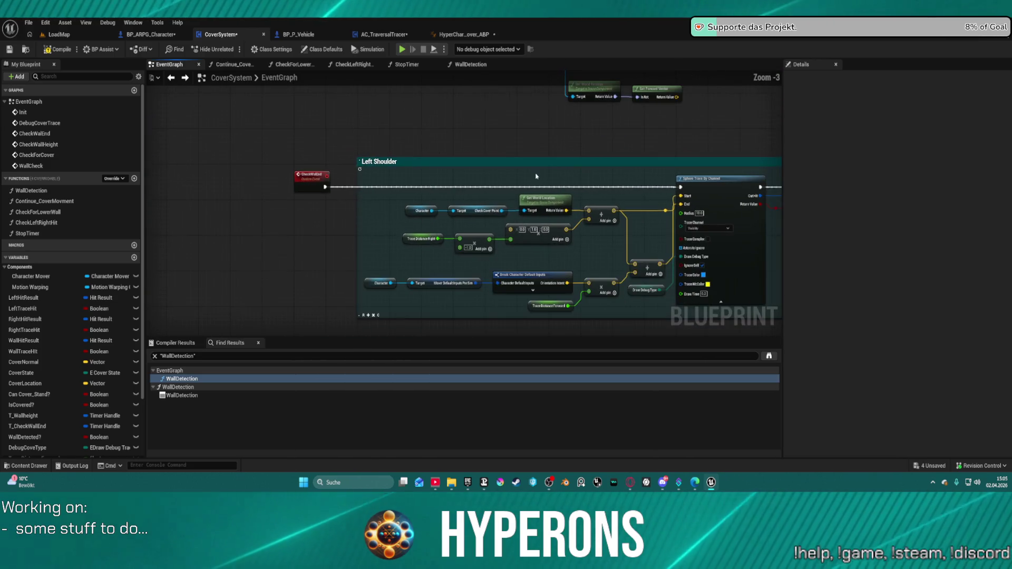
pyautogui.moveTo(538, 174); pyautogui.dragTo(403, 226)
pyautogui.scroll(-3, 402, 227)
pyautogui.moveTo(643, 178)
pyautogui.mouseDown()
pyautogui.moveTo(525, 190)
pyautogui.moveTo(517, 245)
pyautogui.mouseUp()
pyautogui.scroll(3, 517, 245)
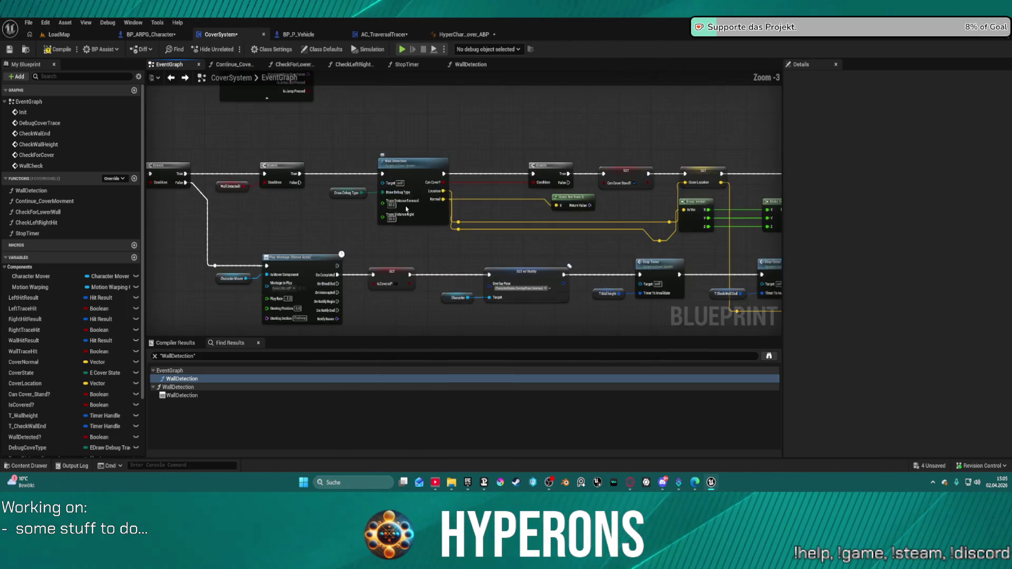
# Select the WallDetection call and open its function graph to inspect it.
pyautogui.click(688, 201)
pyautogui.moveTo(688, 201); pyautogui.dragTo(518, 190)
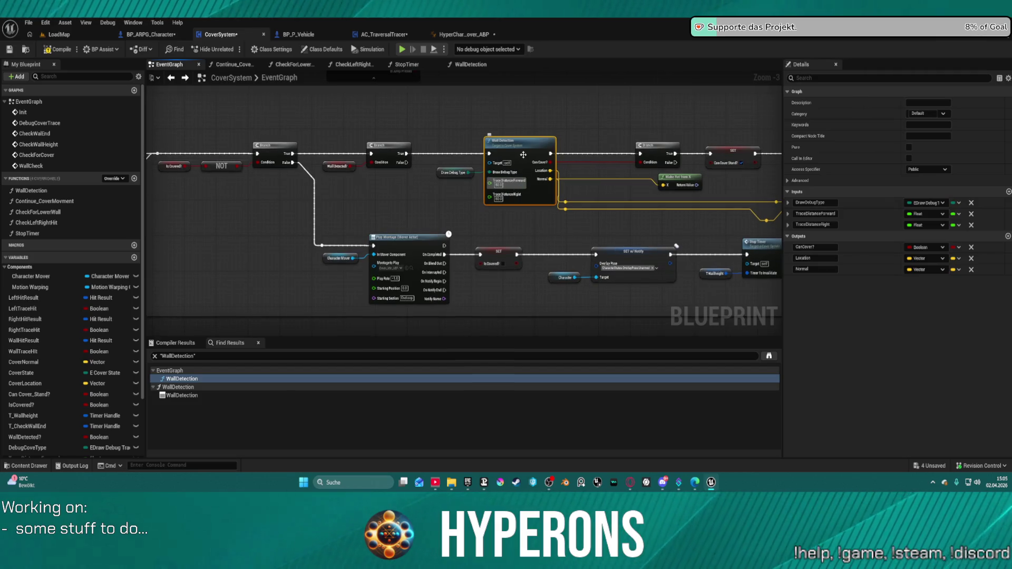
pyautogui.doubleClick(523, 155)
pyautogui.scroll(-2, 318, 211)
pyautogui.scroll(2, 318, 211)
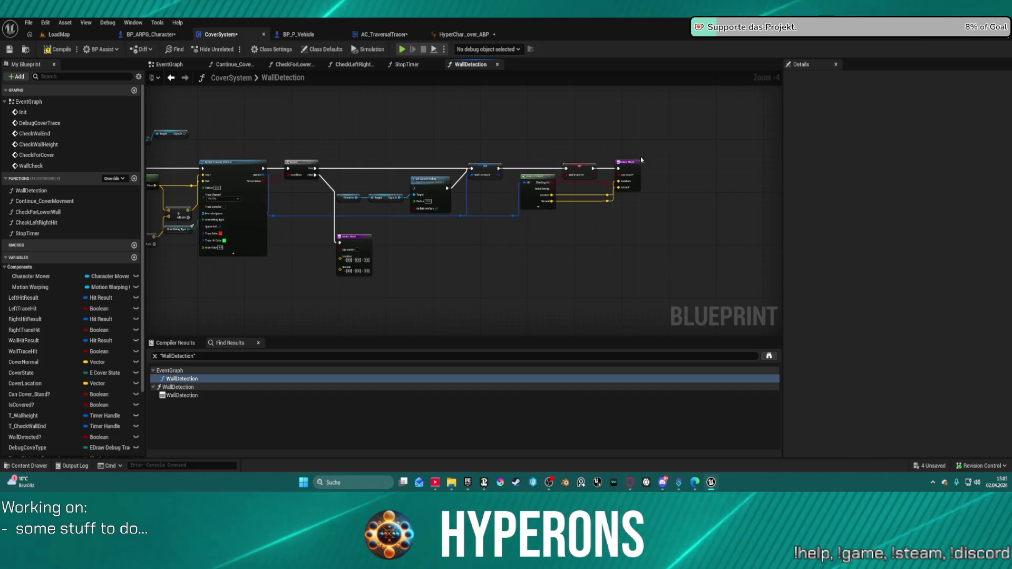
pyautogui.scroll(1, 575, 177)
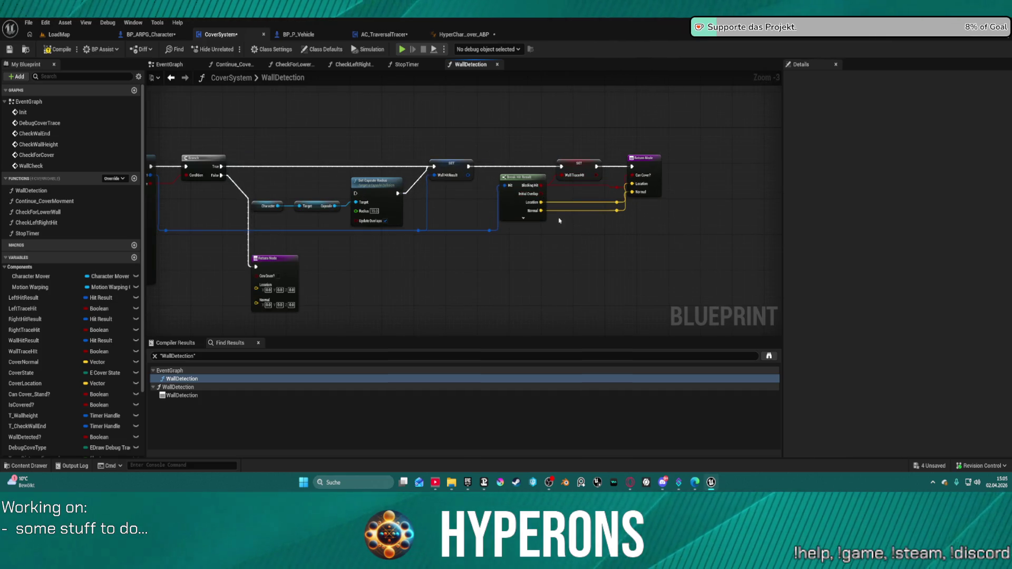
# Back in the EventGraph, inspect DebugCoverTrace and the shoulder sphere-trace, AND, NOT and Select nodes.
pyautogui.click(171, 78)
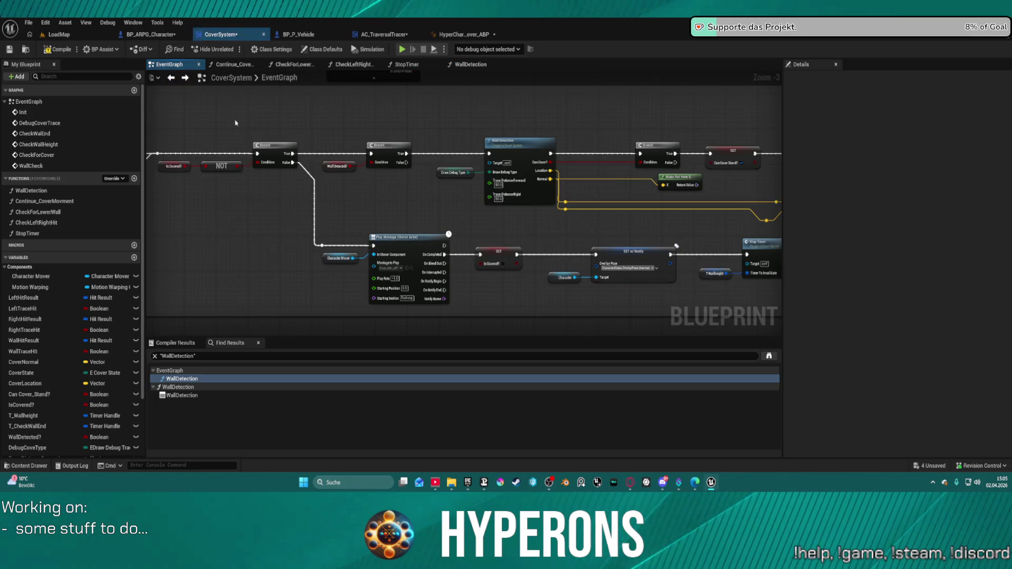
pyautogui.scroll(-2, 157, 168)
pyautogui.scroll(5, 258, 167)
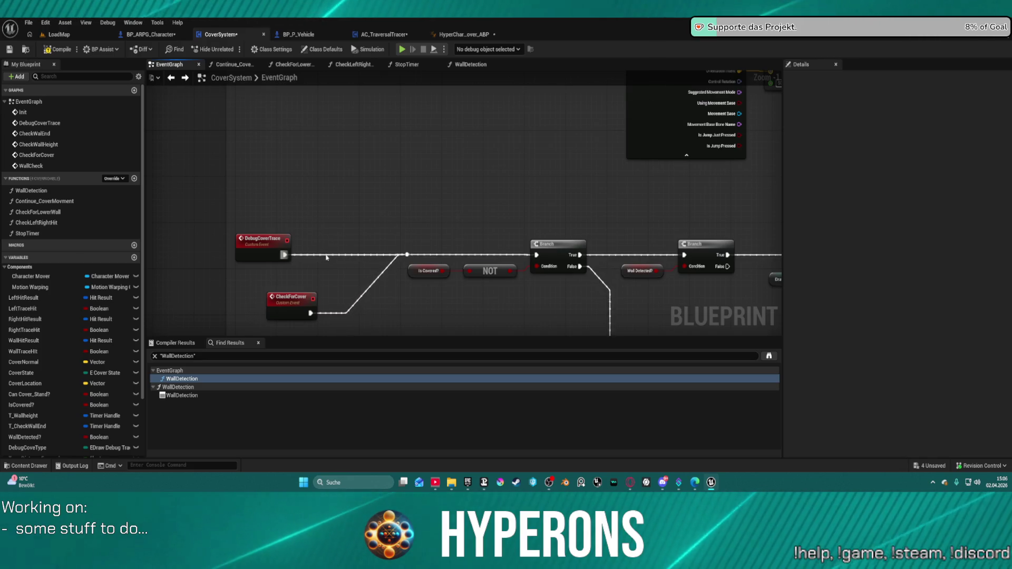
pyautogui.click(262, 240)
pyautogui.scroll(-5, 343, 98)
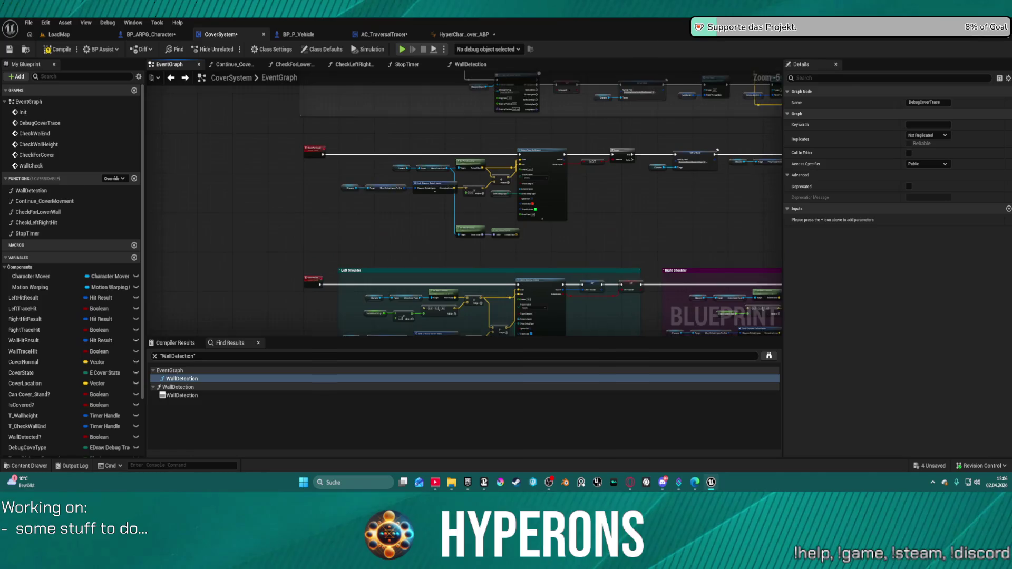
pyautogui.scroll(1, 391, 163)
pyautogui.scroll(1, 468, 192)
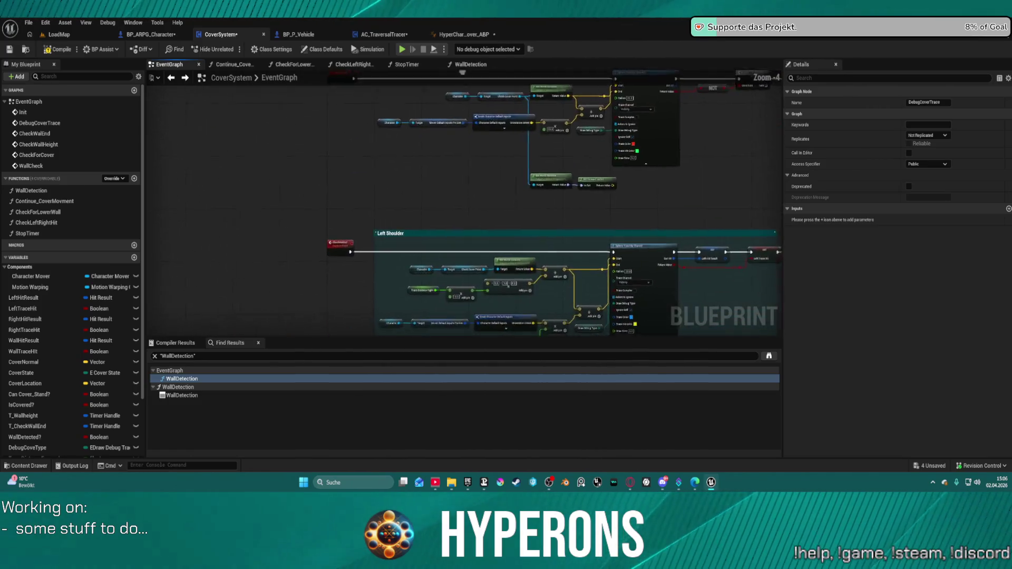
pyautogui.moveTo(388, 208)
pyautogui.mouseDown()
pyautogui.moveTo(259, 194)
pyautogui.moveTo(255, 180)
pyautogui.moveTo(158, 201)
pyautogui.moveTo(385, 162)
pyautogui.mouseUp()
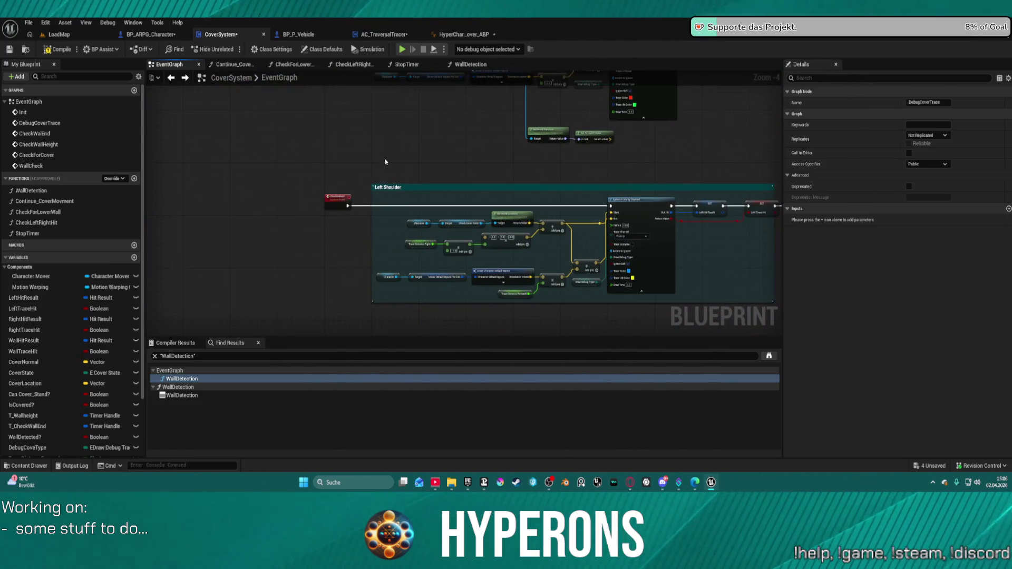
pyautogui.scroll(4, 386, 162)
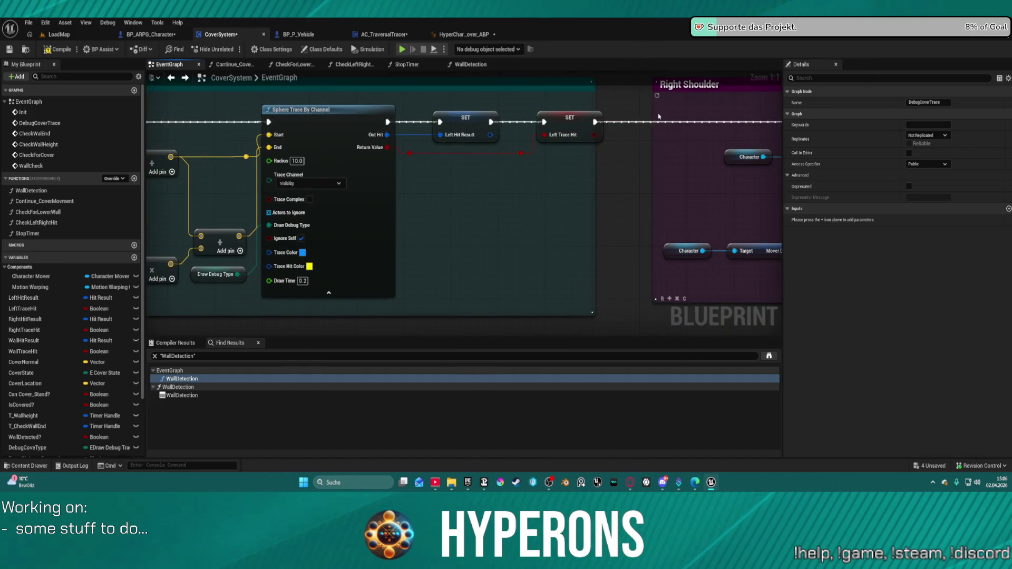
pyautogui.moveTo(659, 116); pyautogui.dragTo(426, 141)
pyautogui.moveTo(600, 145); pyautogui.dragTo(184, 188)
pyautogui.scroll(-3, 398, 185)
pyautogui.moveTo(398, 185)
pyautogui.mouseDown()
pyautogui.moveTo(253, 188)
pyautogui.moveTo(354, 226)
pyautogui.moveTo(153, 179)
pyautogui.mouseUp()
pyautogui.moveTo(384, 171)
pyautogui.mouseDown()
pyautogui.moveTo(479, 140)
pyautogui.moveTo(411, 167)
pyautogui.moveTo(628, 192)
pyautogui.mouseUp()
pyautogui.moveTo(765, 211)
pyautogui.mouseDown()
pyautogui.moveTo(664, 199)
pyautogui.moveTo(418, 255)
pyautogui.moveTo(391, 219)
pyautogui.moveTo(422, 244)
pyautogui.moveTo(213, 274)
pyautogui.moveTo(436, 242)
pyautogui.moveTo(332, 262)
pyautogui.moveTo(264, 222)
pyautogui.moveTo(369, 211)
pyautogui.mouseUp()
# Review the relative rotation, layered move and Right Shoulder comment sections of the EventGraph.
pyautogui.scroll(-3, 751, 226)
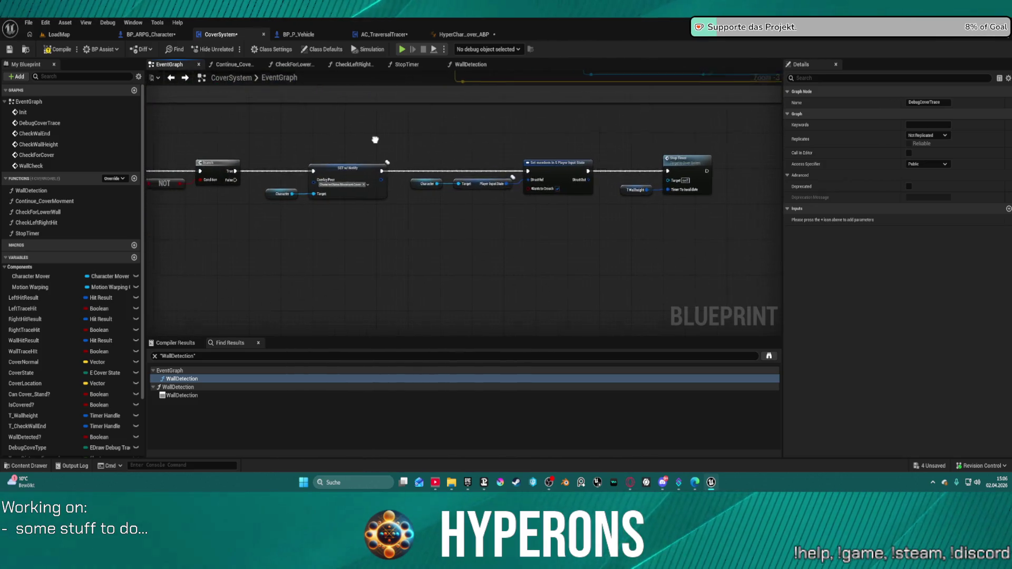
pyautogui.scroll(6, 641, 142)
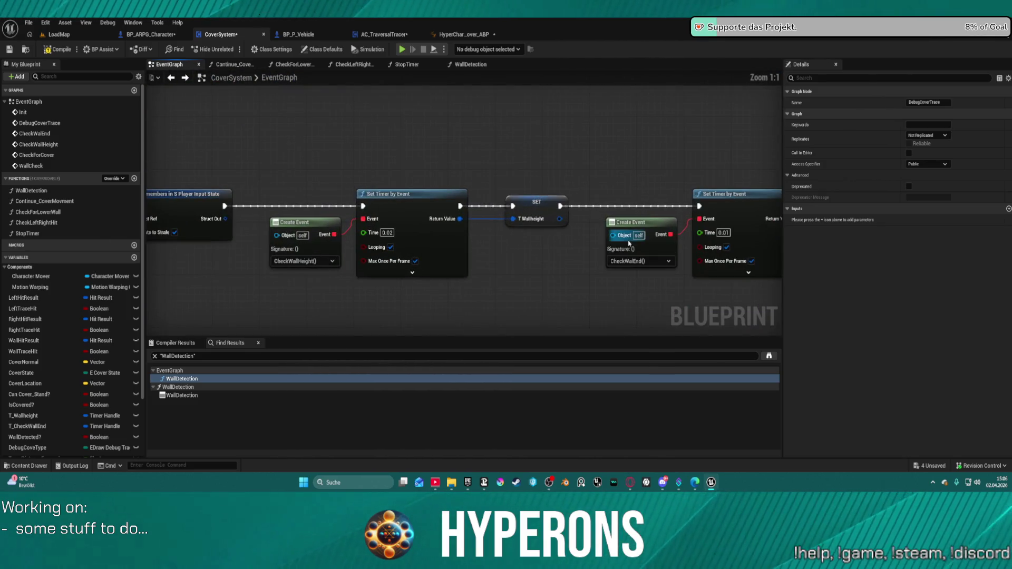
pyautogui.scroll(-3, 448, 256)
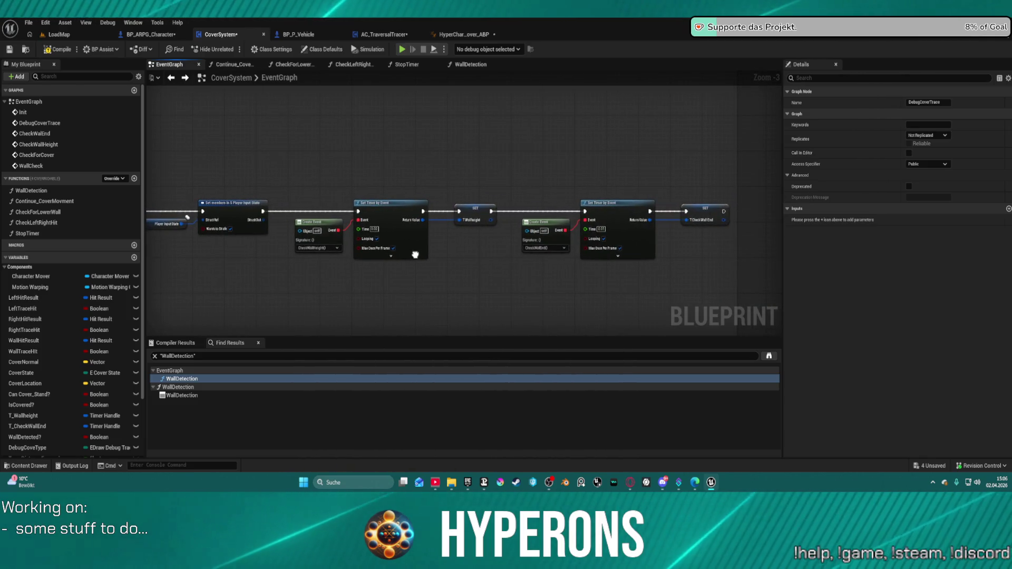
pyautogui.scroll(-3, 416, 256)
pyautogui.scroll(2, 449, 211)
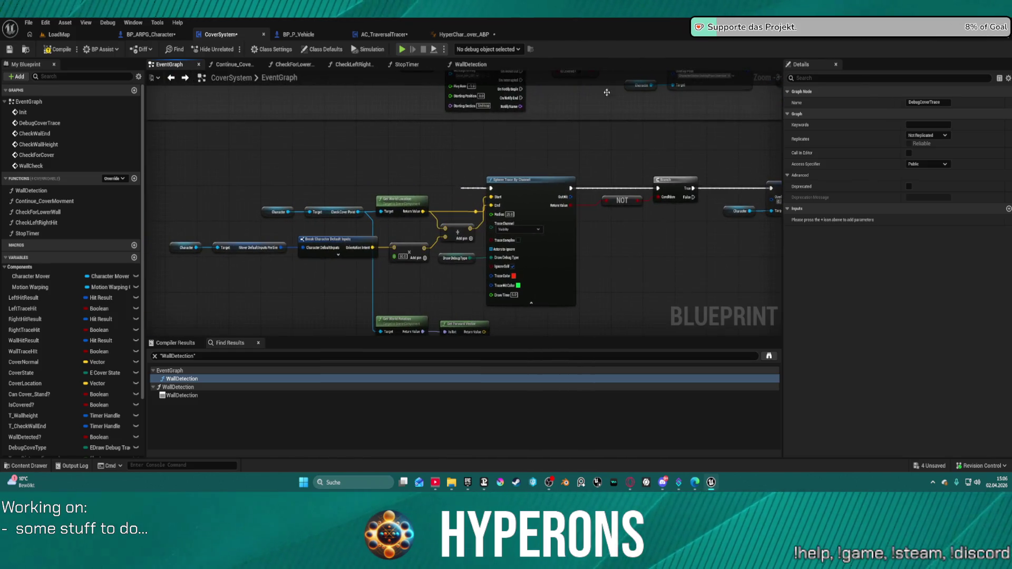
pyautogui.scroll(-2, 490, 153)
pyautogui.scroll(4, 489, 153)
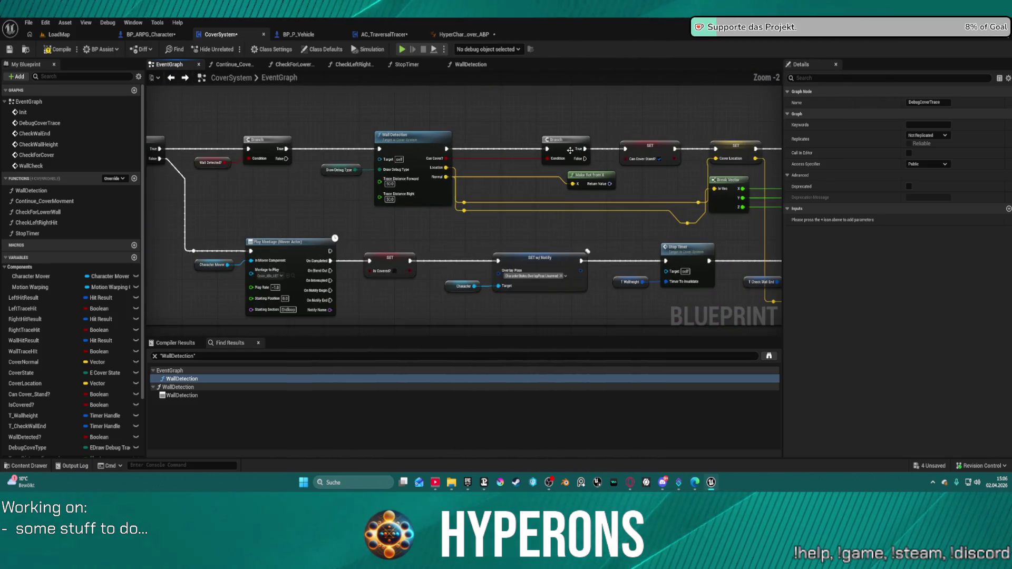
pyautogui.moveTo(699, 182)
pyautogui.mouseDown()
pyautogui.moveTo(822, 127)
pyautogui.moveTo(875, 57)
pyautogui.mouseUp()
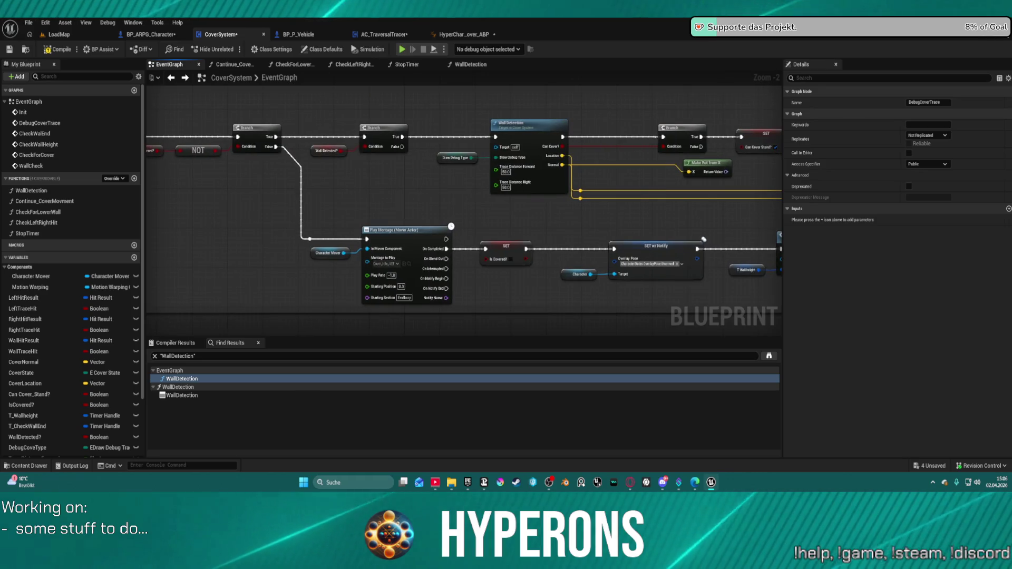
pyautogui.moveTo(443, 186); pyautogui.dragTo(515, 176)
pyautogui.scroll(-5, 516, 176)
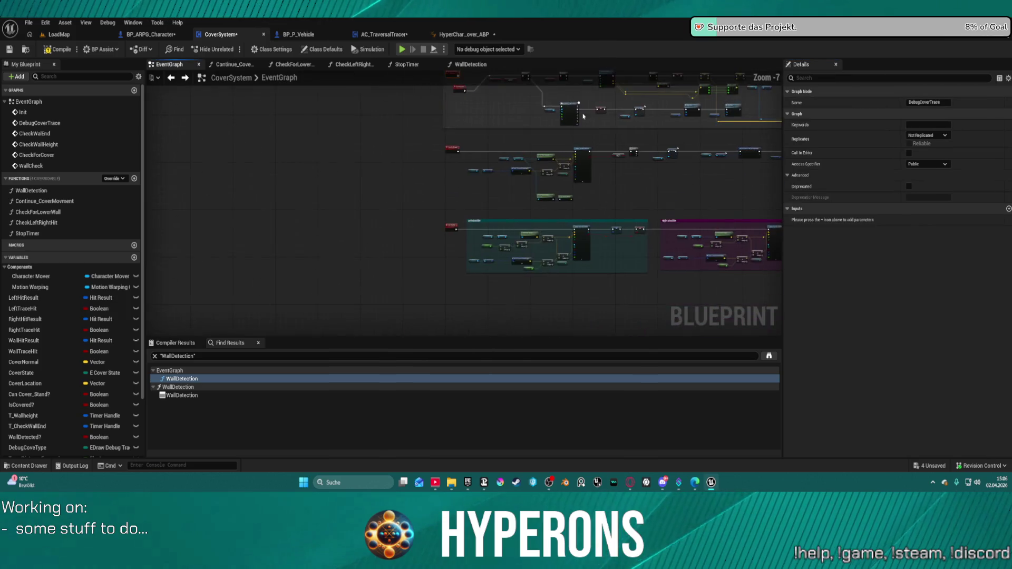
pyautogui.moveTo(557, 127); pyautogui.dragTo(445, 158)
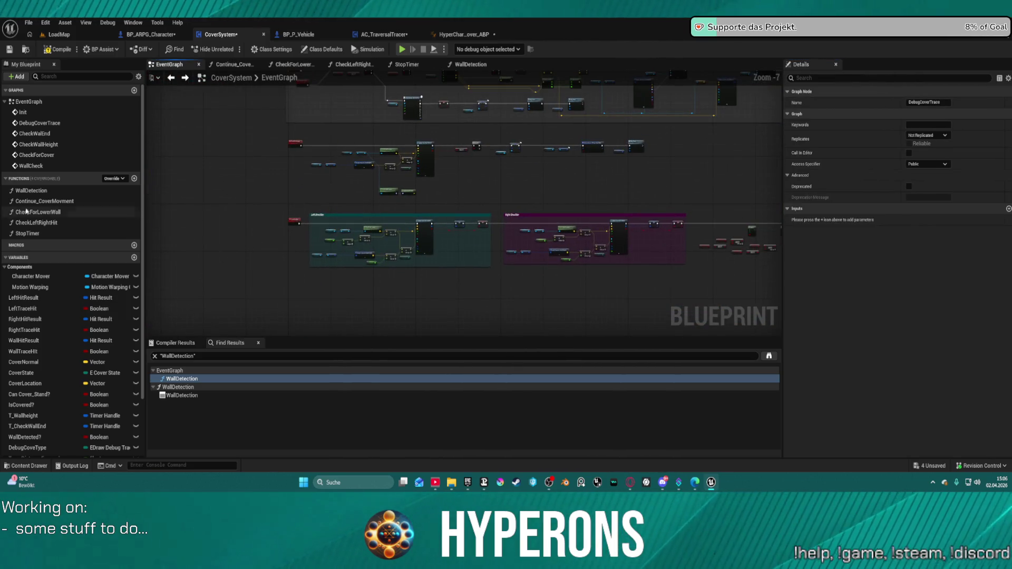
pyautogui.scroll(3, 470, 162)
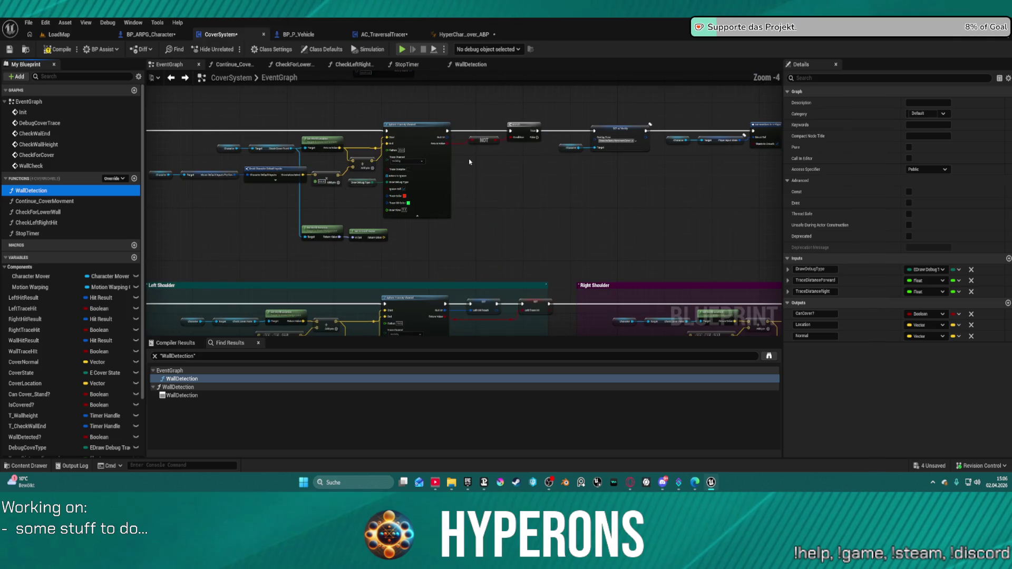
pyautogui.moveTo(571, 172)
pyautogui.mouseDown()
pyautogui.moveTo(444, 56)
pyautogui.moveTo(139, 52)
pyautogui.mouseUp()
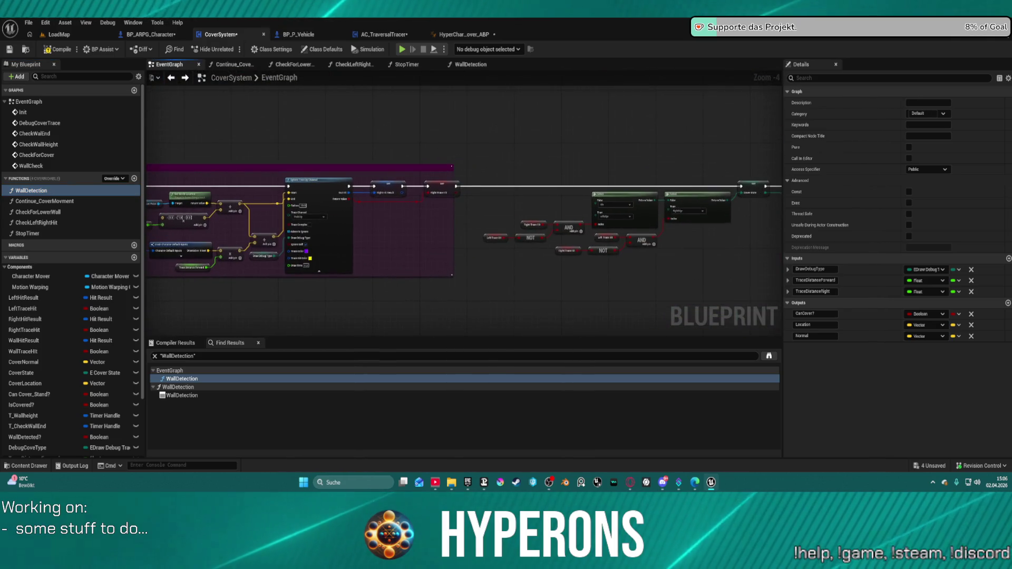
pyautogui.moveTo(686, 264)
pyautogui.mouseDown()
pyautogui.moveTo(480, 263)
pyautogui.moveTo(432, 295)
pyautogui.moveTo(480, 333)
pyautogui.moveTo(422, 195)
pyautogui.moveTo(305, 201)
pyautogui.moveTo(268, 225)
pyautogui.mouseUp()
# Bring the CheckForCover event into view and add a breakpoint to it.
pyautogui.scroll(1, 267, 225)
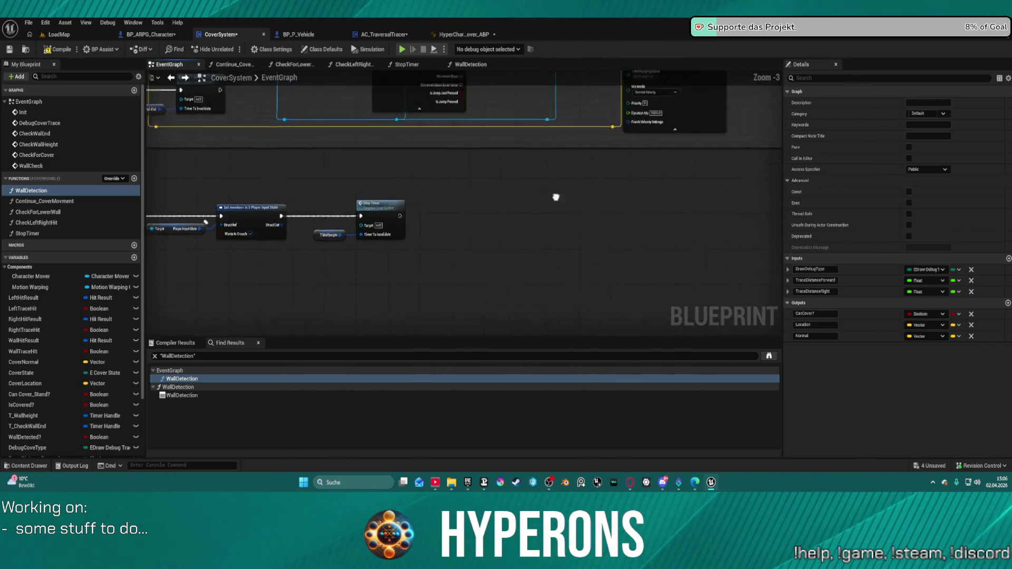
pyautogui.scroll(-3, 268, 225)
pyautogui.moveTo(267, 226); pyautogui.dragTo(429, 124)
pyautogui.scroll(3, 441, 187)
pyautogui.scroll(1, 440, 187)
pyautogui.moveTo(441, 188); pyautogui.dragTo(652, 177)
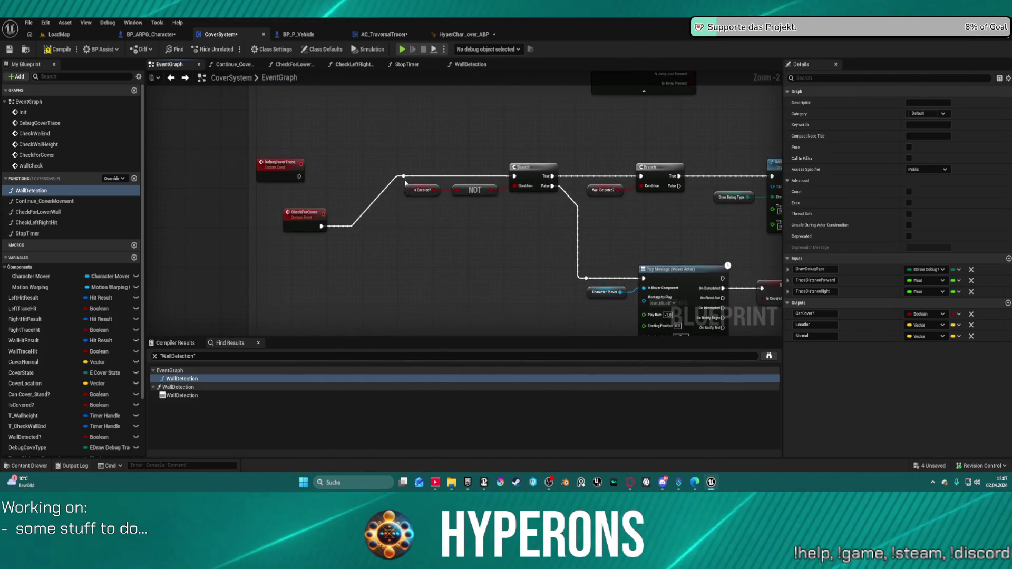
pyautogui.rightClick(297, 214)
pyautogui.click(339, 426)
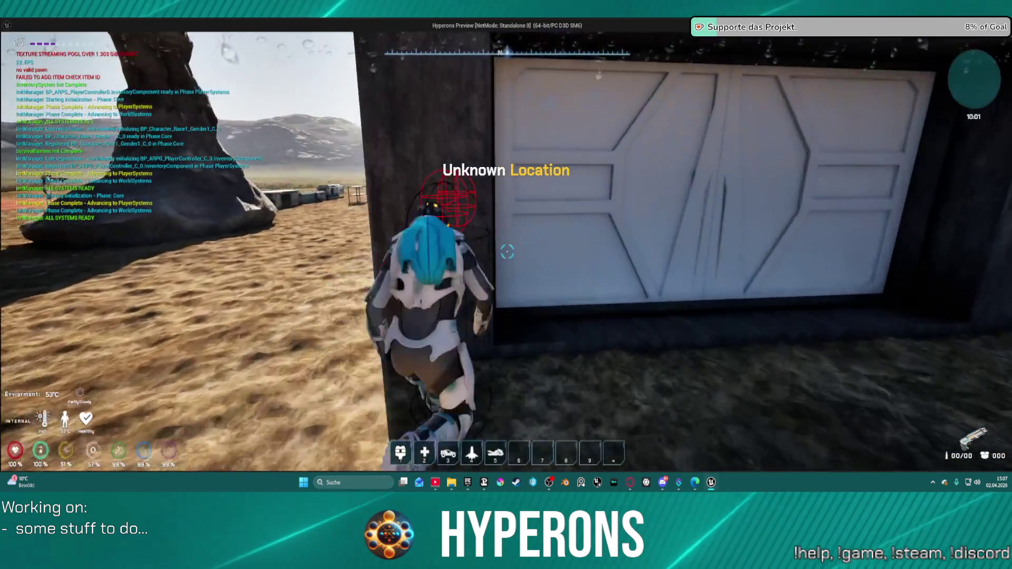
# Playtest cover movement with A and D, resume past the breakpoint, and stop the preview.
pyautogui.press('a')
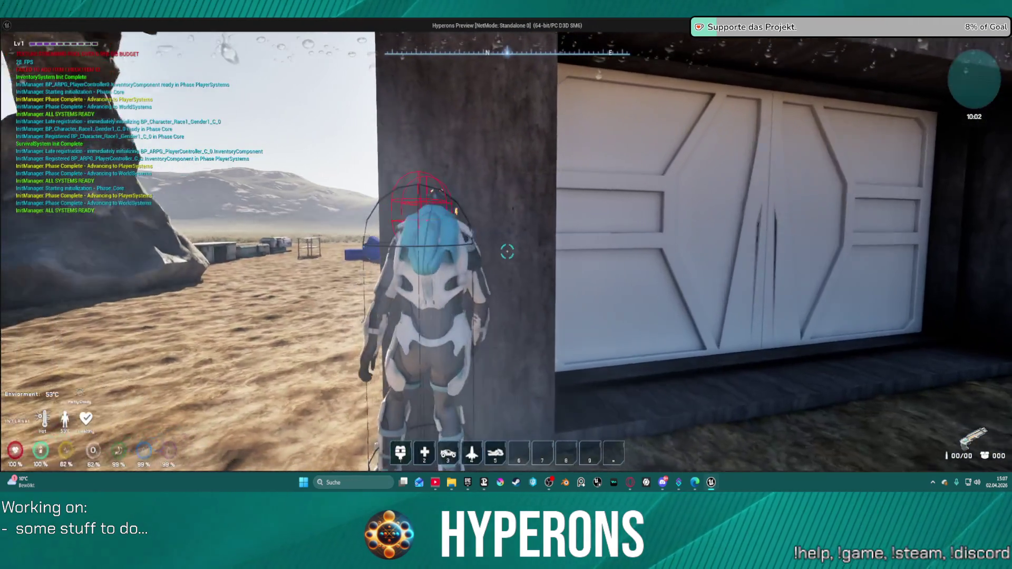
pyautogui.press('d')
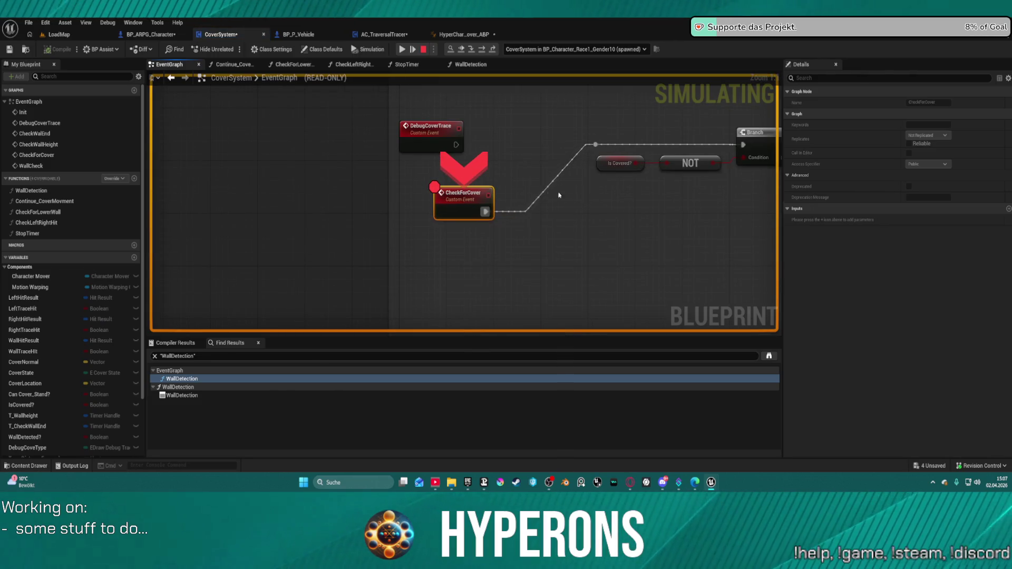
pyautogui.click(403, 51)
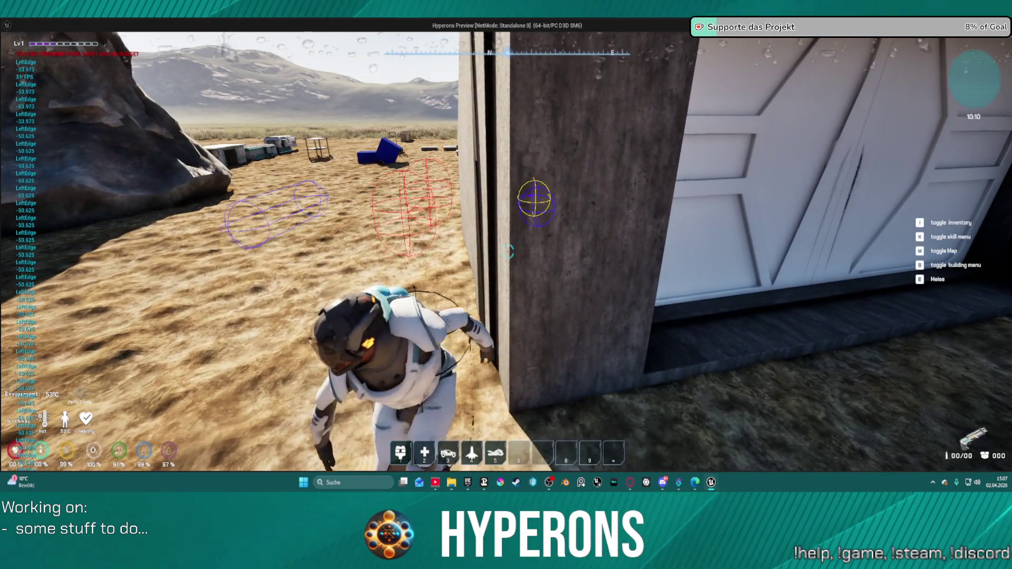
pyautogui.press('Escape')
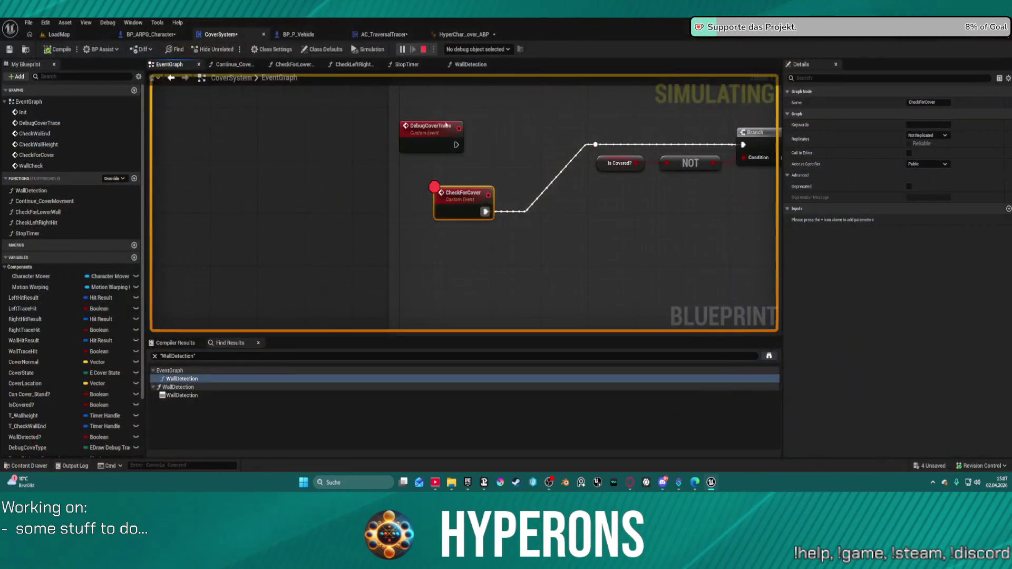
# Remove the CheckForCover breakpoint and inspect the CoverLocation variable and Capsule Trace branch.
pyautogui.rightClick(345, 168)
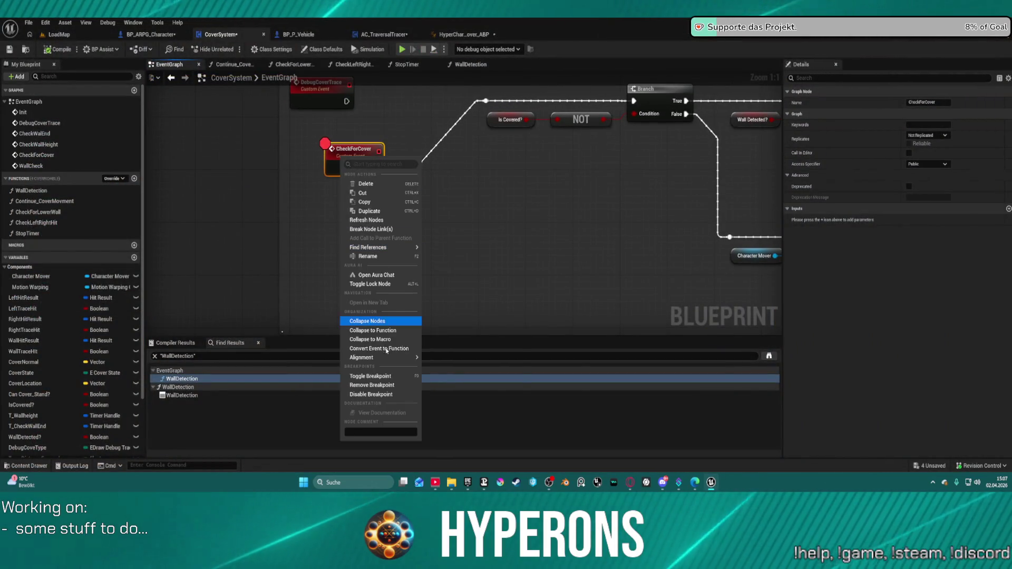
pyautogui.click(390, 388)
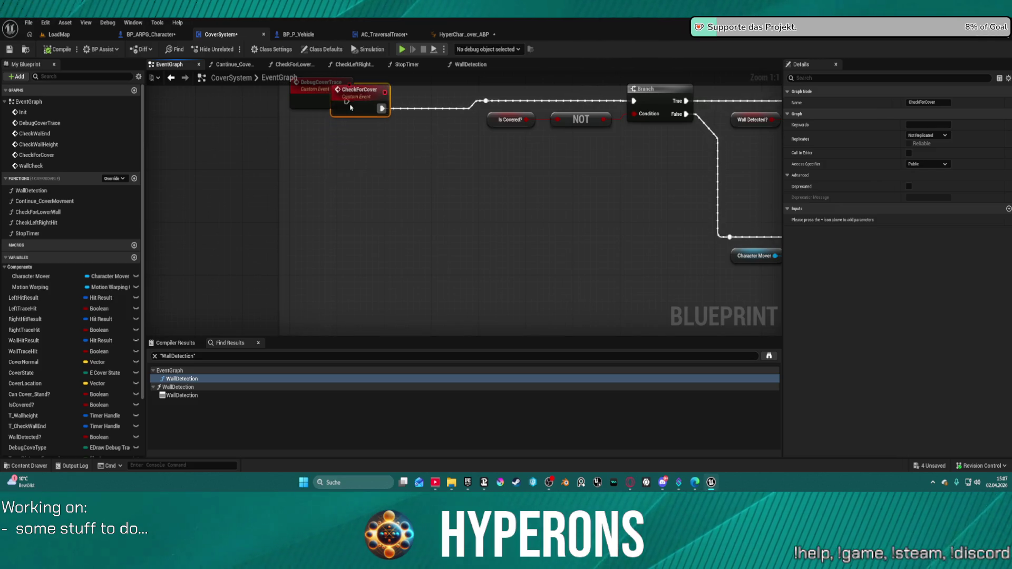
pyautogui.moveTo(385, 101); pyautogui.dragTo(194, 228)
pyautogui.scroll(-1, 195, 228)
pyautogui.click(552, 168)
pyautogui.moveTo(553, 168)
pyautogui.mouseDown()
pyautogui.moveTo(527, 232)
pyautogui.moveTo(475, 263)
pyautogui.moveTo(411, 226)
pyautogui.mouseUp()
pyautogui.scroll(-4, 464, 203)
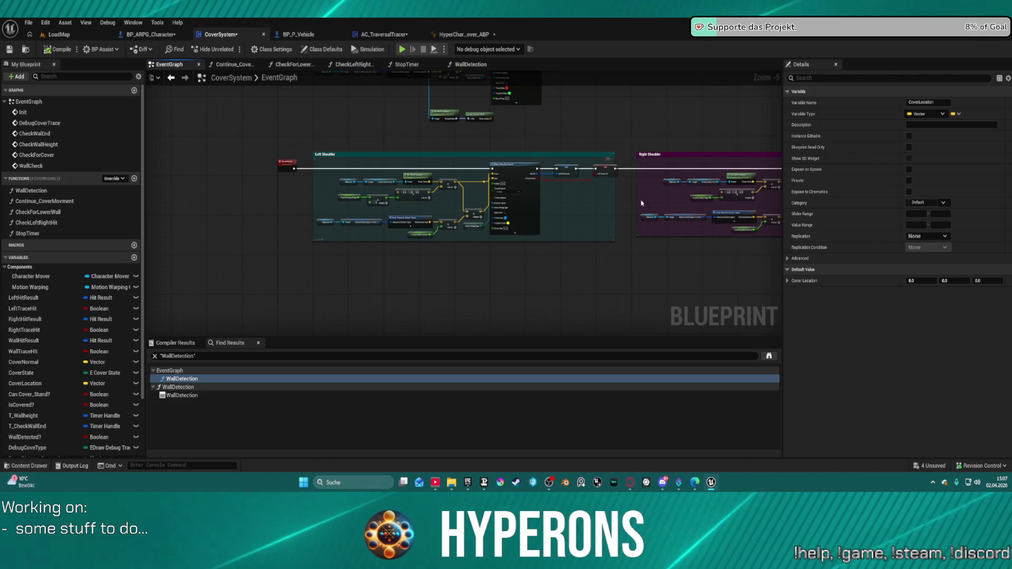
pyautogui.scroll(4, 642, 203)
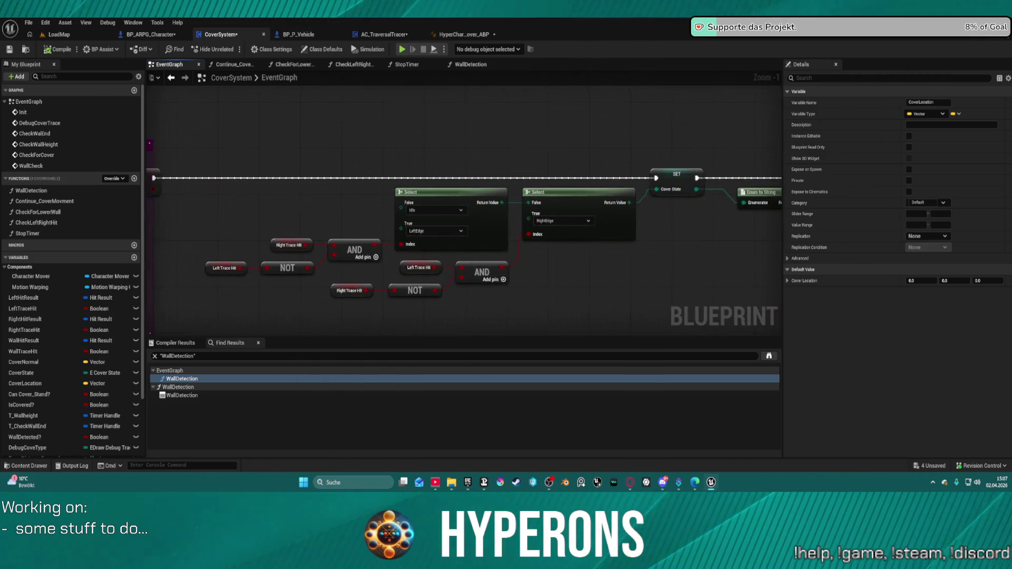
pyautogui.scroll(-4, 464, 211)
# Review WallDetection's pins, then open the Continue_CoverMovment and CheckLeftRightHit function graphs.
pyautogui.click(51, 191)
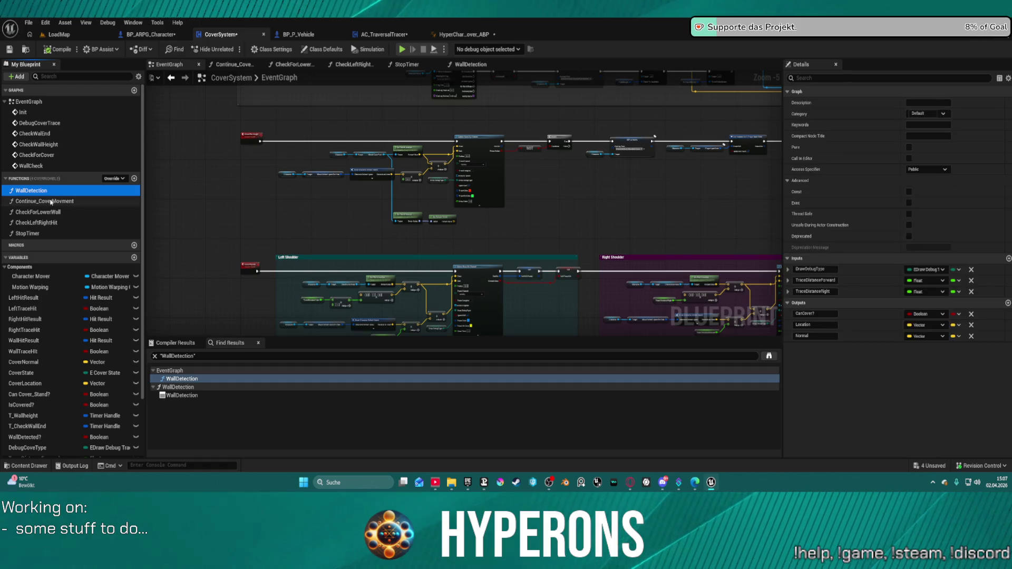
pyautogui.doubleClick(51, 201)
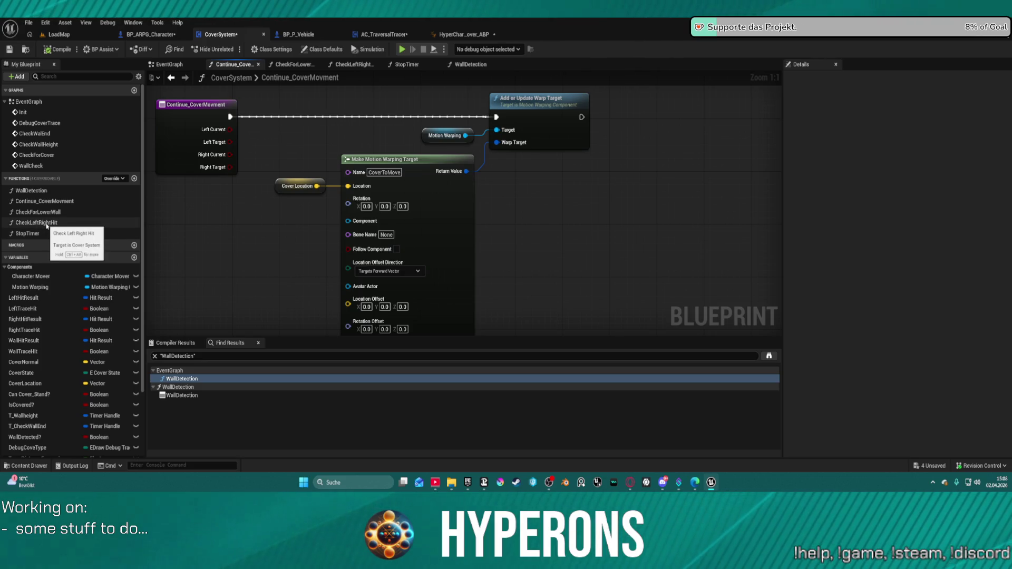
pyautogui.doubleClick(52, 223)
pyautogui.scroll(-2, 686, 235)
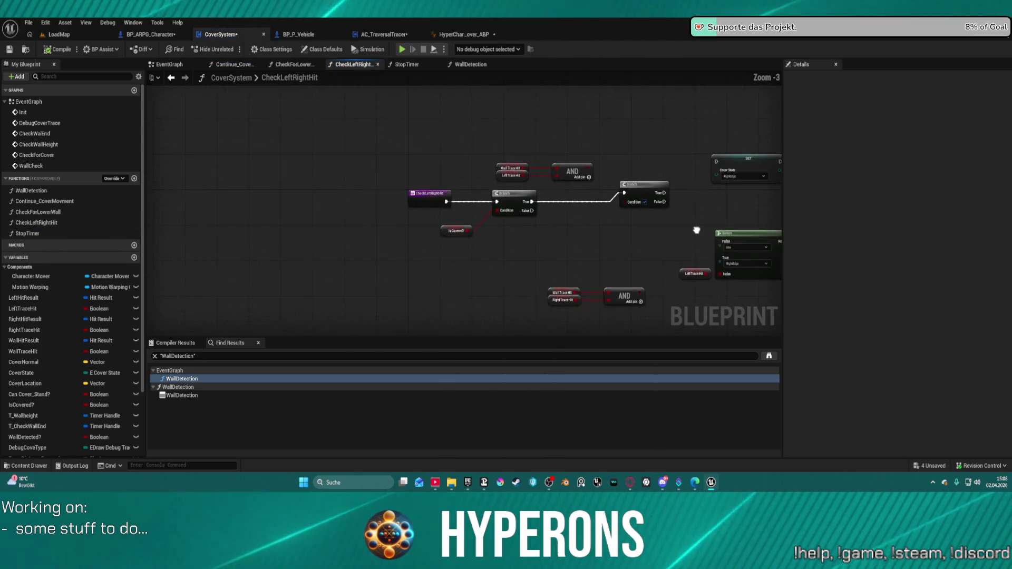
pyautogui.moveTo(539, 169)
pyautogui.mouseDown()
pyautogui.moveTo(461, 171)
pyautogui.moveTo(581, 207)
pyautogui.mouseUp()
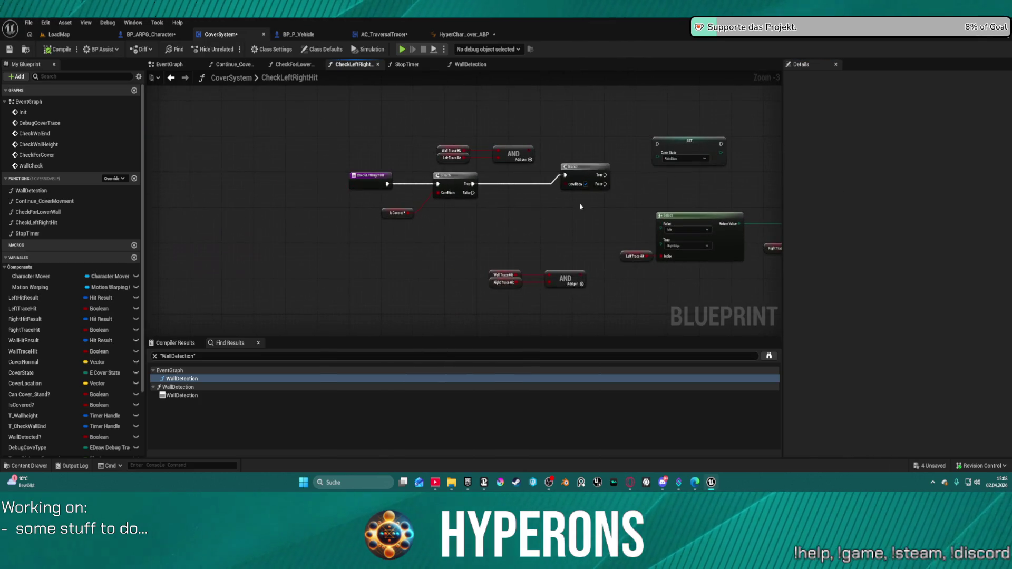
# Open the CheckForLowerWall function graph and center on its entry, Set members and Return nodes.
pyautogui.doubleClick(53, 213)
pyautogui.moveTo(499, 211); pyautogui.dragTo(169, 190)
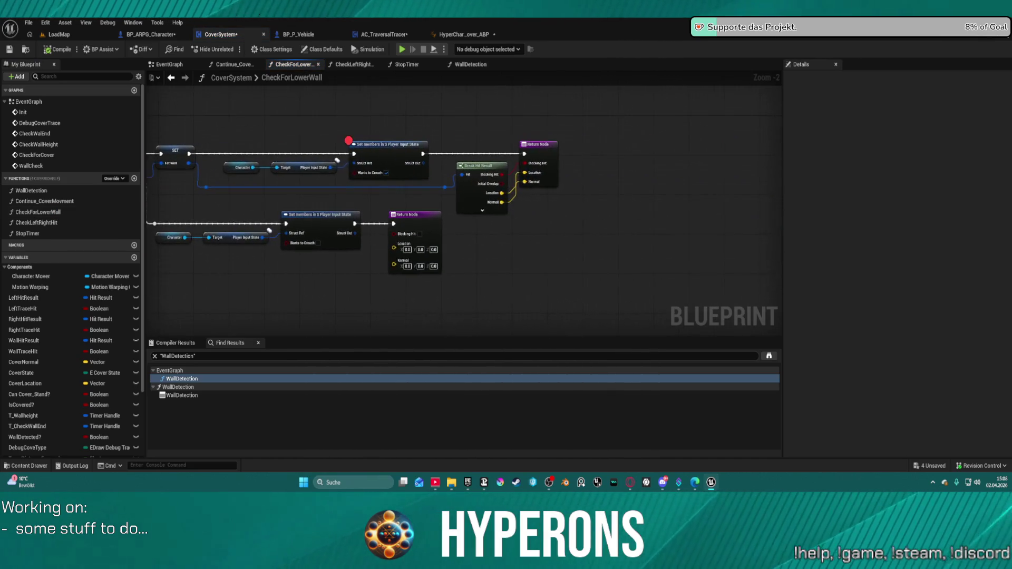
pyautogui.moveTo(211, 237)
pyautogui.mouseDown()
pyautogui.moveTo(776, 250)
pyautogui.moveTo(311, 249)
pyautogui.mouseUp()
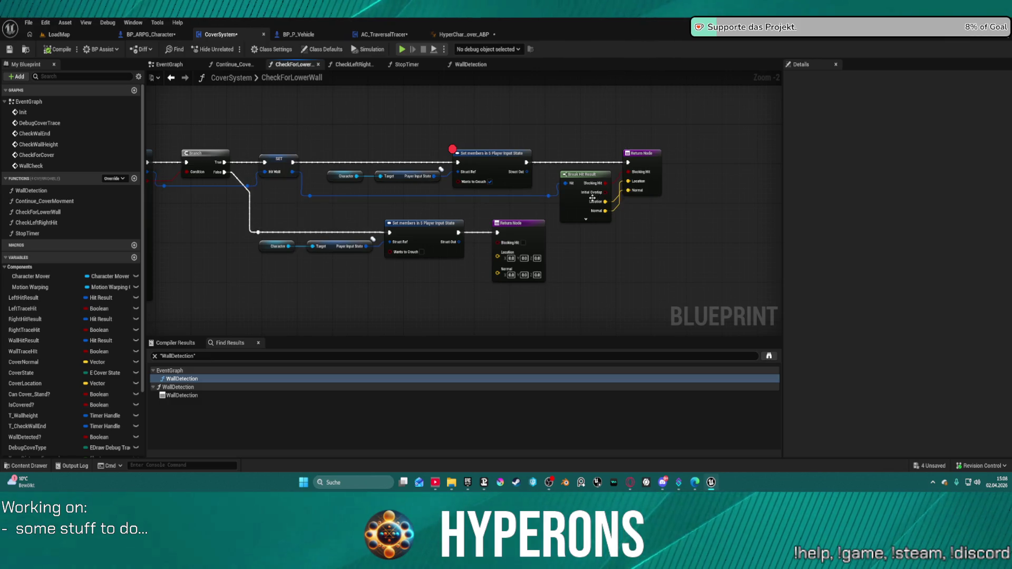
pyautogui.moveTo(384, 127); pyautogui.dragTo(419, 150)
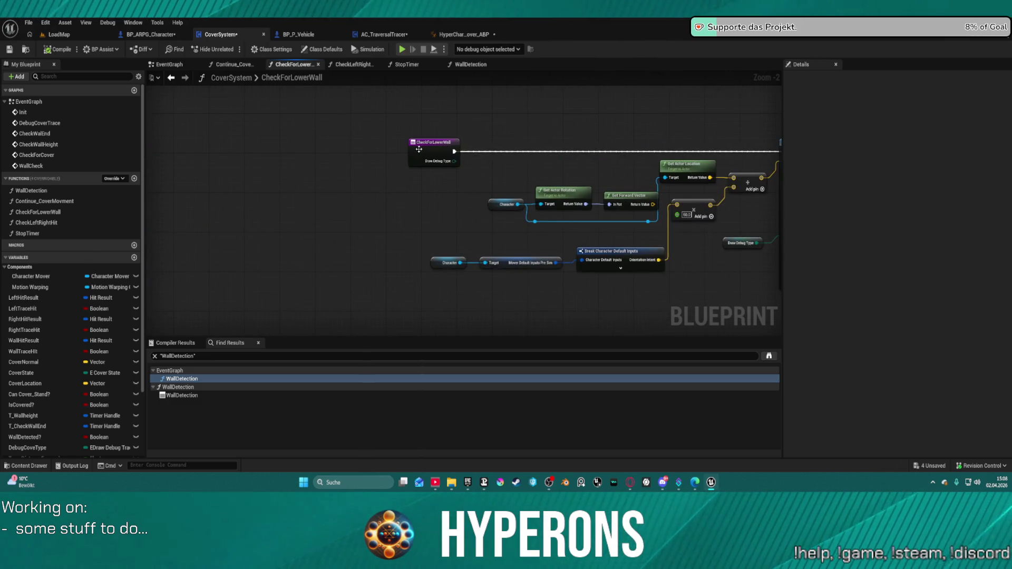
# Find the CheckForLowerWall references by name and delete its standalone call in the EventGraph.
pyautogui.rightClick(428, 146)
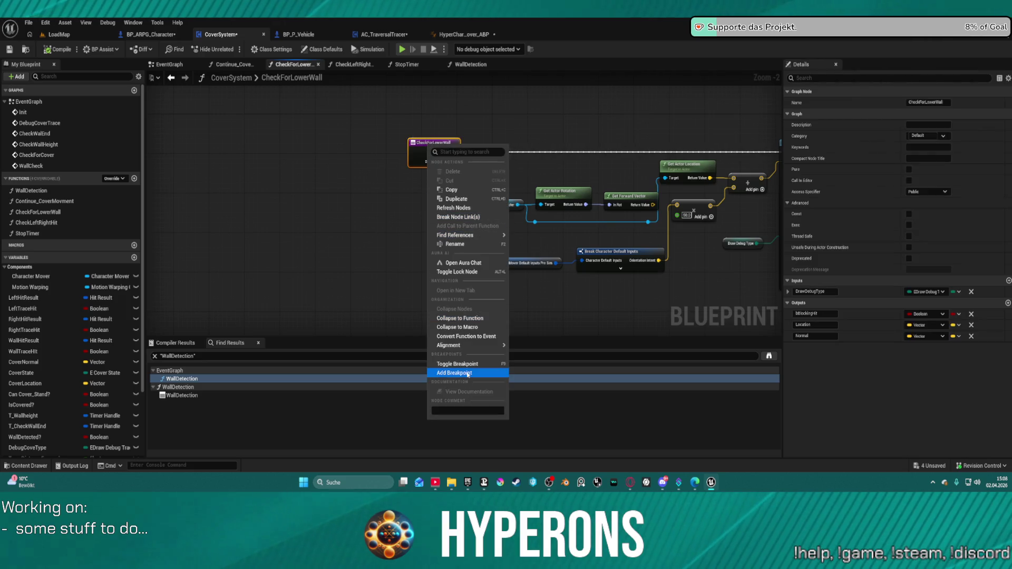
pyautogui.moveTo(490, 241)
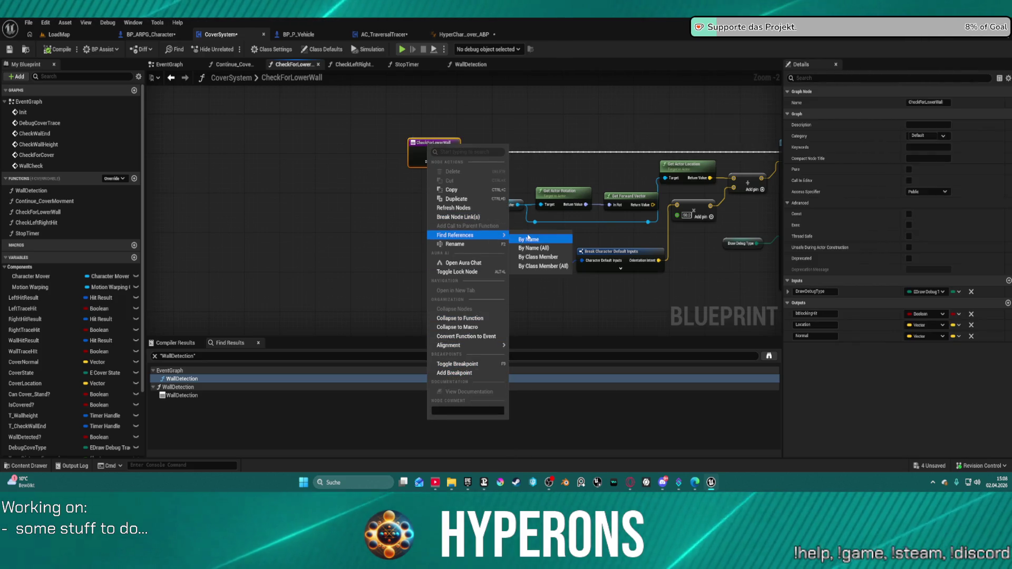
pyautogui.click(527, 238)
pyautogui.click(164, 395)
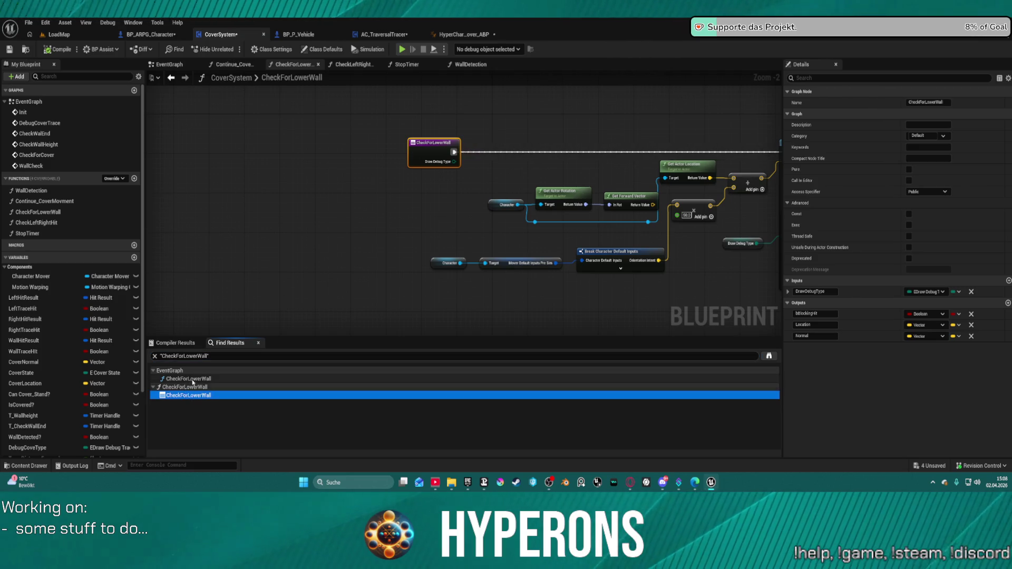
pyautogui.click(191, 379)
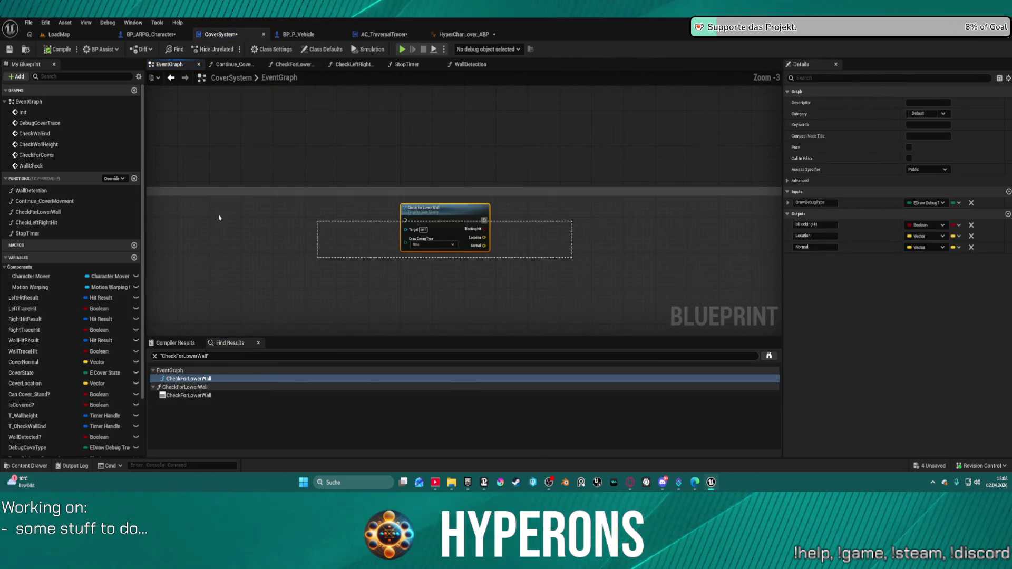
pyautogui.press('Delete')
# Check the LoadMap level and the character's cover input event, then return to CoverSystem.
pyautogui.click(59, 34)
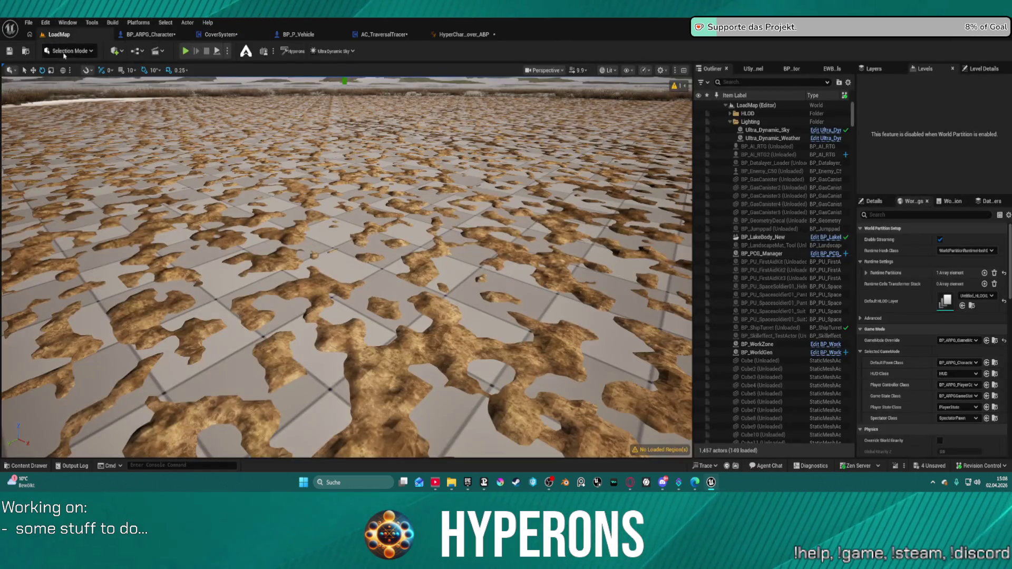
pyautogui.click(150, 36)
pyautogui.click(222, 34)
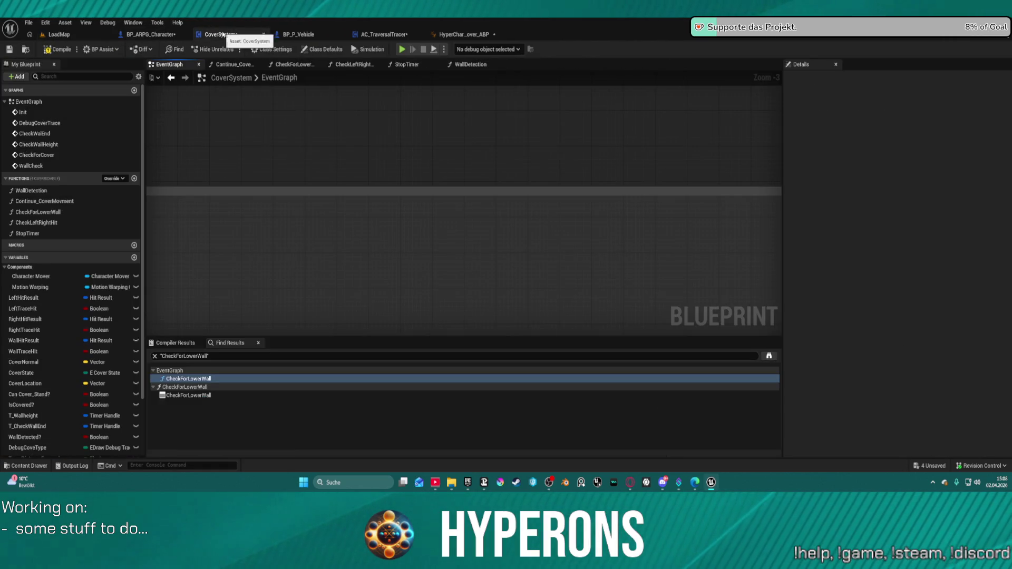
pyautogui.click(157, 36)
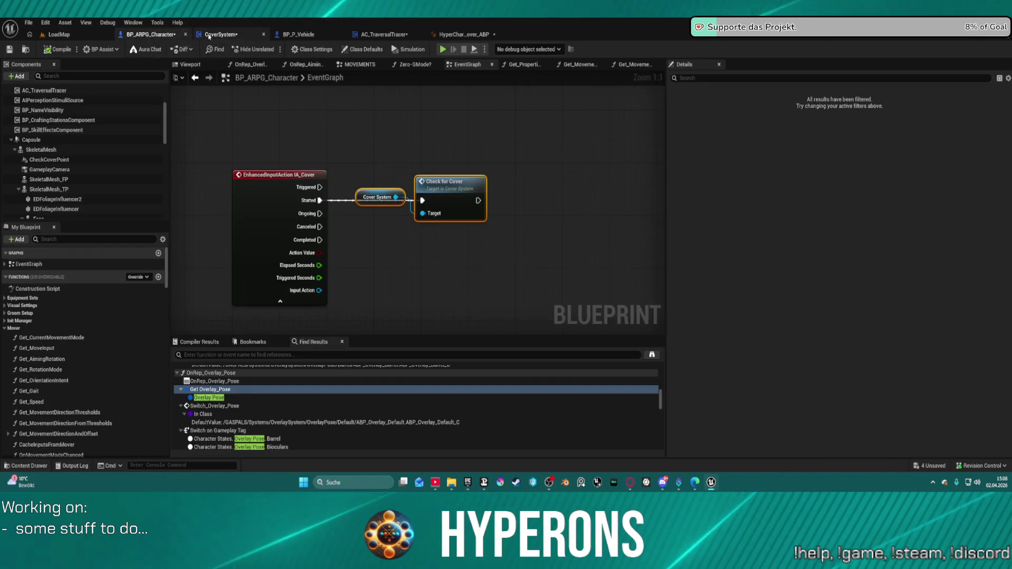
pyautogui.click(222, 34)
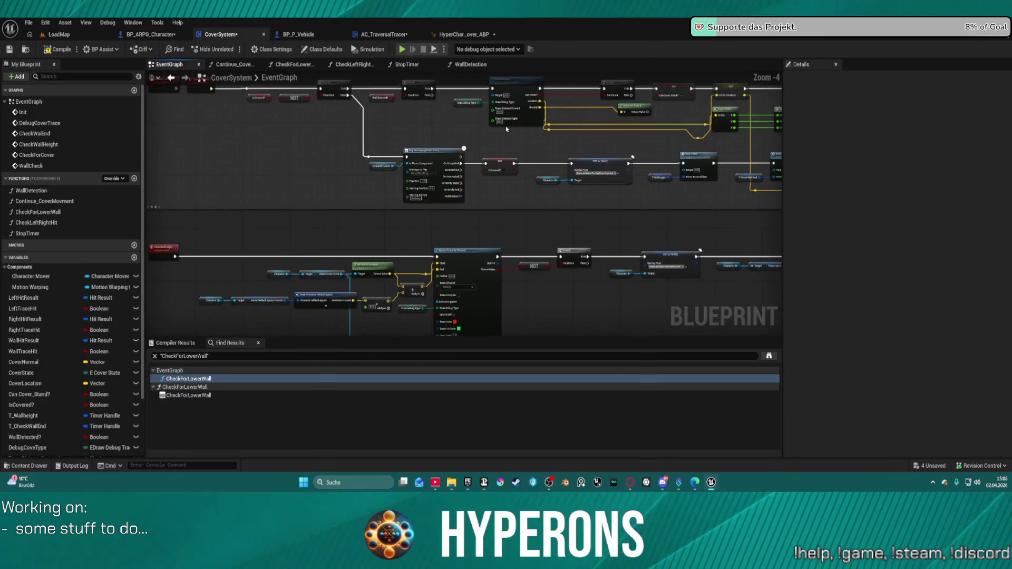
# Inspect the Cover Location setter nodes, then launch the game to test cover.
pyautogui.scroll(1, 390, 191)
pyautogui.moveTo(391, 191)
pyautogui.mouseDown()
pyautogui.moveTo(506, 195)
pyautogui.moveTo(641, 234)
pyautogui.moveTo(549, 180)
pyautogui.moveTo(148, 201)
pyautogui.moveTo(727, 174)
pyautogui.moveTo(743, 137)
pyautogui.moveTo(426, 213)
pyautogui.moveTo(266, 230)
pyautogui.moveTo(258, 253)
pyautogui.mouseUp()
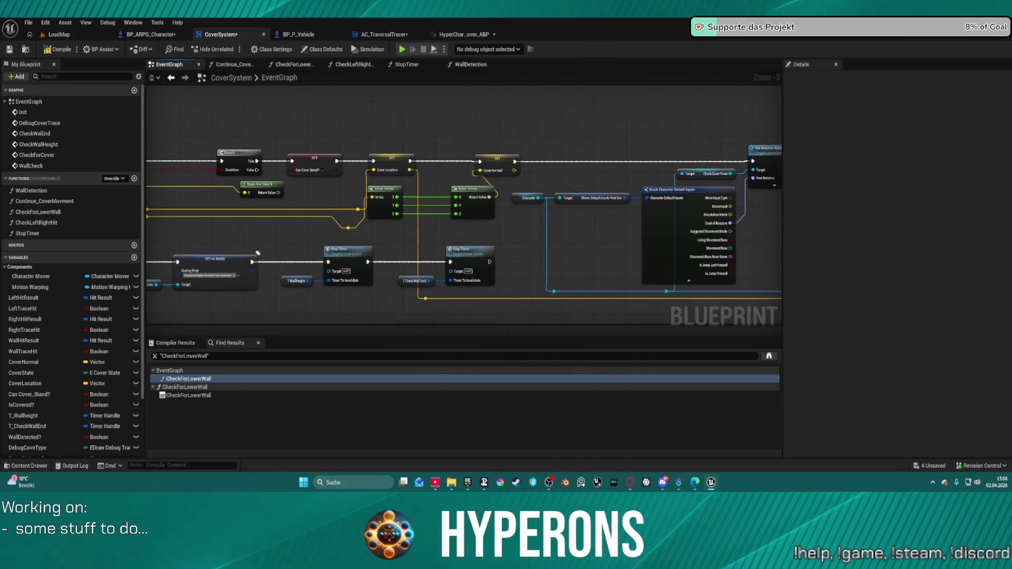
pyautogui.click(403, 160)
pyautogui.moveTo(577, 160); pyautogui.dragTo(649, 159)
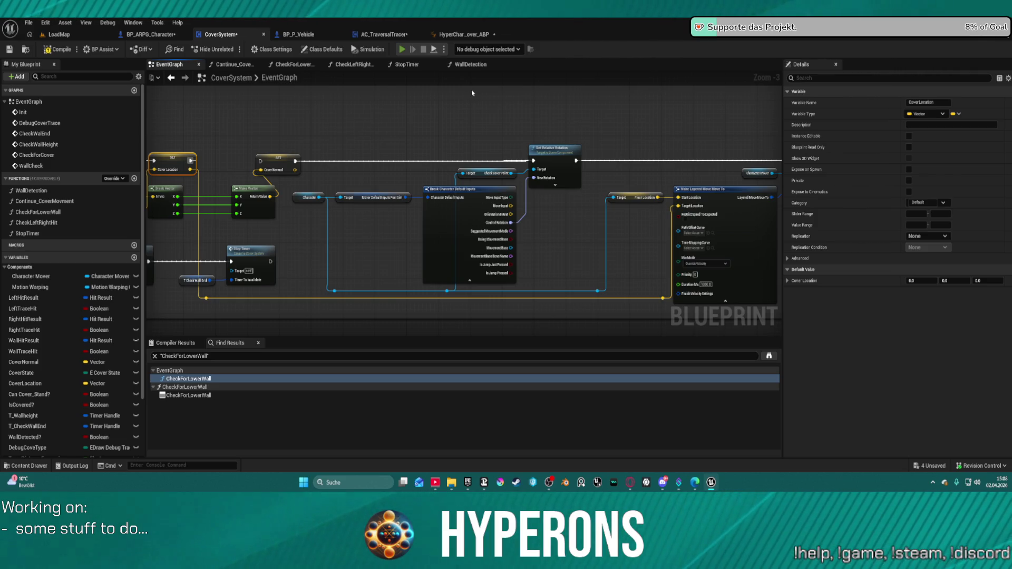
pyautogui.click(401, 49)
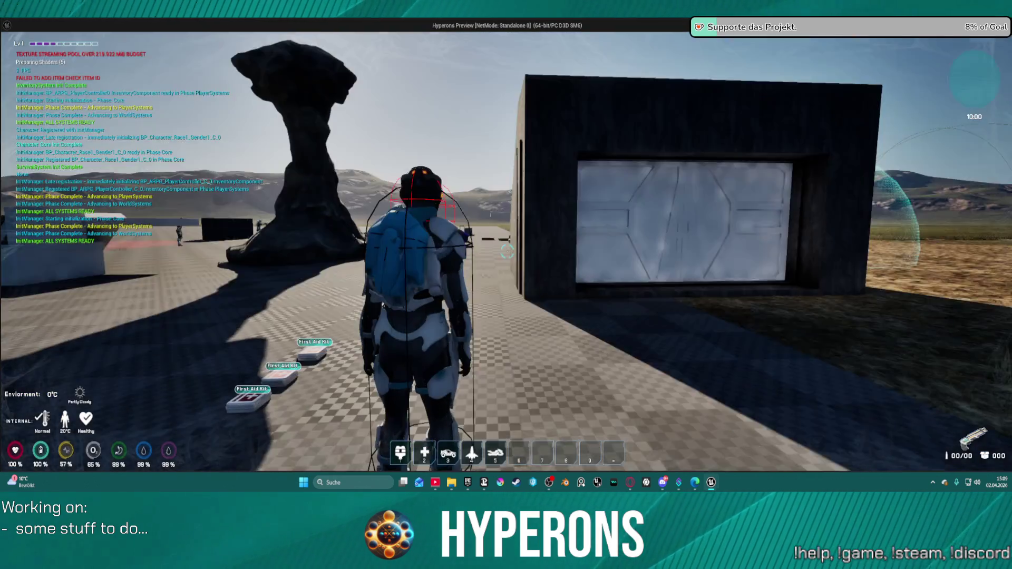
# Walk the character into cover at the wall, slide to its left edge, then stop play.
pyautogui.press('w')
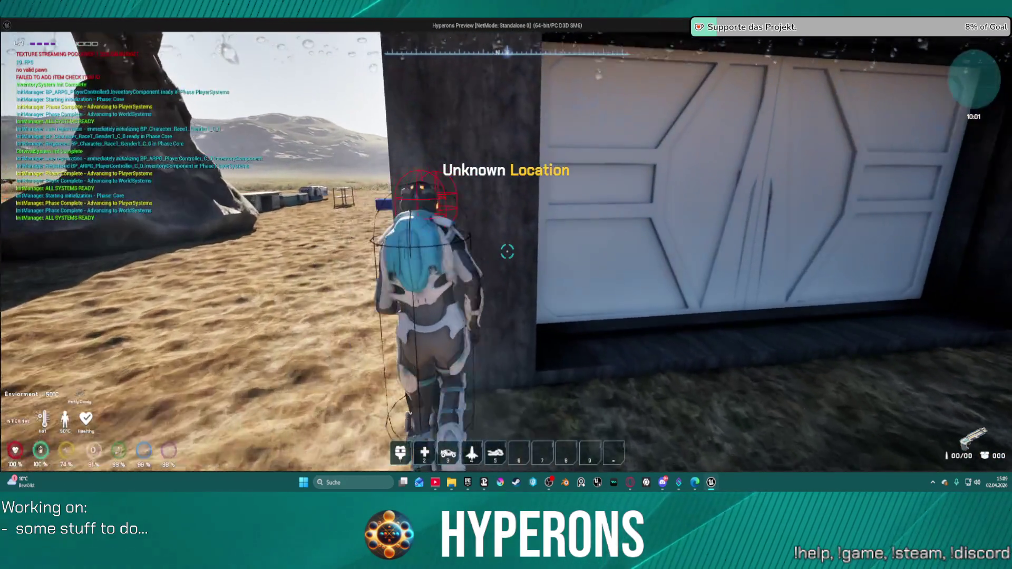
pyautogui.press('w')
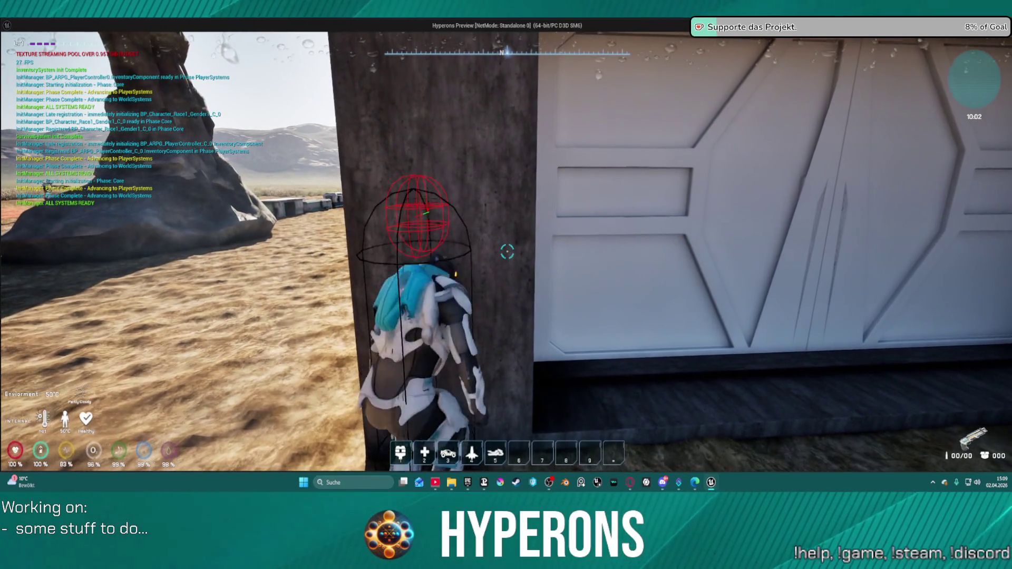
pyautogui.press('a')
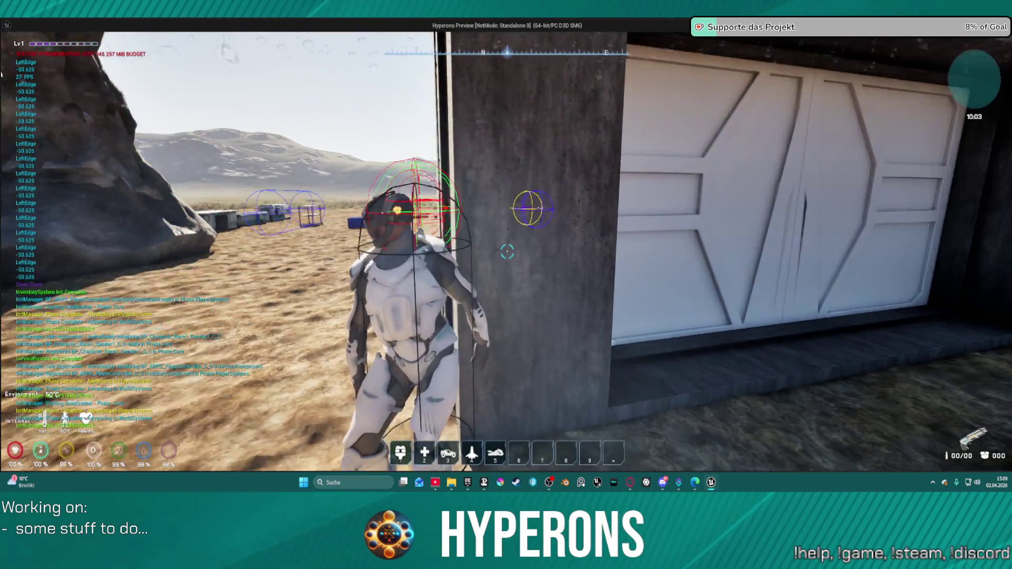
pyautogui.press('a')
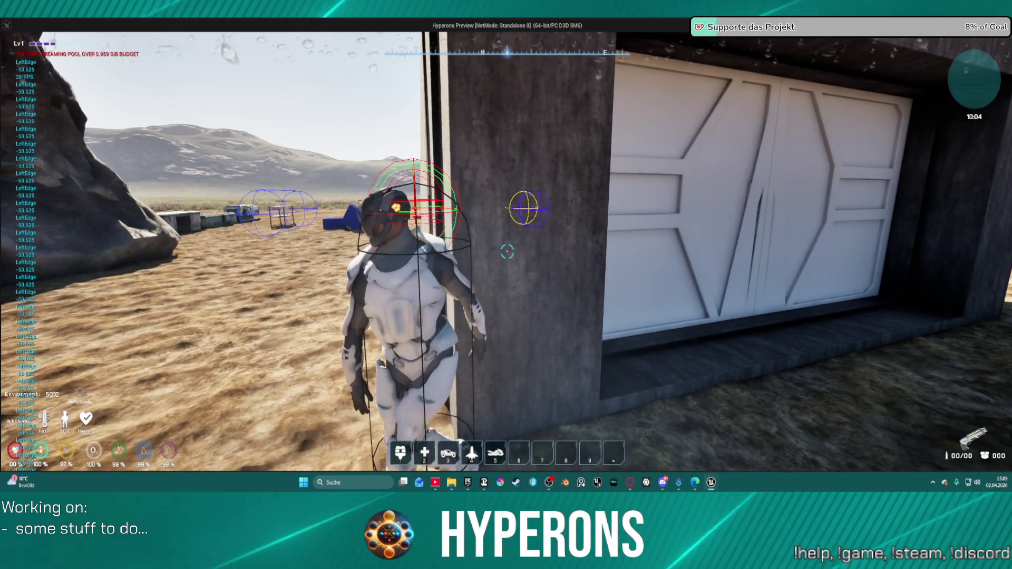
pyautogui.press('Escape')
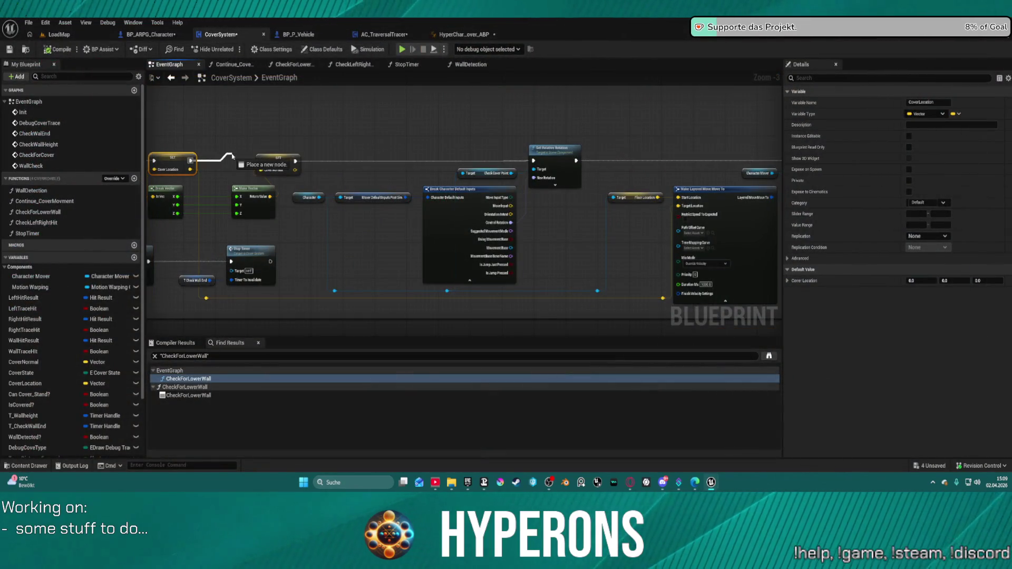
pyautogui.moveTo(274, 127); pyautogui.dragTo(396, 124)
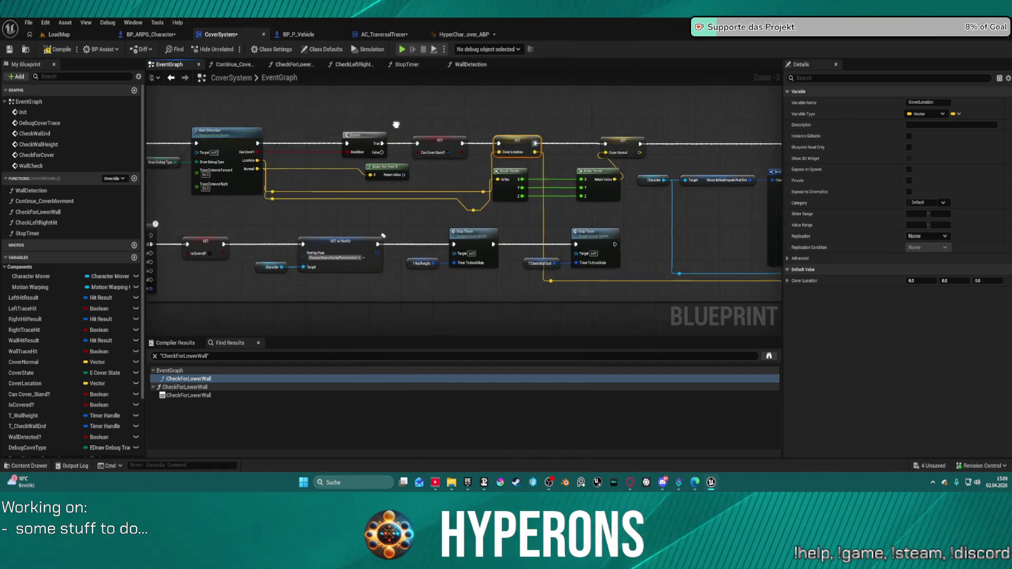
pyautogui.moveTo(511, 232)
pyautogui.mouseDown()
pyautogui.moveTo(536, 314)
pyautogui.moveTo(580, 174)
pyautogui.moveTo(422, 275)
pyautogui.moveTo(637, 294)
pyautogui.moveTo(696, 164)
pyautogui.moveTo(544, 210)
pyautogui.moveTo(475, 158)
pyautogui.moveTo(360, 186)
pyautogui.mouseUp()
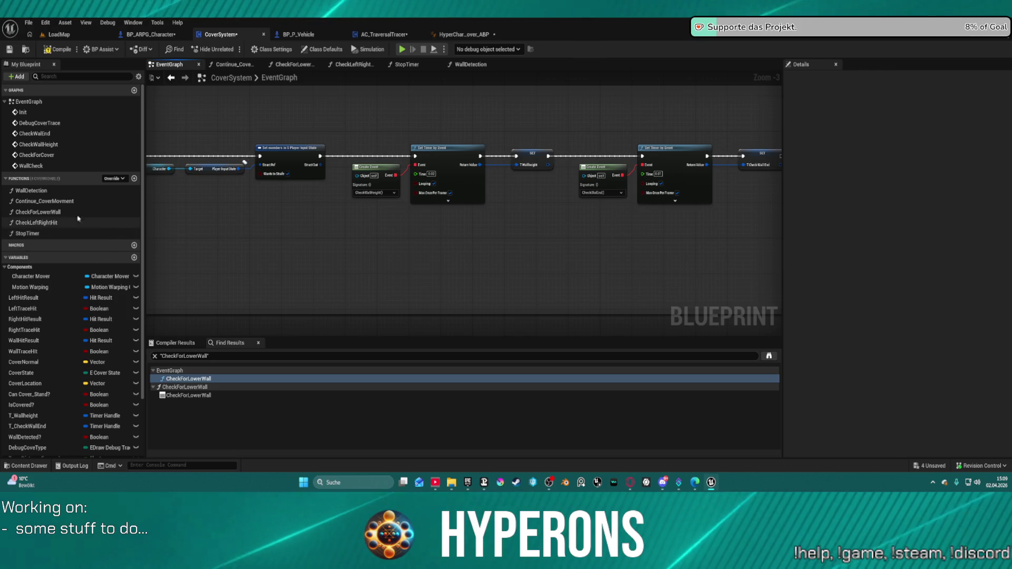
pyautogui.scroll(-5, 280, 220)
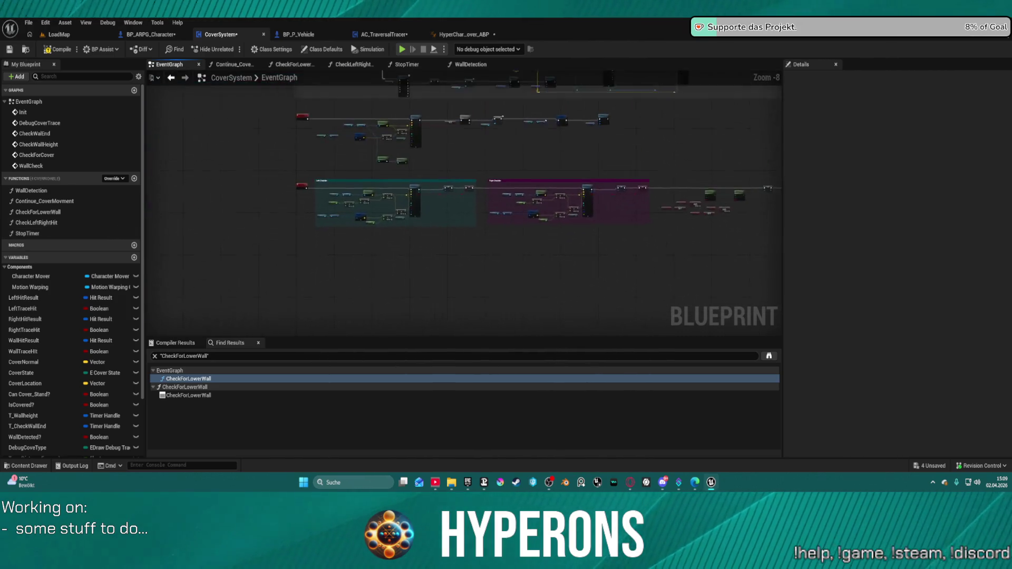
pyautogui.scroll(4, 504, 127)
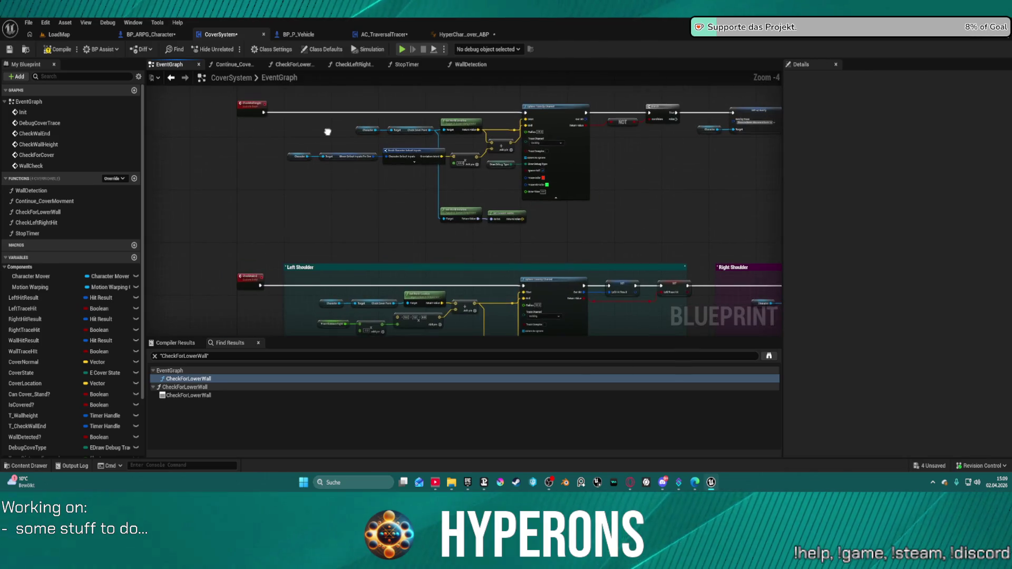
pyautogui.moveTo(504, 127); pyautogui.dragTo(306, 121)
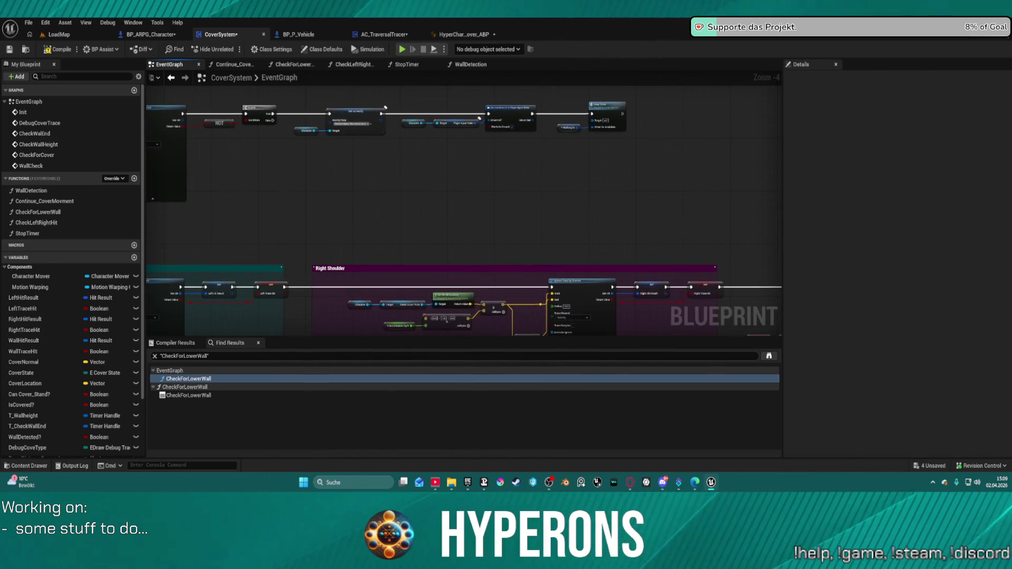
pyautogui.scroll(4, 657, 127)
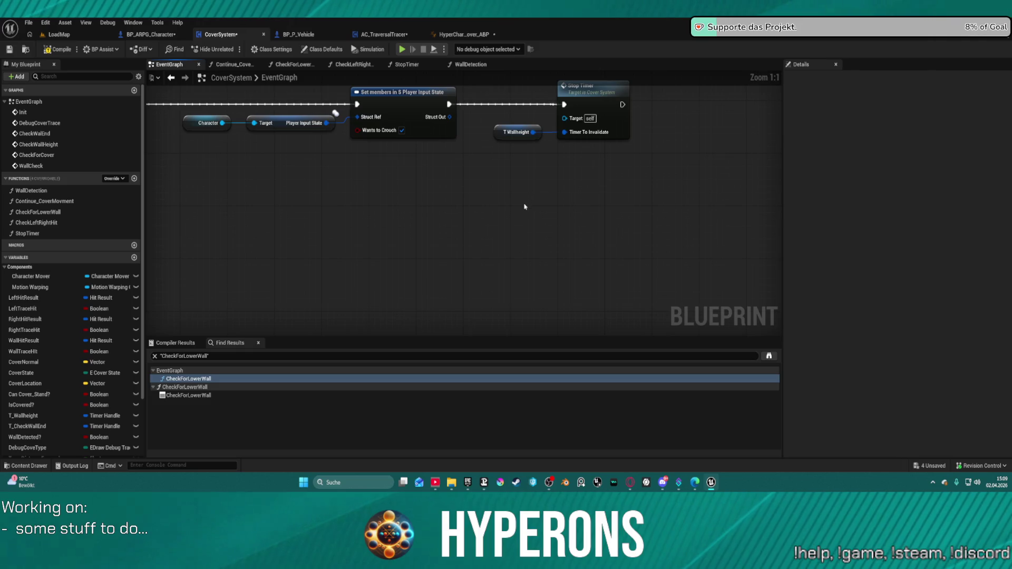
pyautogui.scroll(-3, 525, 207)
pyautogui.moveTo(475, 240)
pyautogui.mouseDown()
pyautogui.moveTo(767, 209)
pyautogui.moveTo(781, 11)
pyautogui.moveTo(258, 11)
pyautogui.mouseUp()
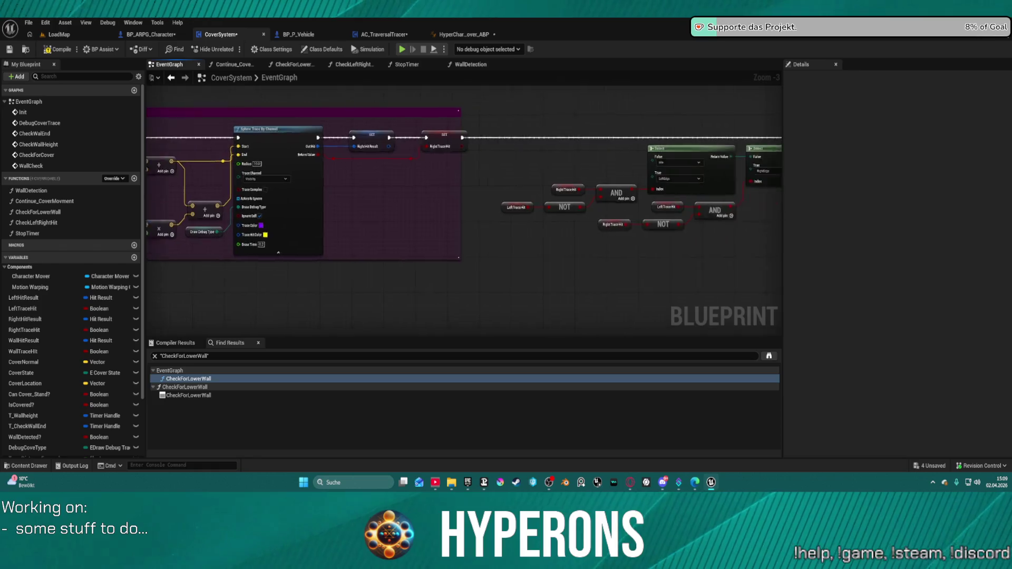
pyautogui.moveTo(633, 221)
pyautogui.mouseDown()
pyautogui.moveTo(185, 237)
pyautogui.moveTo(717, 197)
pyautogui.moveTo(780, 211)
pyautogui.mouseUp()
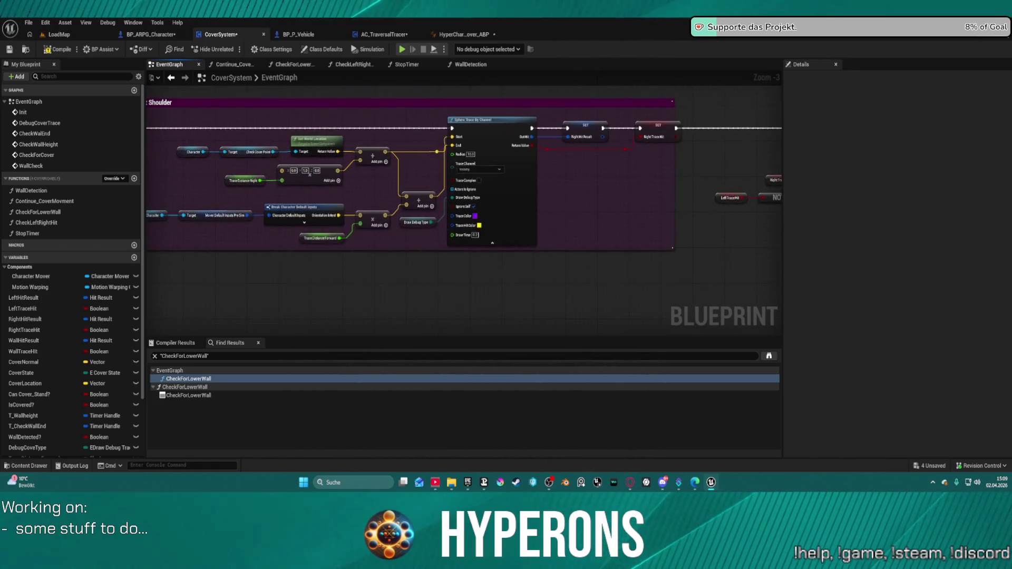
pyautogui.moveTo(158, 211)
pyautogui.mouseDown()
pyautogui.moveTo(369, 153)
pyautogui.moveTo(702, 225)
pyautogui.moveTo(860, 236)
pyautogui.mouseUp()
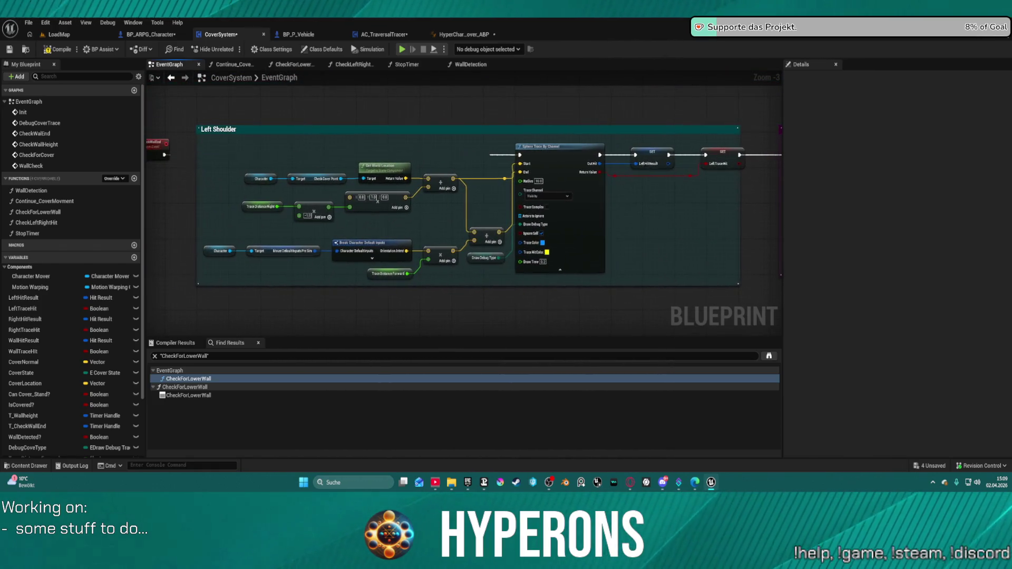
pyautogui.moveTo(464, 211)
pyautogui.mouseDown()
pyautogui.moveTo(559, 211)
pyautogui.moveTo(258, 211)
pyautogui.mouseUp()
pyautogui.moveTo(580, 222)
pyautogui.mouseDown()
pyautogui.moveTo(338, 221)
pyautogui.moveTo(349, 222)
pyautogui.mouseUp()
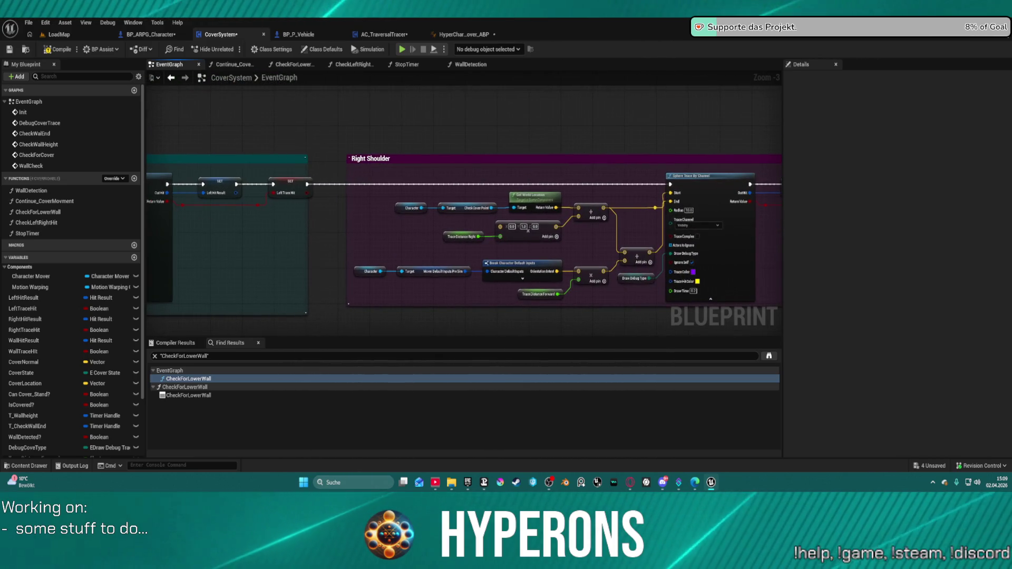
# Find all LeftTraceHit references by name and step through its setter and getter results.
pyautogui.rightClick(286, 181)
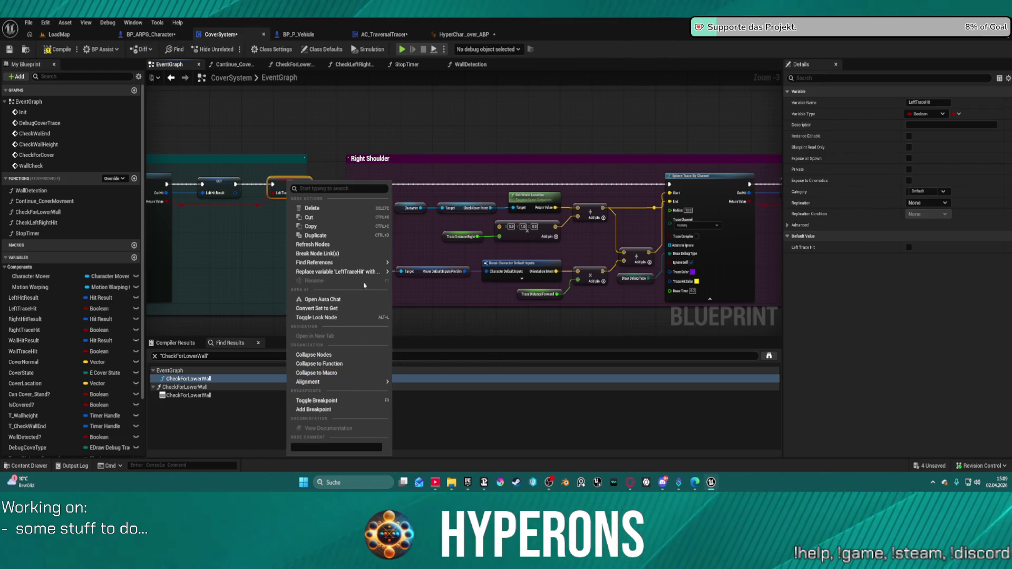
pyautogui.moveTo(382, 261)
pyautogui.click(430, 267)
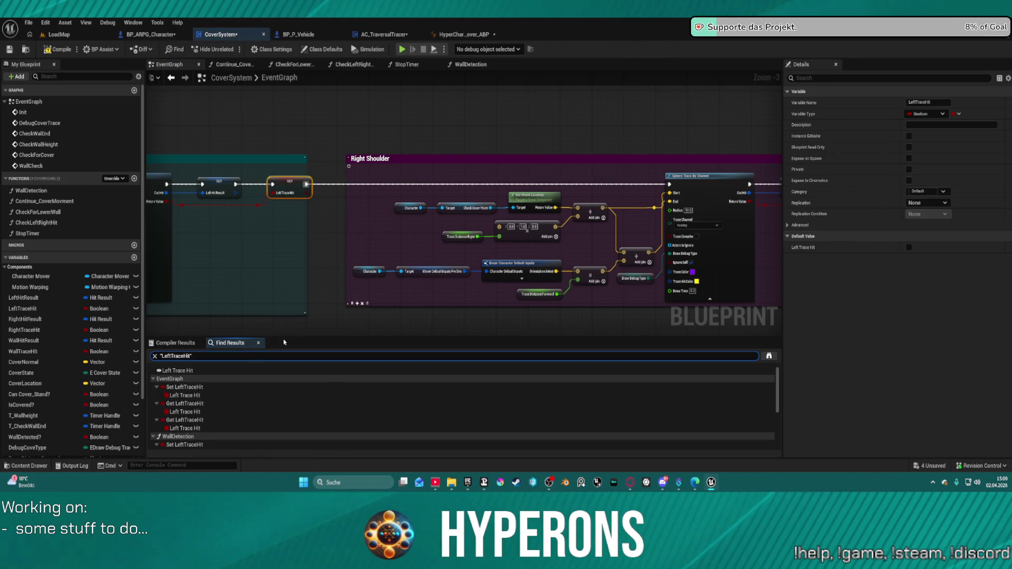
pyautogui.click(182, 388)
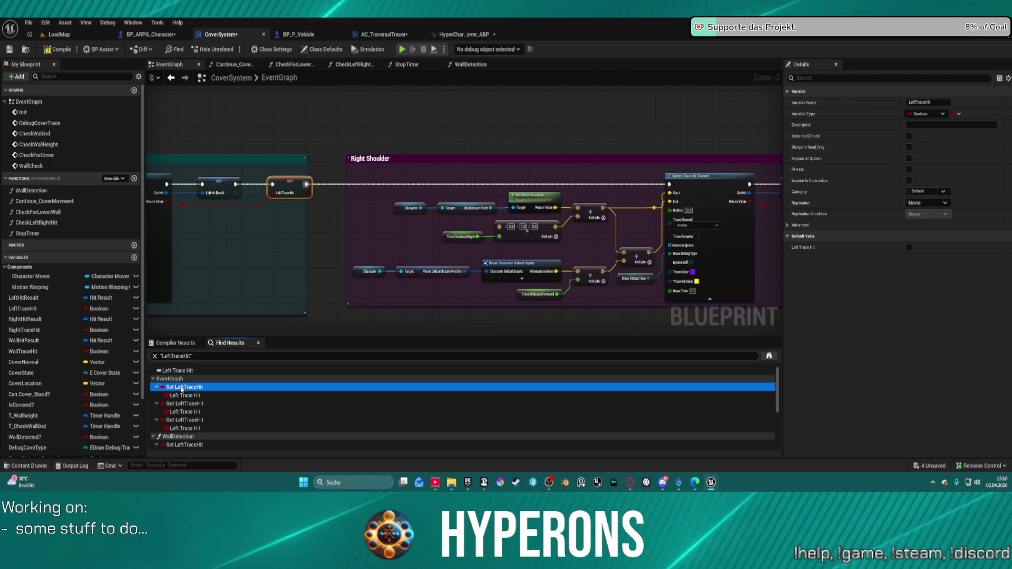
pyautogui.click(191, 403)
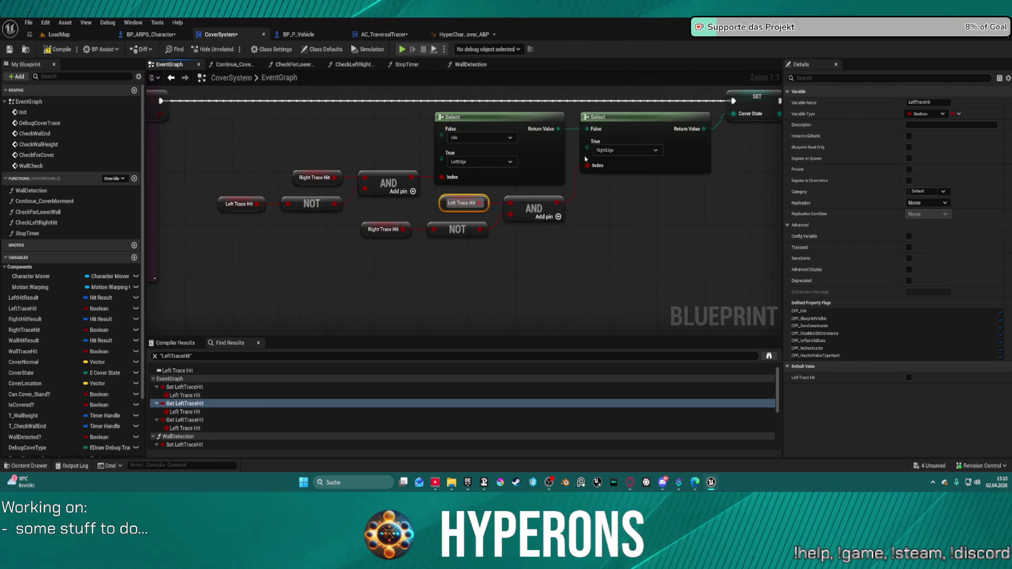
pyautogui.click(186, 429)
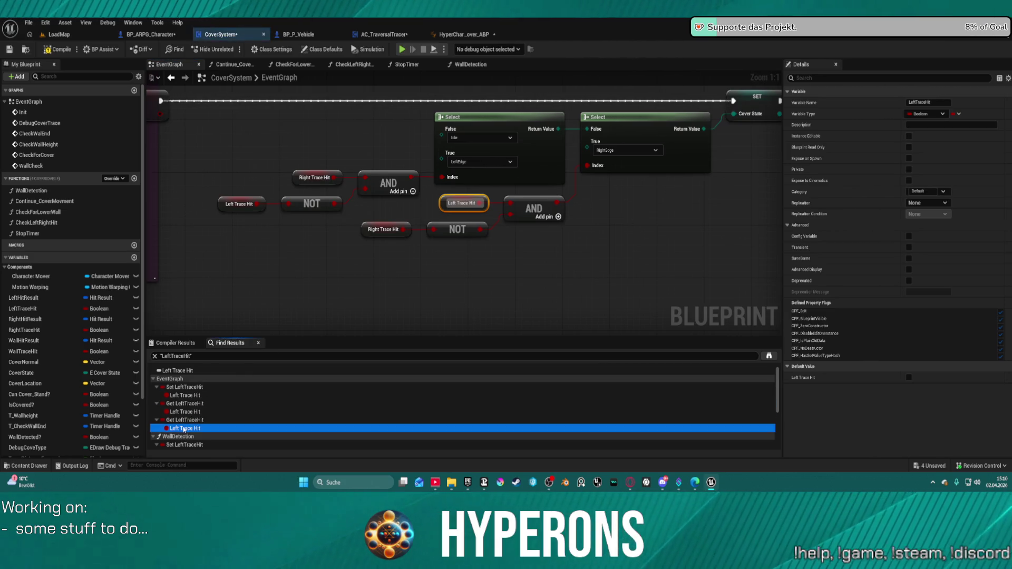
pyautogui.click(191, 445)
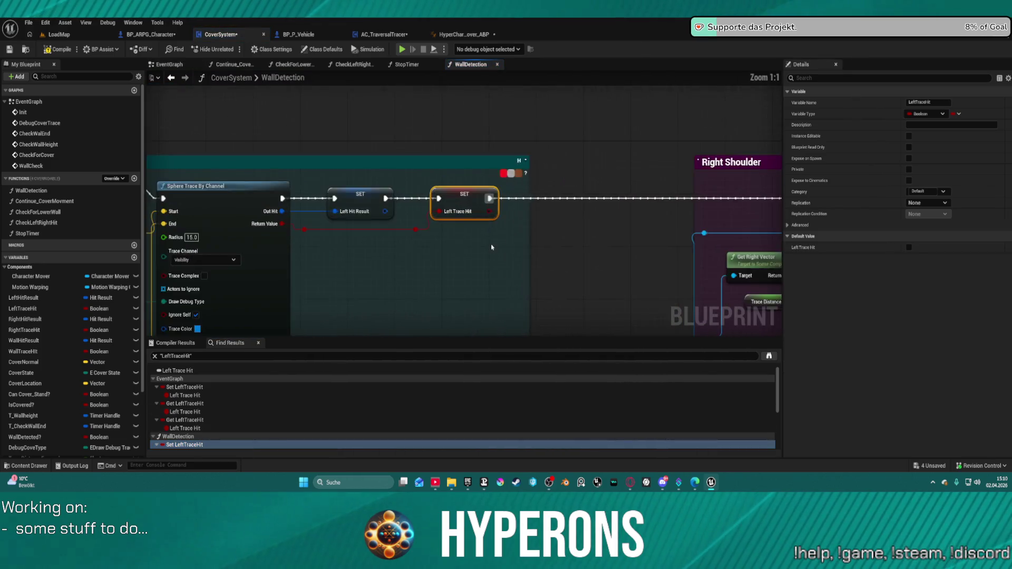
# Survey the WallDetection graph's trace nodes around the LeftTraceHit setter.
pyautogui.scroll(-2, 505, 243)
pyautogui.moveTo(505, 242)
pyautogui.mouseDown()
pyautogui.moveTo(295, 190)
pyautogui.moveTo(372, 152)
pyautogui.moveTo(441, 145)
pyautogui.mouseUp()
pyautogui.scroll(4, 440, 145)
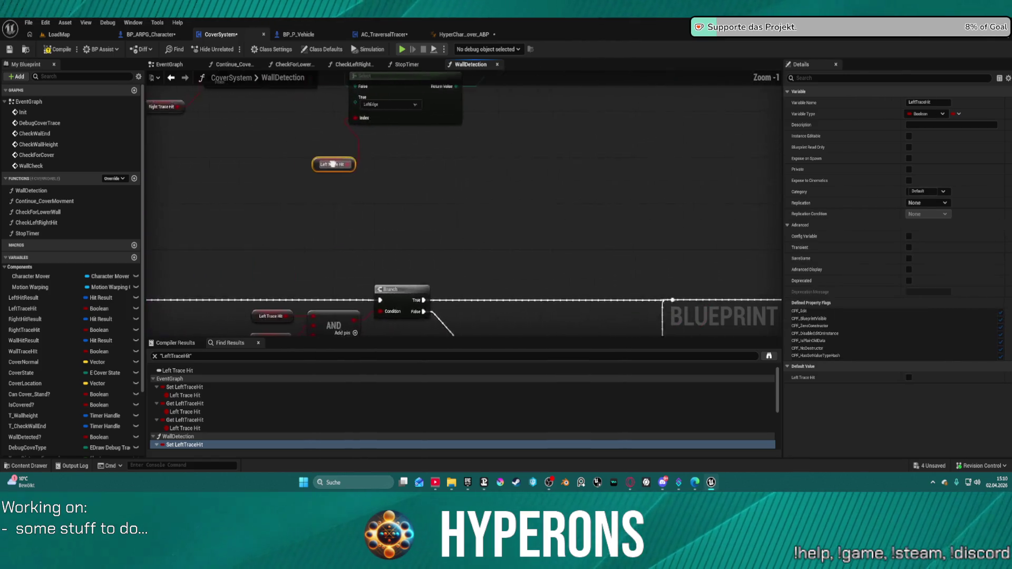
pyautogui.moveTo(721, 261)
pyautogui.mouseDown()
pyautogui.moveTo(524, 239)
pyautogui.moveTo(534, 275)
pyautogui.mouseUp()
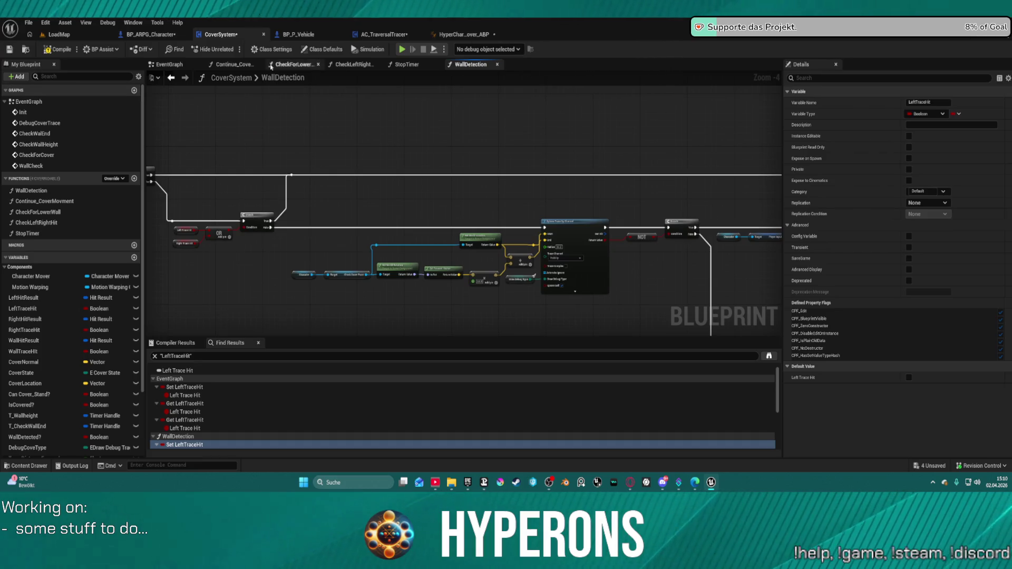
pyautogui.click(163, 64)
# Breakpoint the Wall Detection call, then walk and crouch into cover until it triggers.
pyautogui.scroll(-5, 622, 228)
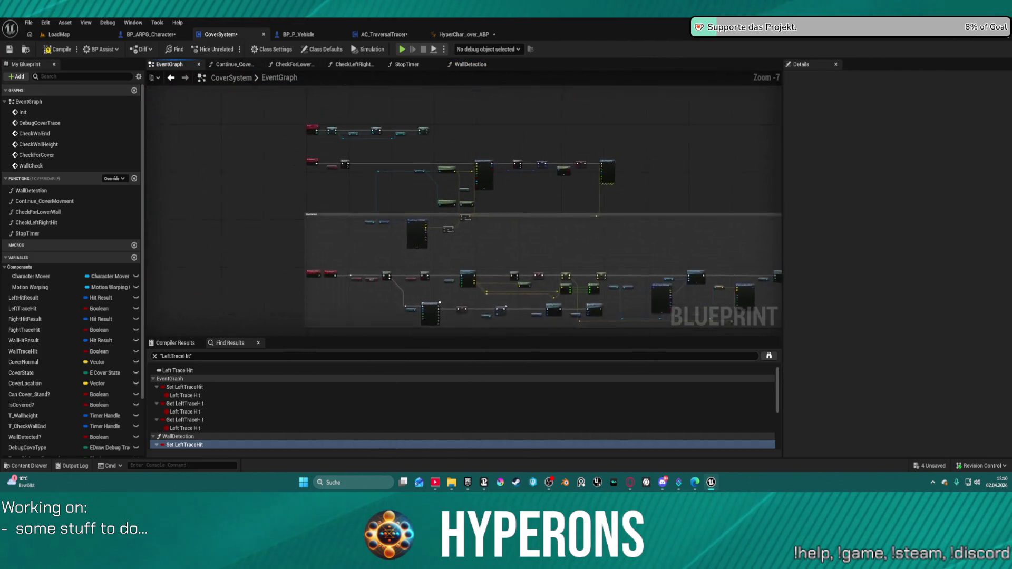
pyautogui.scroll(8, 428, 172)
pyautogui.moveTo(371, 181)
pyautogui.mouseDown()
pyautogui.moveTo(770, 182)
pyautogui.moveTo(370, 184)
pyautogui.moveTo(632, 158)
pyautogui.moveTo(649, 137)
pyautogui.mouseUp()
pyautogui.scroll(-4, 546, 226)
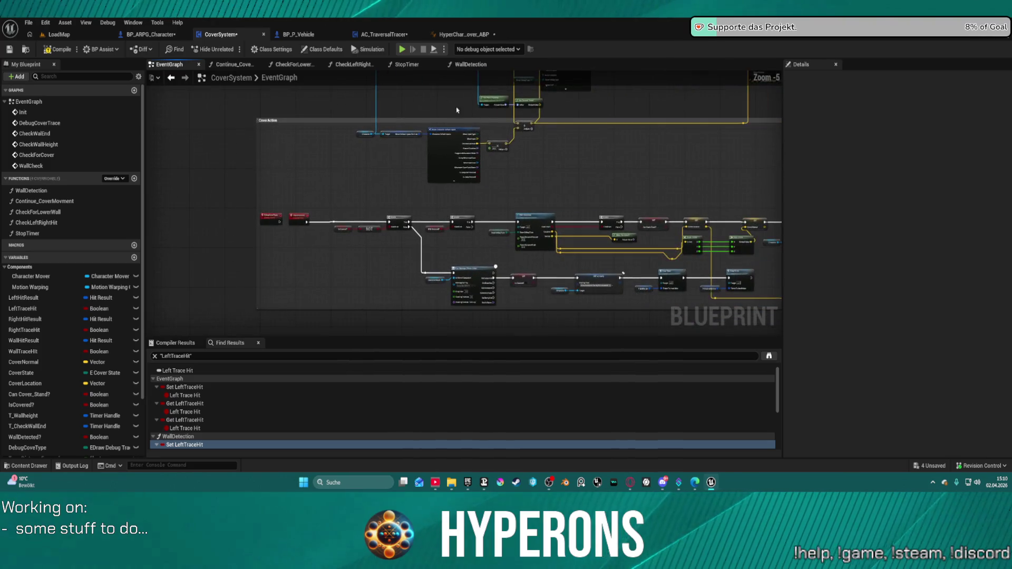
pyautogui.scroll(4, 545, 227)
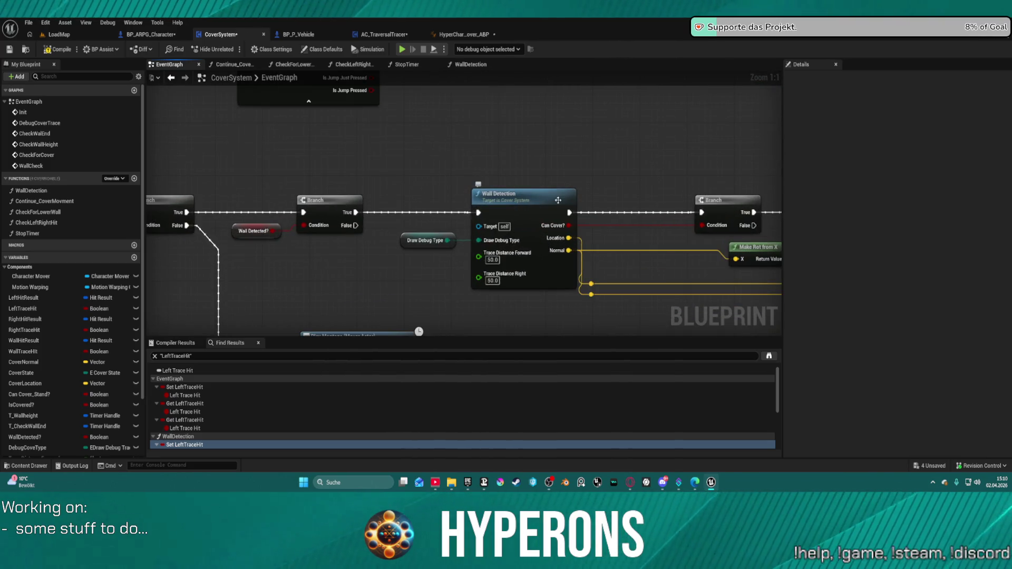
pyautogui.rightClick(519, 205)
pyautogui.click(553, 429)
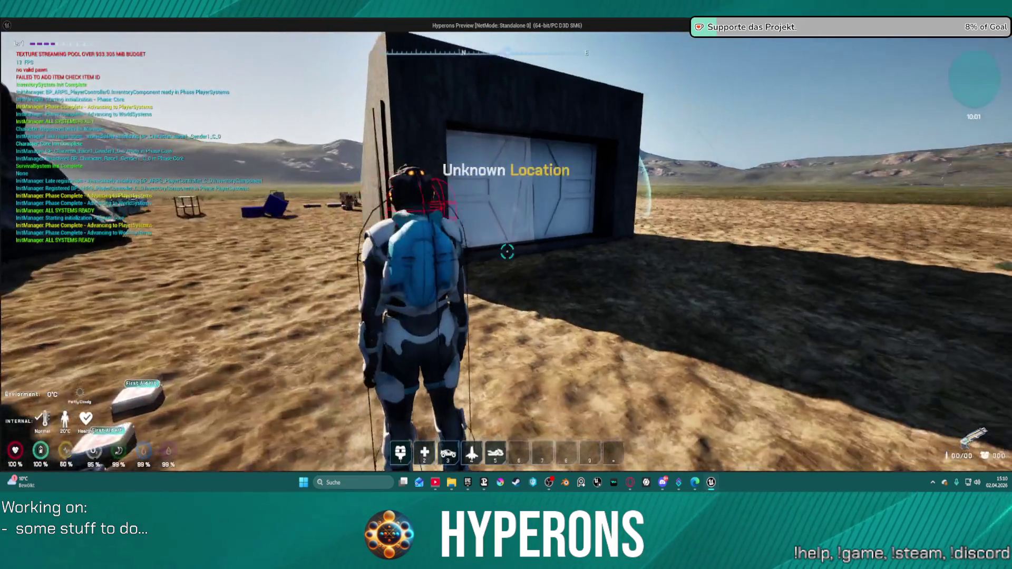
pyautogui.press('w')
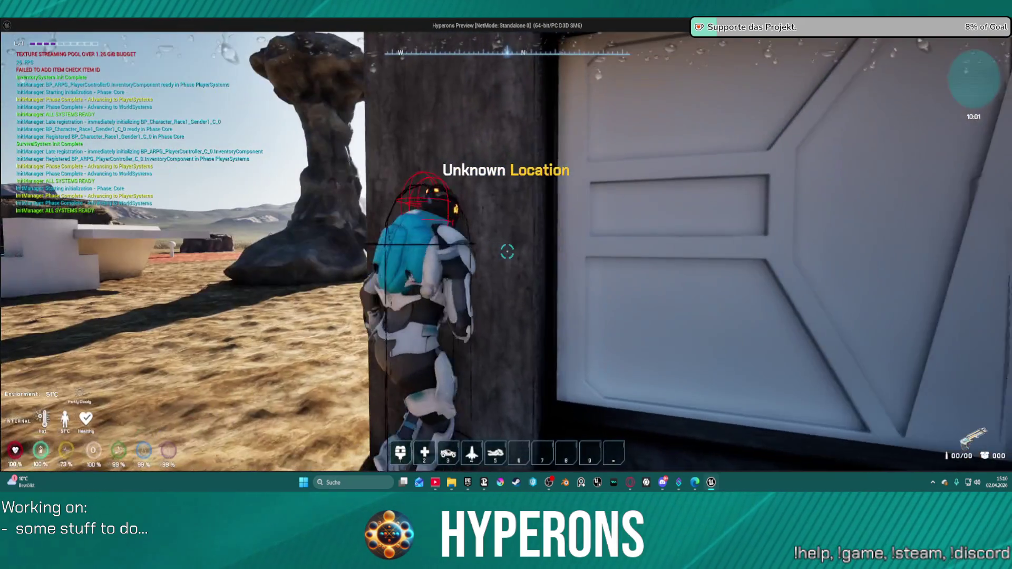
pyautogui.press('c')
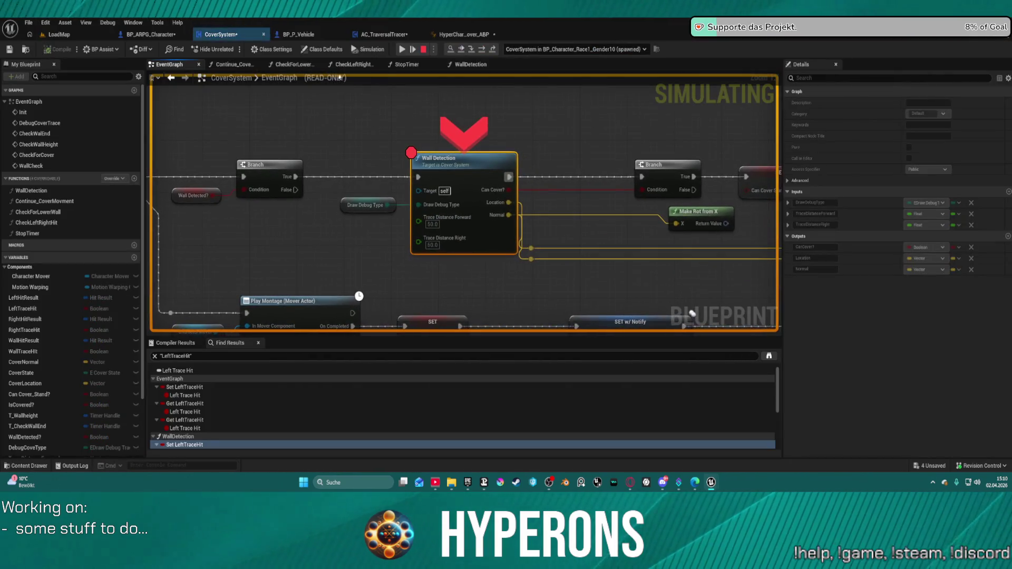
# Resume from the breakpoint, open StopTimer, then jump to the CheckWallHeight event.
pyautogui.click(402, 49)
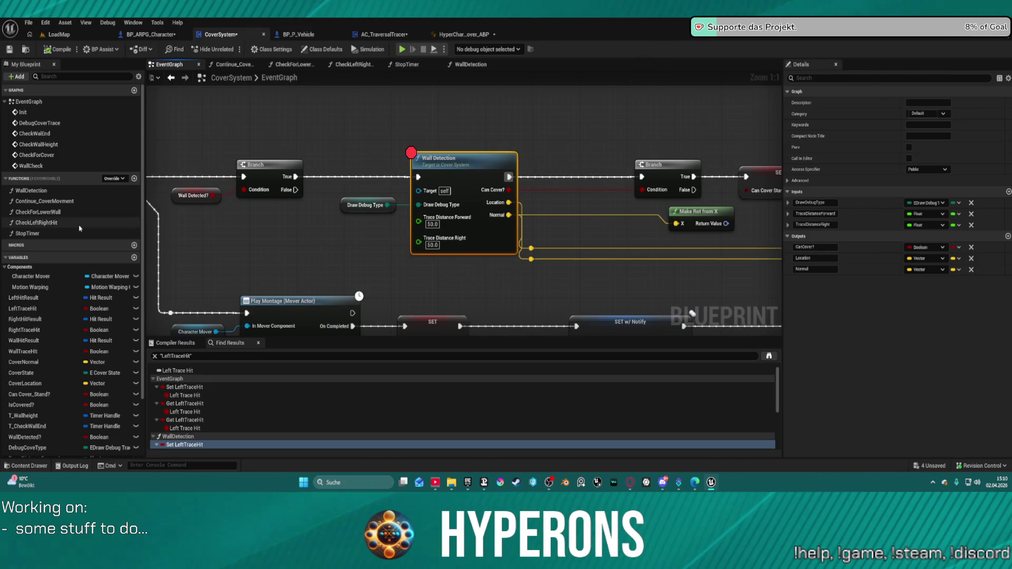
pyautogui.doubleClick(28, 233)
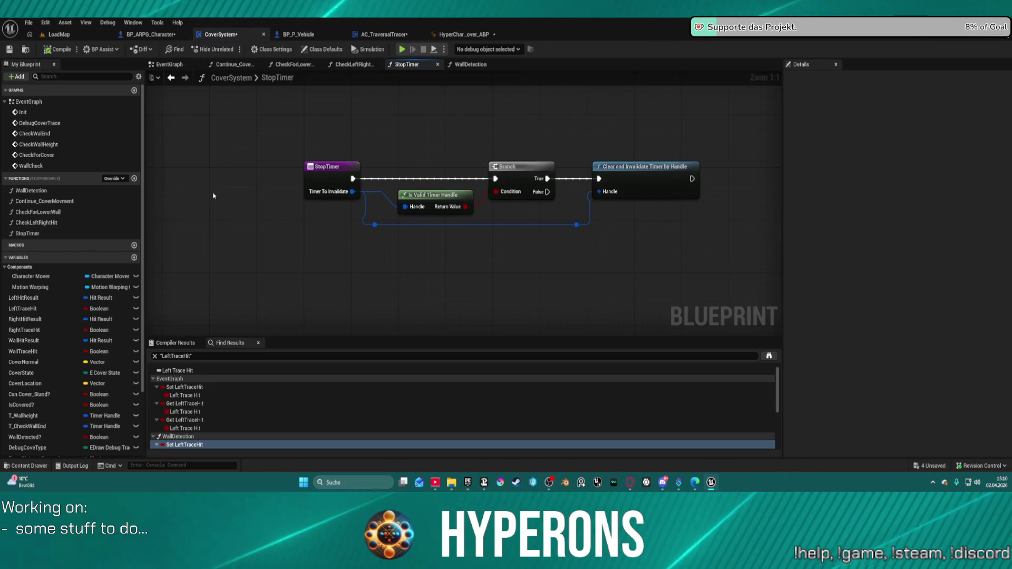
pyautogui.click(50, 167)
pyautogui.doubleClick(38, 145)
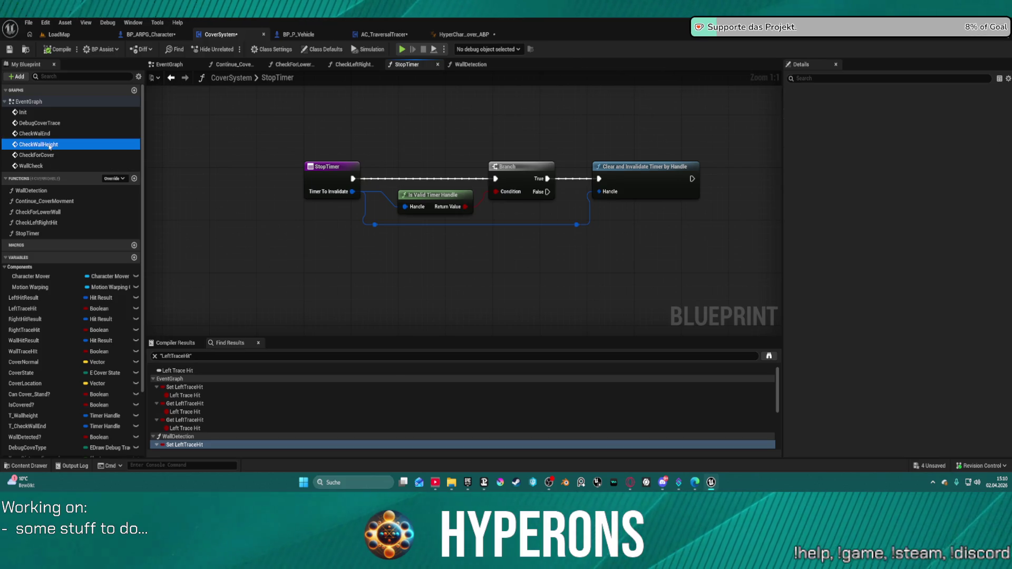
pyautogui.scroll(-8, 299, 204)
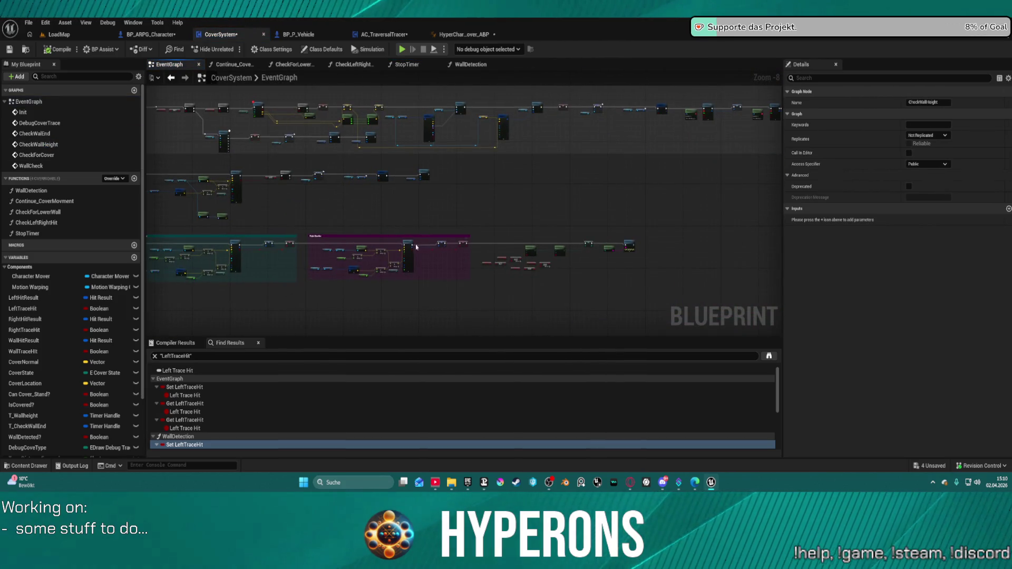
# Pan around the EventGraph and revisit the first Set LeftTraceHit result near the Select nodes.
pyautogui.moveTo(416, 247)
pyautogui.mouseDown()
pyautogui.moveTo(454, 318)
pyautogui.moveTo(474, 426)
pyautogui.moveTo(537, 398)
pyautogui.mouseUp()
pyautogui.scroll(4, 510, 242)
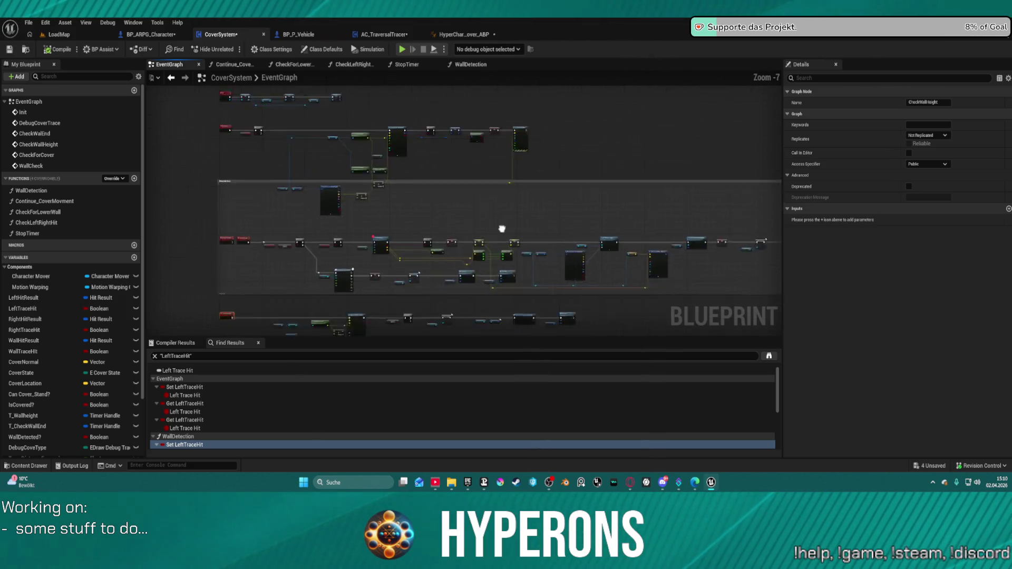
pyautogui.moveTo(398, 223); pyautogui.dragTo(407, 188)
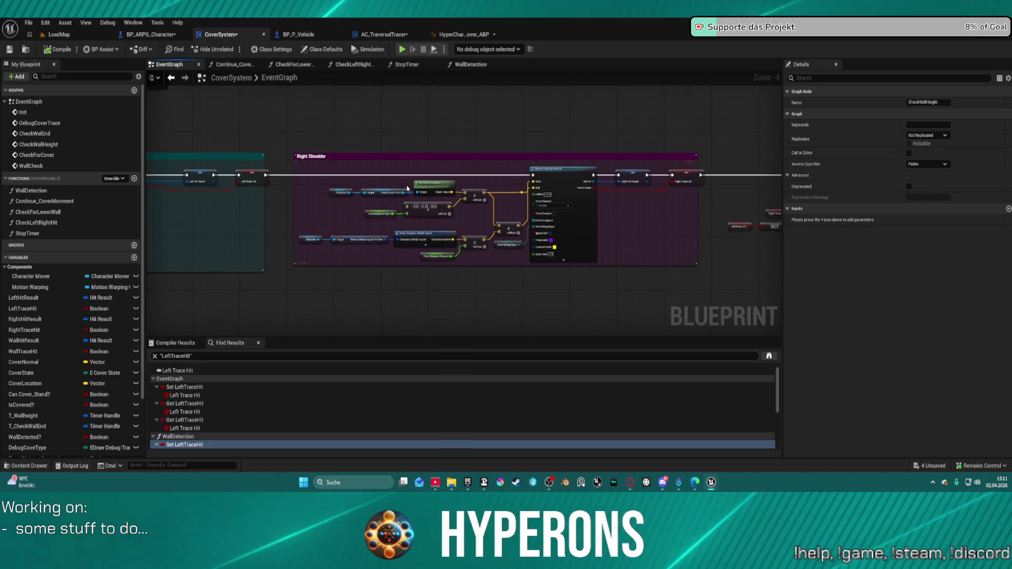
pyautogui.scroll(-8, 417, 222)
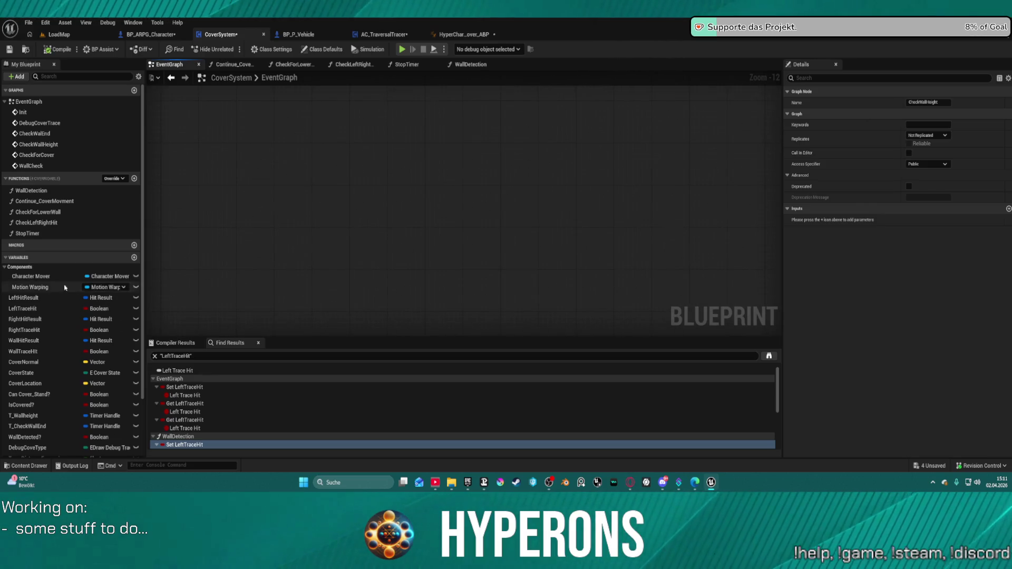
pyautogui.scroll(-3, 66, 287)
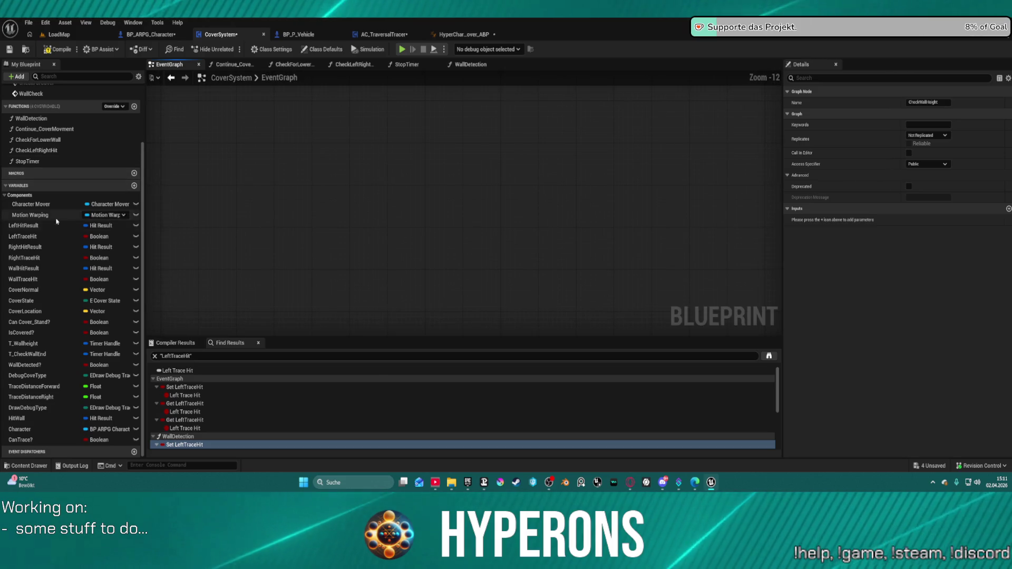
pyautogui.click(174, 387)
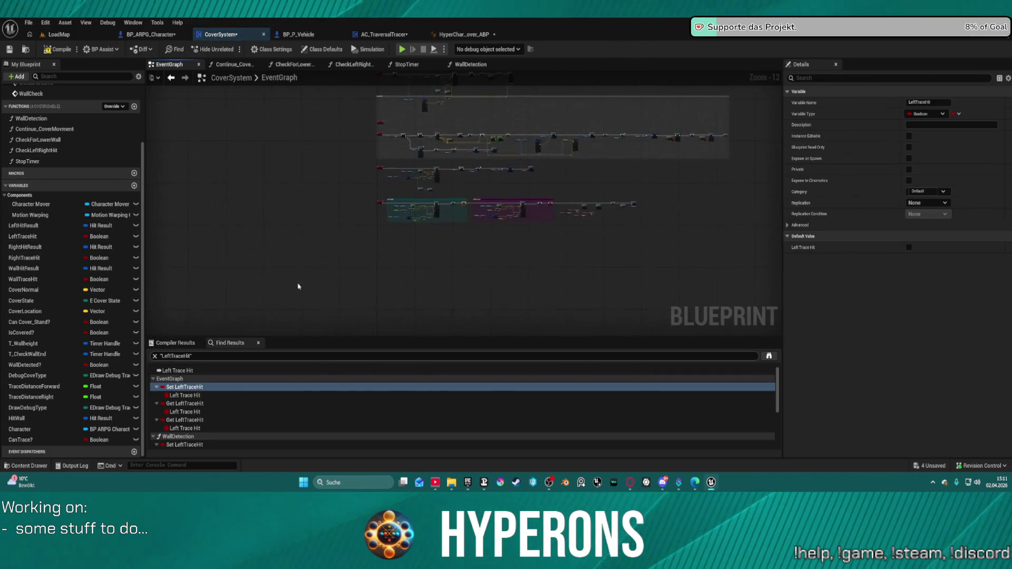
pyautogui.scroll(-10, 434, 262)
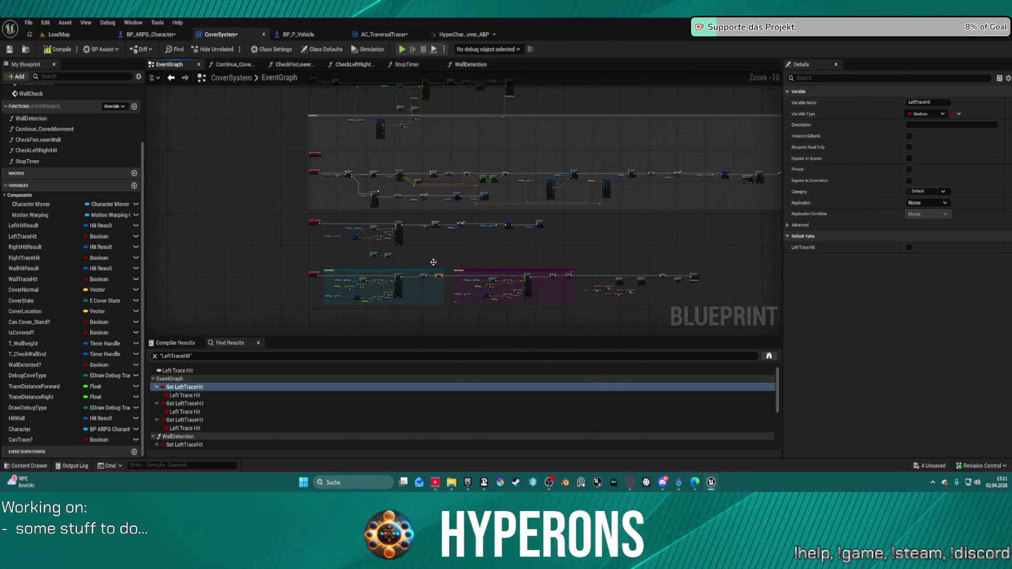
pyautogui.scroll(6, 464, 211)
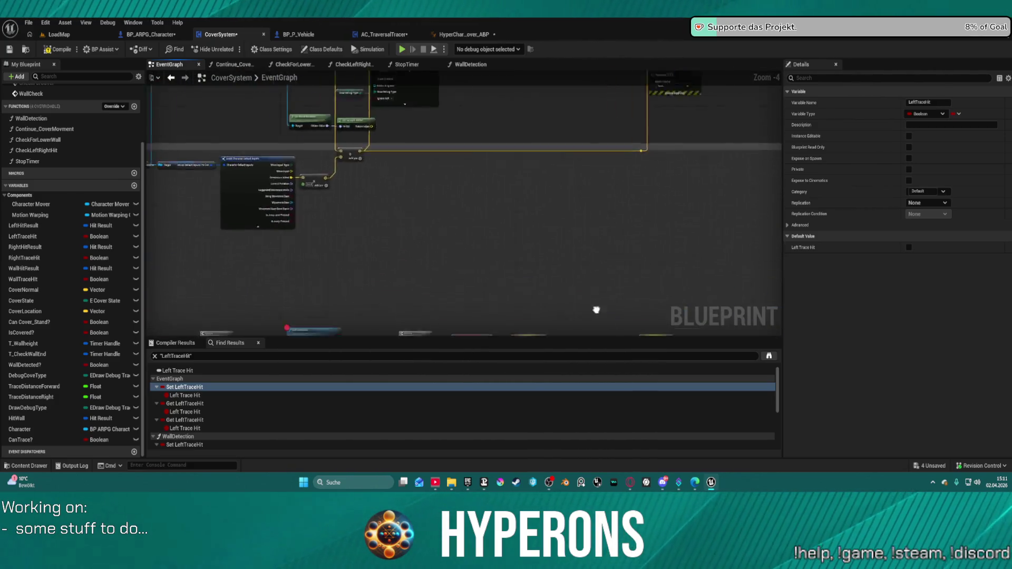
pyautogui.moveTo(464, 211)
pyautogui.mouseDown()
pyautogui.moveTo(633, 286)
pyautogui.moveTo(463, 147)
pyautogui.mouseUp()
pyautogui.scroll(4, 646, 173)
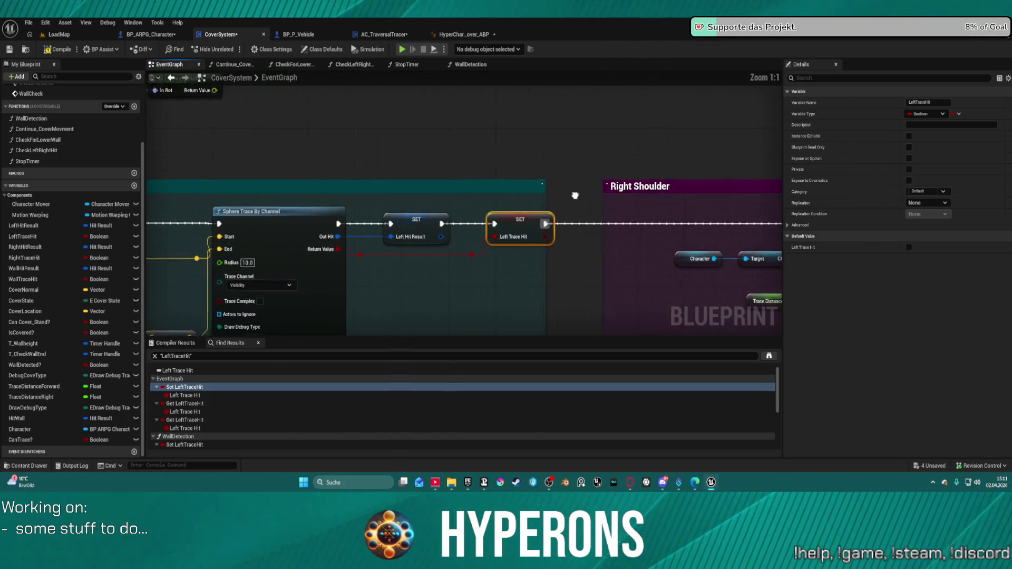
pyautogui.moveTo(574, 197)
pyautogui.mouseDown()
pyautogui.moveTo(299, 217)
pyautogui.moveTo(594, 207)
pyautogui.moveTo(435, 202)
pyautogui.mouseUp()
# Search for all references to CoverState by name from its SET node.
pyautogui.click(369, 214)
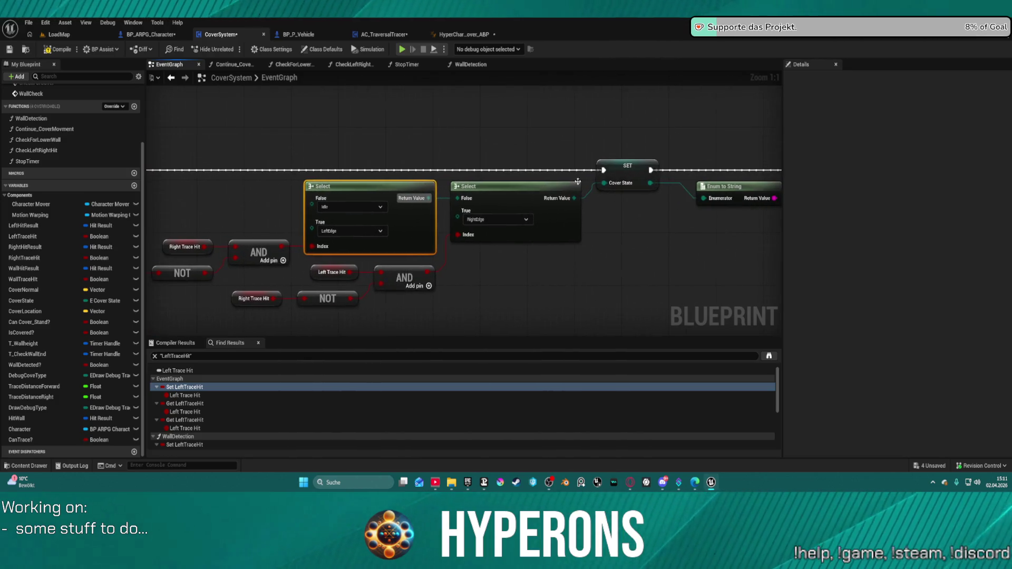
pyautogui.click(626, 167)
pyautogui.rightClick(635, 174)
pyautogui.moveTo(687, 363)
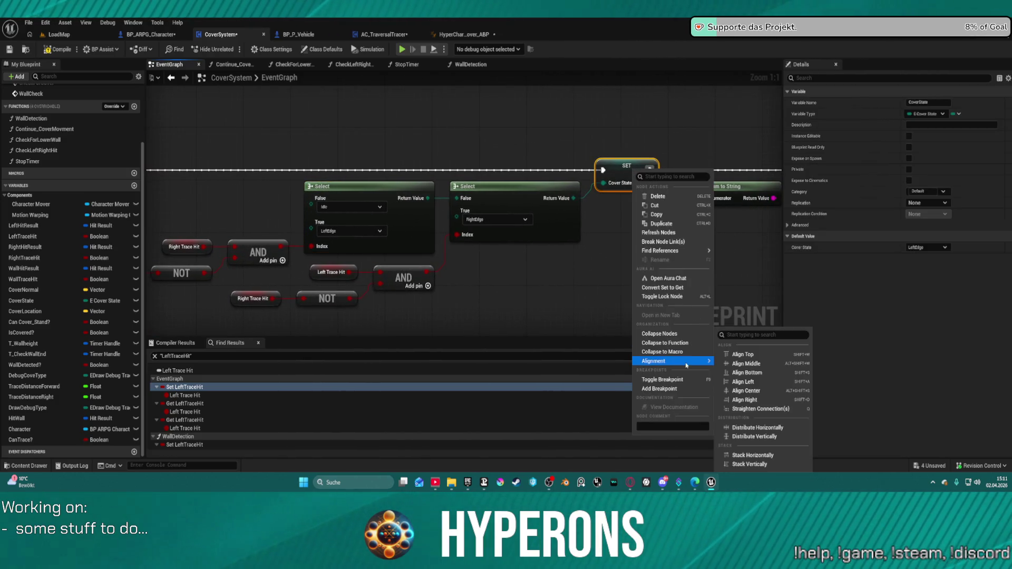
pyautogui.moveTo(697, 251)
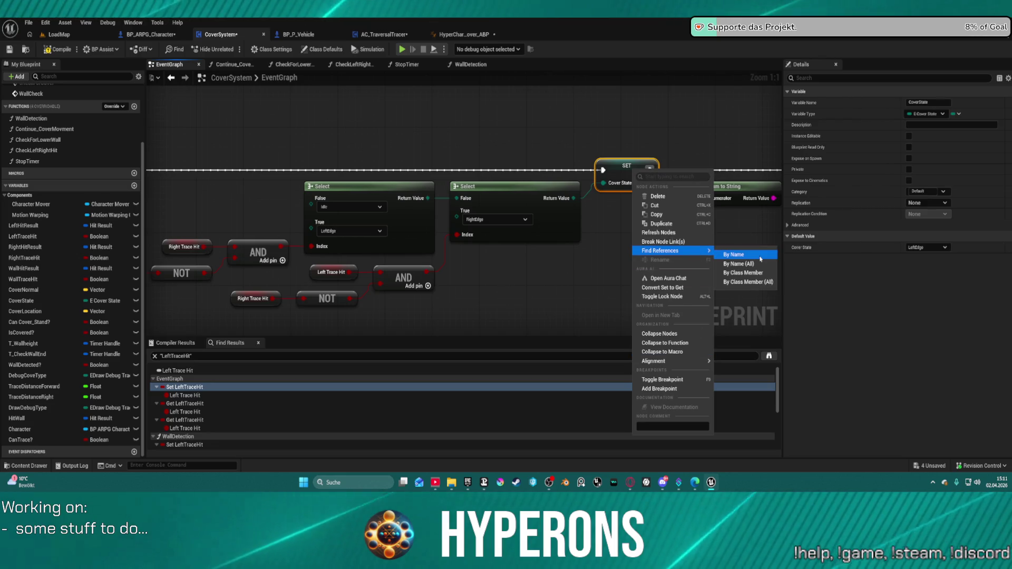
pyautogui.click(761, 260)
# Review the Set CoverState result and Shoulder groups, then switch to BP_ARPG_Character.
pyautogui.click(190, 387)
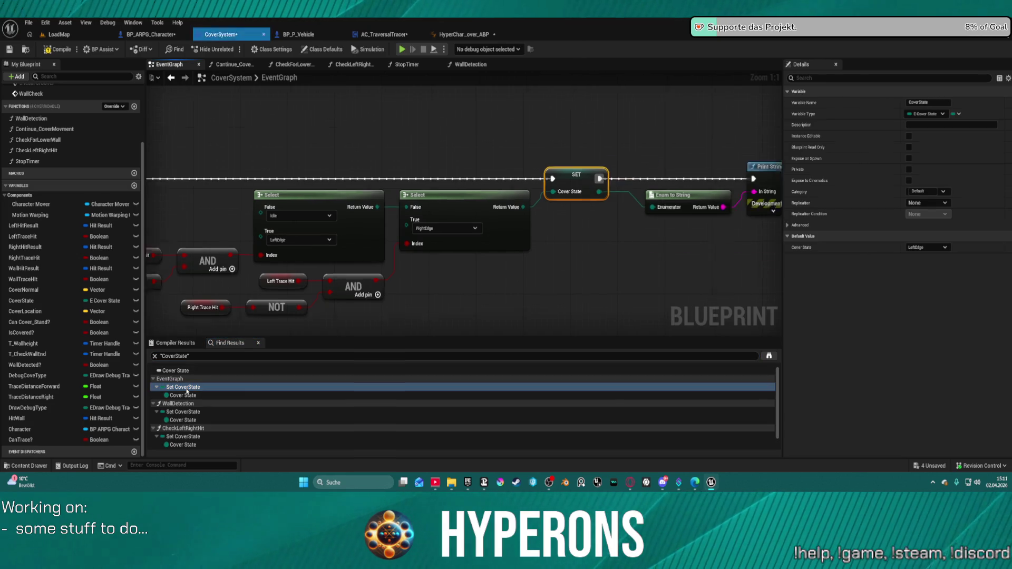
pyautogui.scroll(-1, 195, 422)
pyautogui.scroll(1, 196, 422)
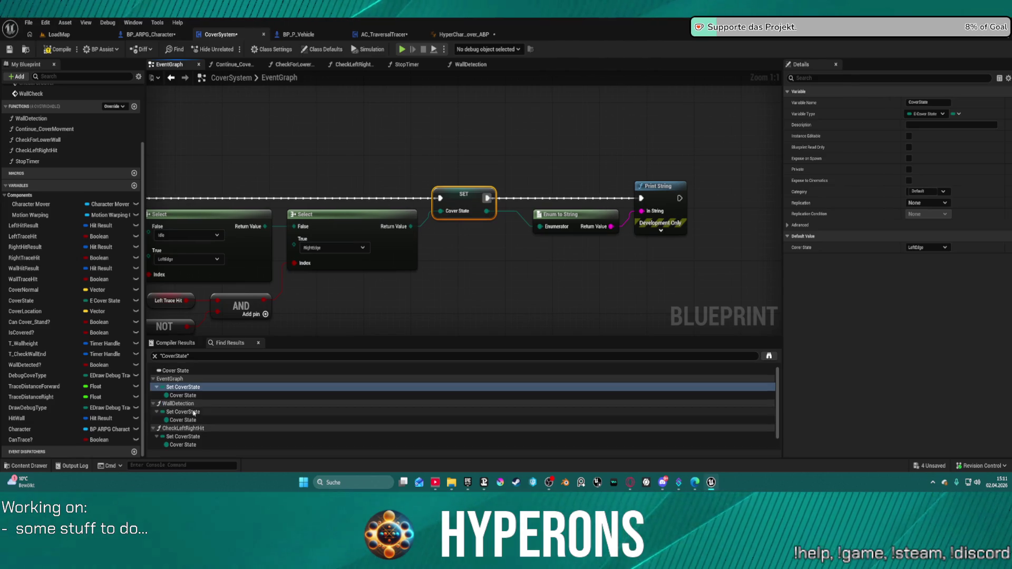
pyautogui.click(317, 132)
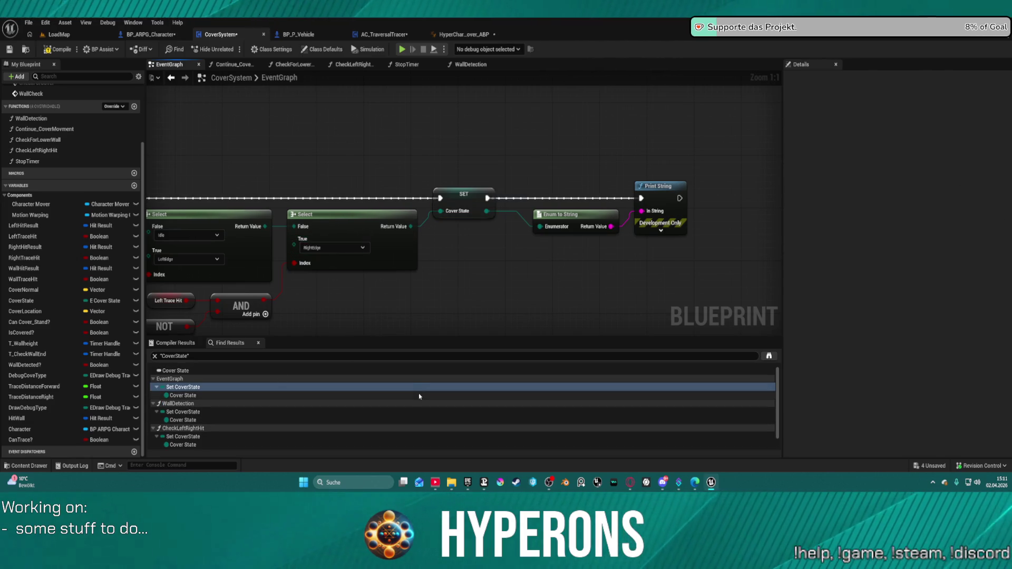
pyautogui.scroll(-1, 419, 396)
pyautogui.scroll(-5, 585, 194)
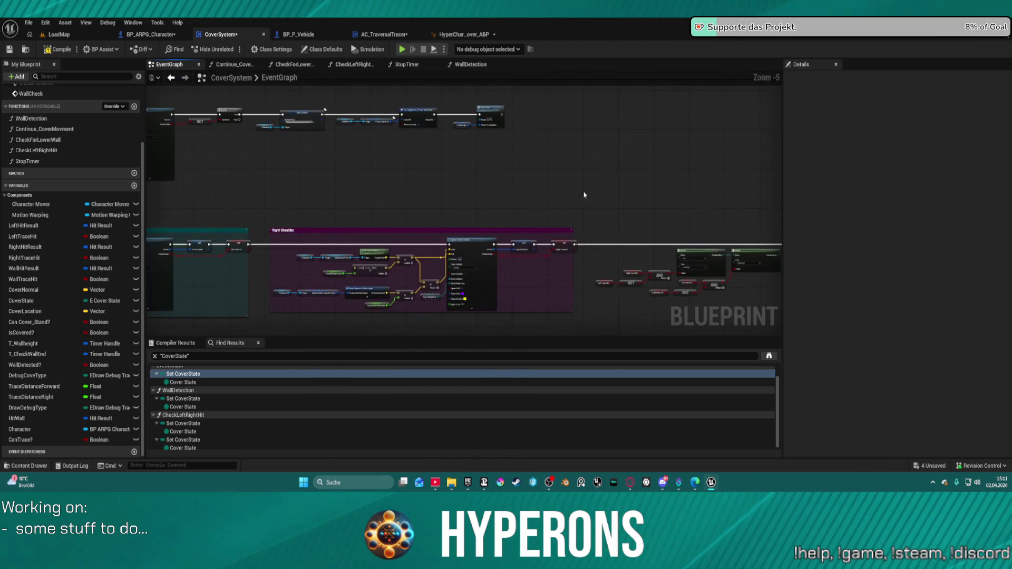
pyautogui.moveTo(585, 194); pyautogui.dragTo(656, 186)
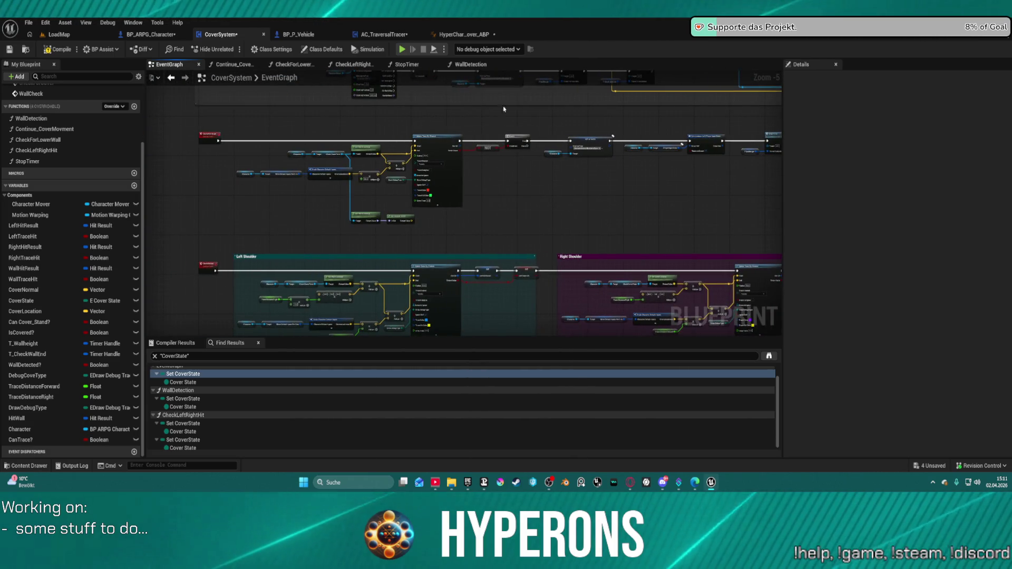
pyautogui.click(153, 35)
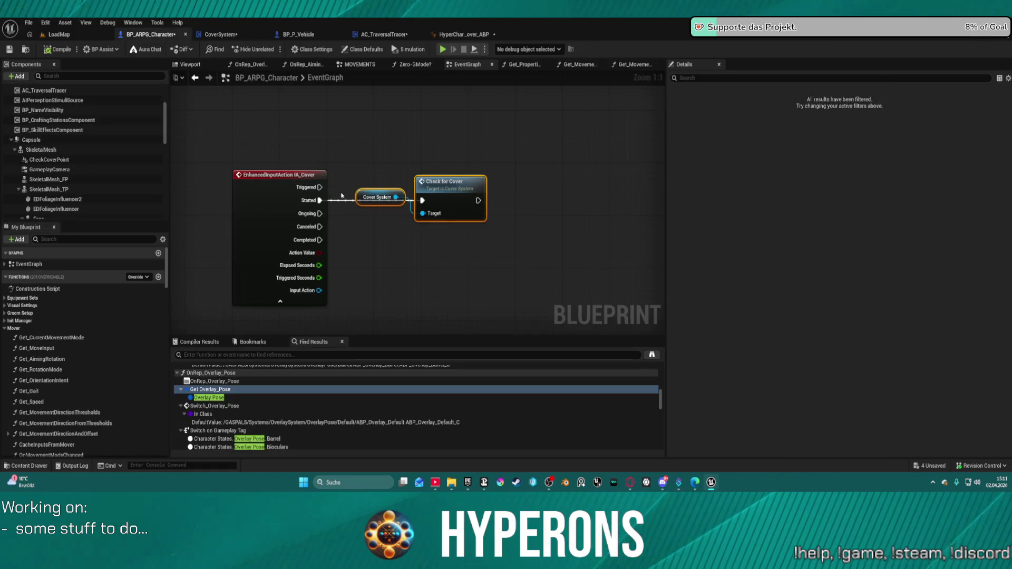
# Back in Get_MoveInput, raise the Is Covered? node and survey the movement chain to the Return Node.
pyautogui.click(195, 79)
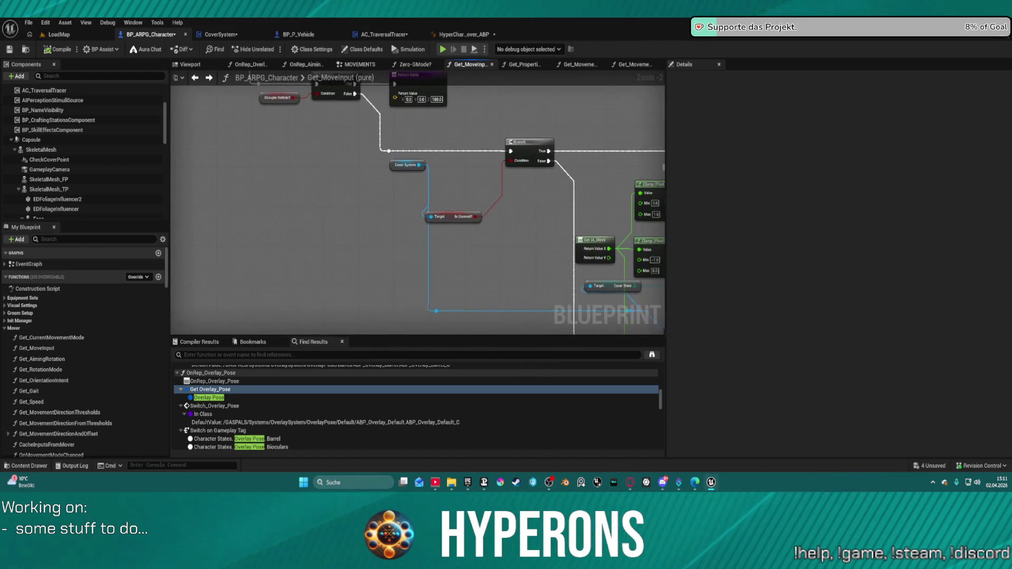
pyautogui.moveTo(452, 220); pyautogui.dragTo(470, 178)
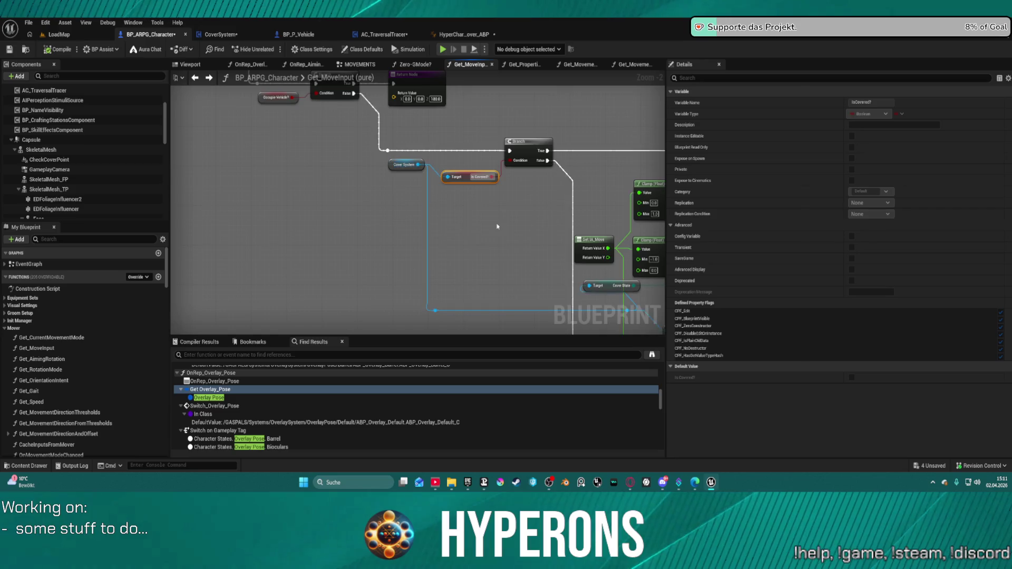
pyautogui.moveTo(428, 226)
pyautogui.mouseDown()
pyautogui.moveTo(159, 190)
pyautogui.moveTo(52, 217)
pyautogui.moveTo(132, 174)
pyautogui.moveTo(360, 247)
pyautogui.moveTo(491, 260)
pyautogui.moveTo(269, 220)
pyautogui.moveTo(409, 210)
pyautogui.moveTo(359, 202)
pyautogui.mouseUp()
pyautogui.moveTo(489, 241); pyautogui.dragTo(321, 128)
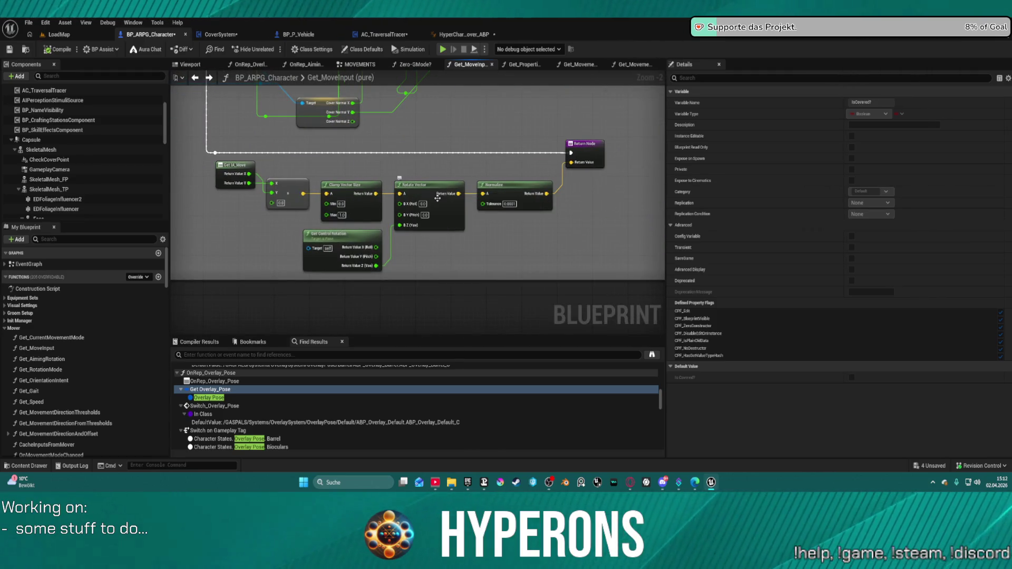
pyautogui.moveTo(526, 234)
pyautogui.mouseDown()
pyautogui.moveTo(524, 260)
pyautogui.moveTo(559, 284)
pyautogui.moveTo(611, 263)
pyautogui.moveTo(652, 208)
pyautogui.mouseUp()
pyautogui.moveTo(422, 237)
pyautogui.mouseDown()
pyautogui.moveTo(401, 221)
pyautogui.moveTo(525, 154)
pyautogui.mouseUp()
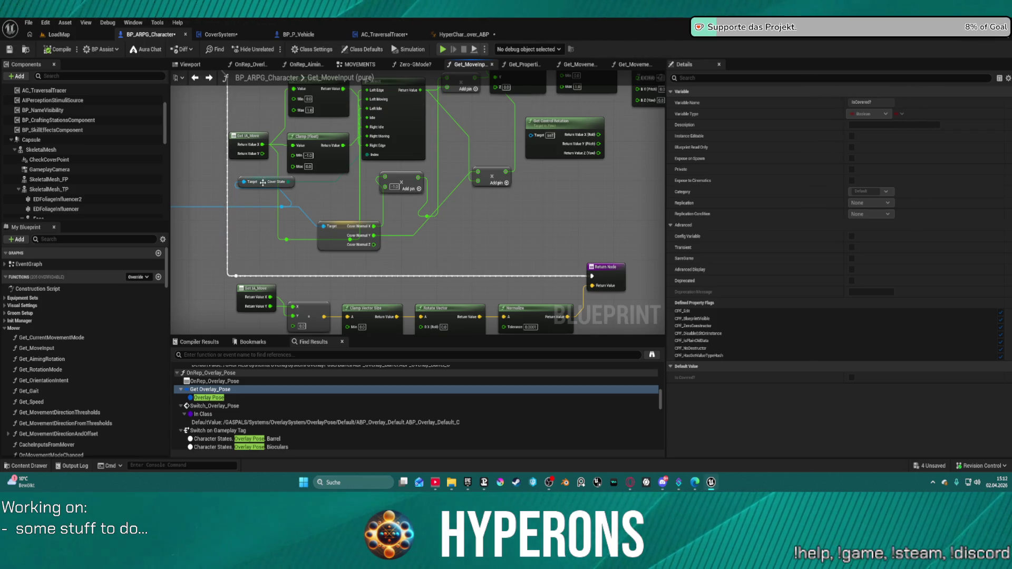
# Reposition the CoverState getter and Select node, then return to CoverSystem.
pyautogui.moveTo(262, 180); pyautogui.dragTo(433, 165)
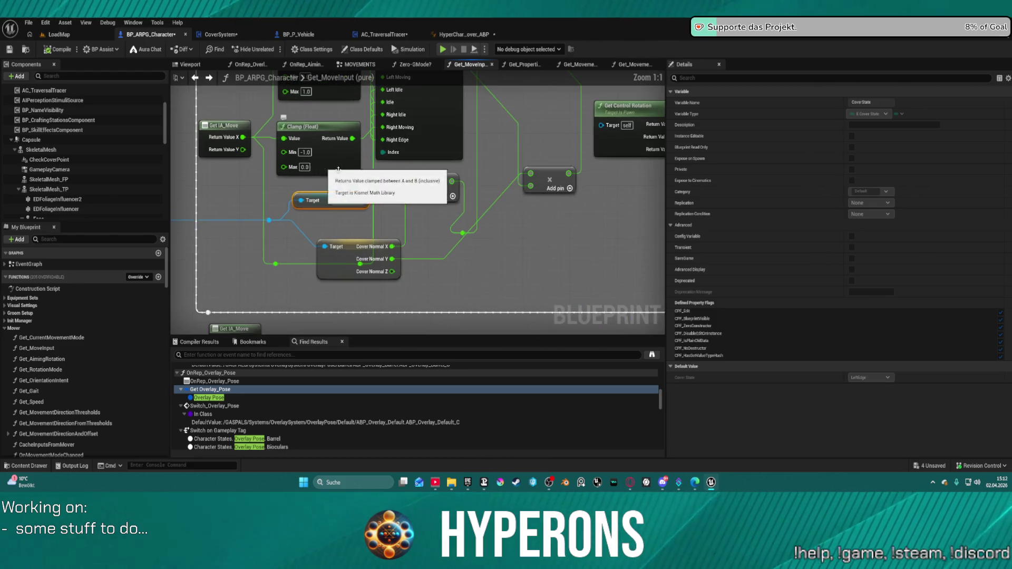
pyautogui.scroll(2, 486, 201)
pyautogui.moveTo(537, 145)
pyautogui.mouseDown()
pyautogui.moveTo(555, 159)
pyautogui.moveTo(542, 152)
pyautogui.mouseUp()
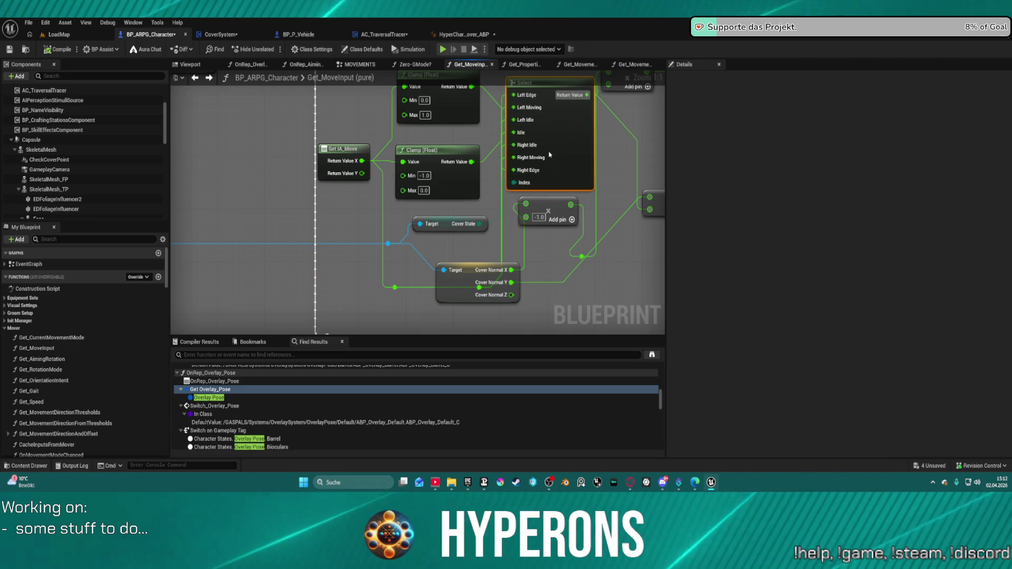
pyautogui.moveTo(447, 222); pyautogui.dragTo(361, 210)
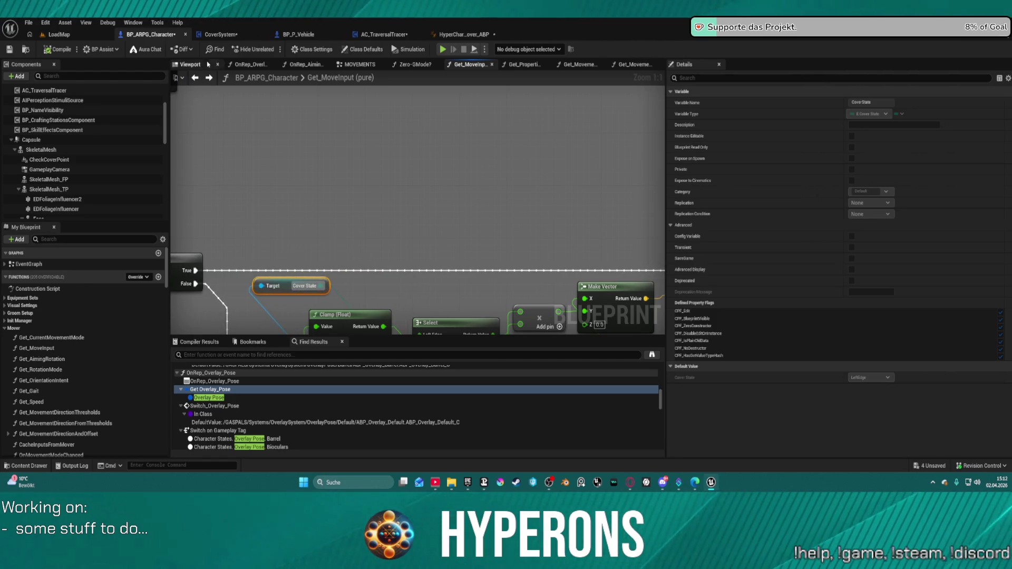
pyautogui.click(221, 35)
pyautogui.scroll(-2, 524, 223)
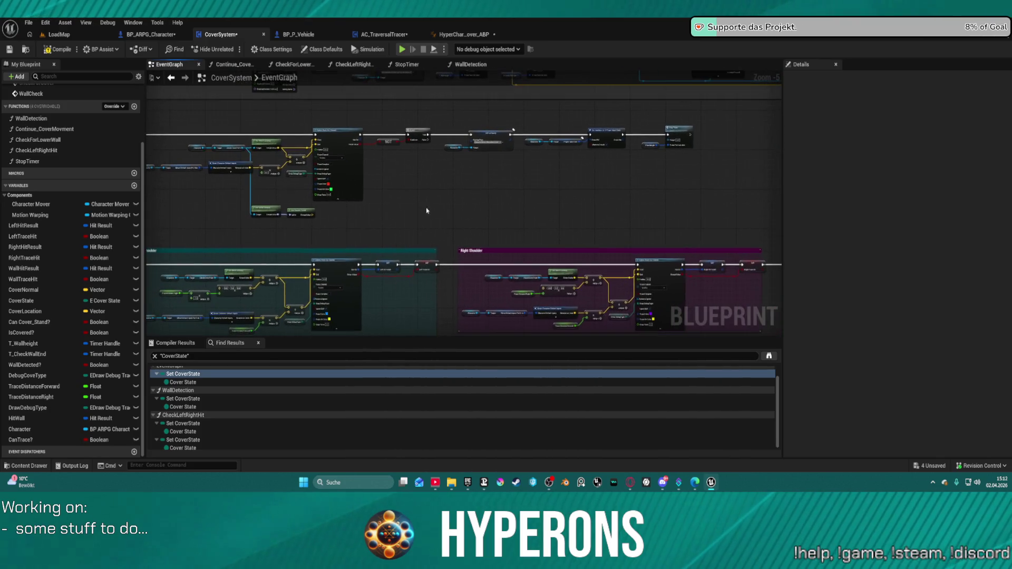
pyautogui.moveTo(590, 192); pyautogui.dragTo(329, 193)
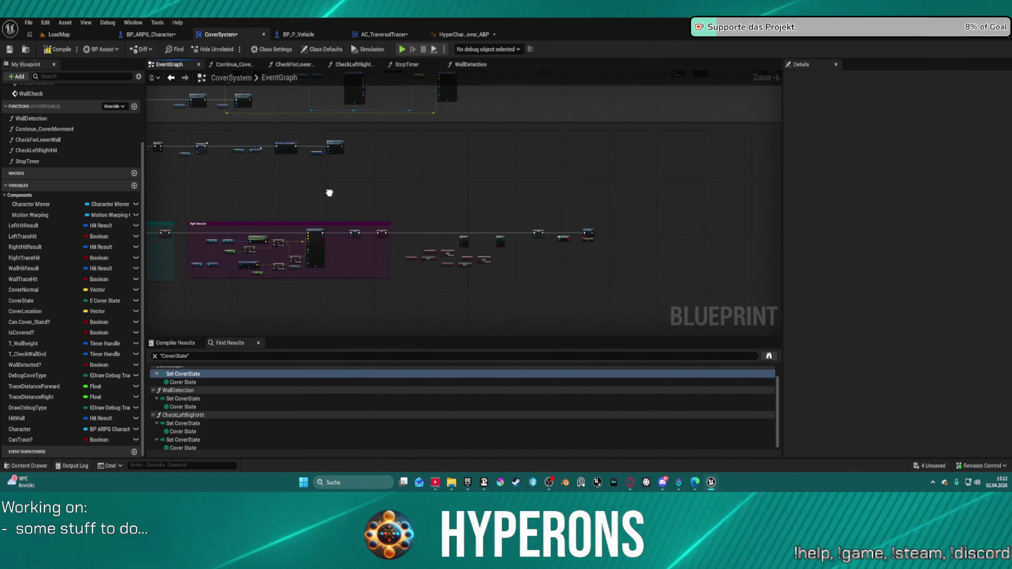
pyautogui.scroll(4, 497, 209)
pyautogui.moveTo(454, 264); pyautogui.dragTo(567, 279)
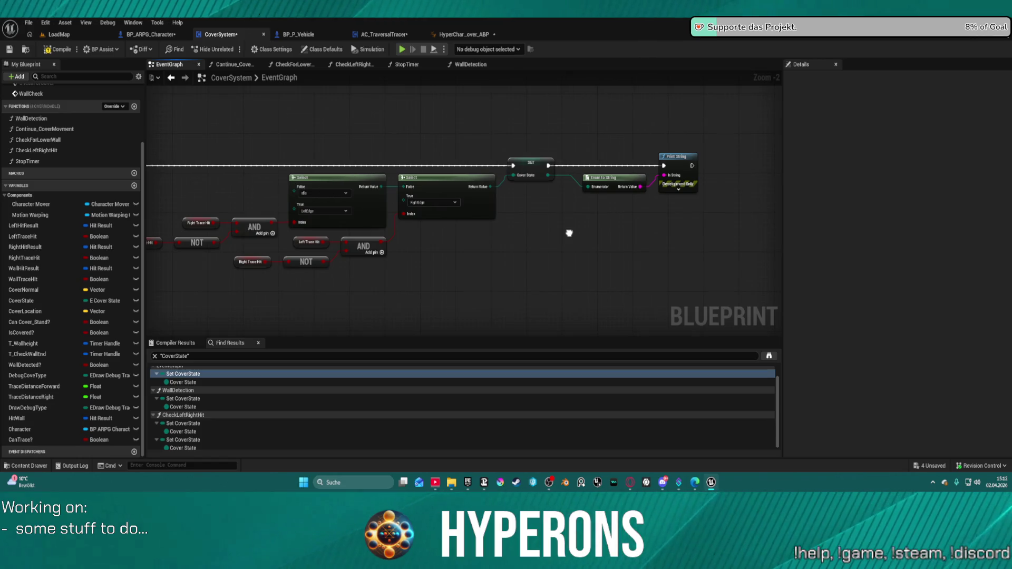
pyautogui.moveTo(570, 233)
pyautogui.mouseDown()
pyautogui.moveTo(772, 219)
pyautogui.moveTo(745, 228)
pyautogui.moveTo(780, 216)
pyautogui.moveTo(780, 227)
pyautogui.moveTo(691, 245)
pyautogui.moveTo(526, 263)
pyautogui.mouseUp()
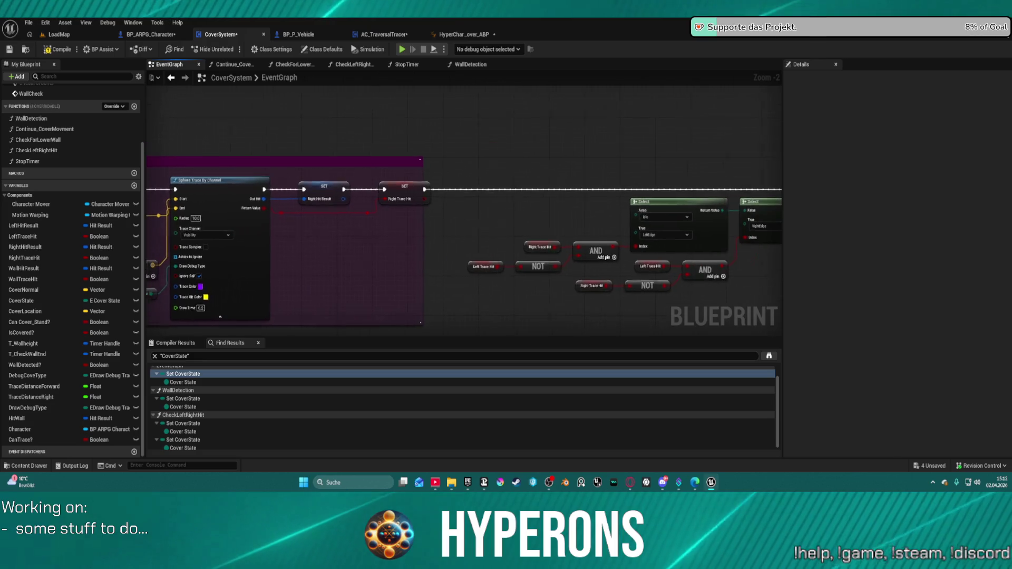
pyautogui.scroll(-2, 527, 253)
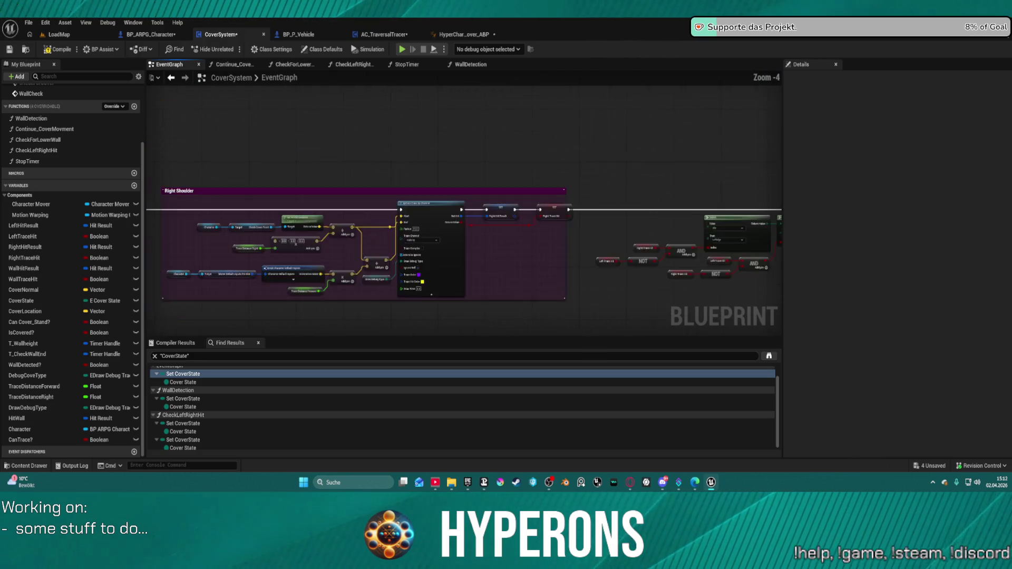
pyautogui.scroll(1, 527, 253)
pyautogui.moveTo(369, 227)
pyautogui.mouseDown()
pyautogui.moveTo(553, 211)
pyautogui.moveTo(632, 216)
pyautogui.moveTo(662, 233)
pyautogui.moveTo(737, 200)
pyautogui.mouseUp()
pyautogui.moveTo(531, 204)
pyautogui.mouseDown()
pyautogui.moveTo(694, 176)
pyautogui.moveTo(576, 158)
pyautogui.moveTo(540, 255)
pyautogui.moveTo(539, 375)
pyautogui.moveTo(424, 326)
pyautogui.mouseUp()
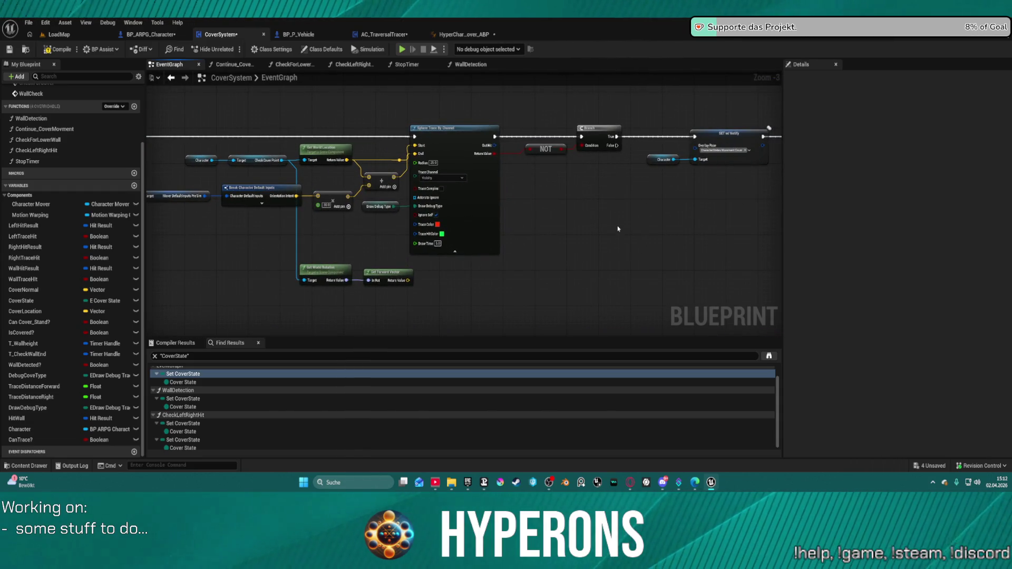
pyautogui.scroll(-3, 612, 238)
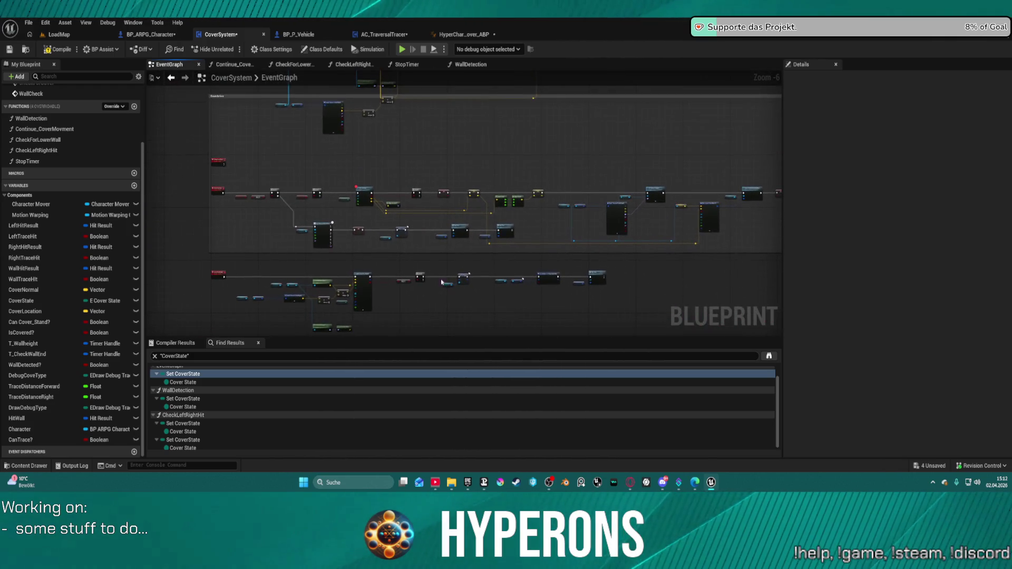
pyautogui.scroll(5, 442, 282)
pyautogui.moveTo(441, 282)
pyautogui.mouseDown()
pyautogui.moveTo(432, 275)
pyautogui.moveTo(531, 141)
pyautogui.mouseUp()
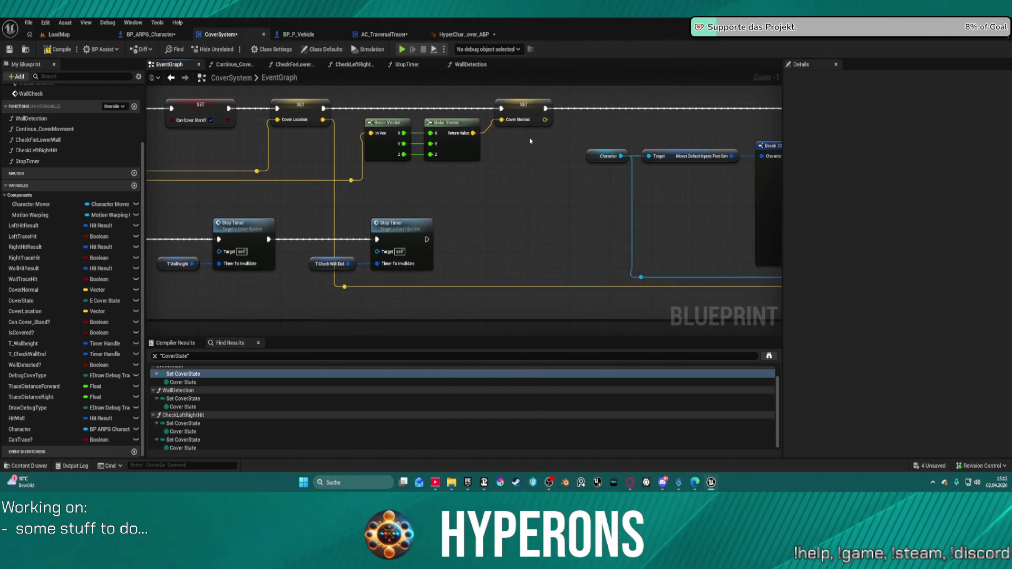
pyautogui.moveTo(332, 222)
pyautogui.mouseDown()
pyautogui.moveTo(759, 285)
pyautogui.moveTo(927, 235)
pyautogui.mouseUp()
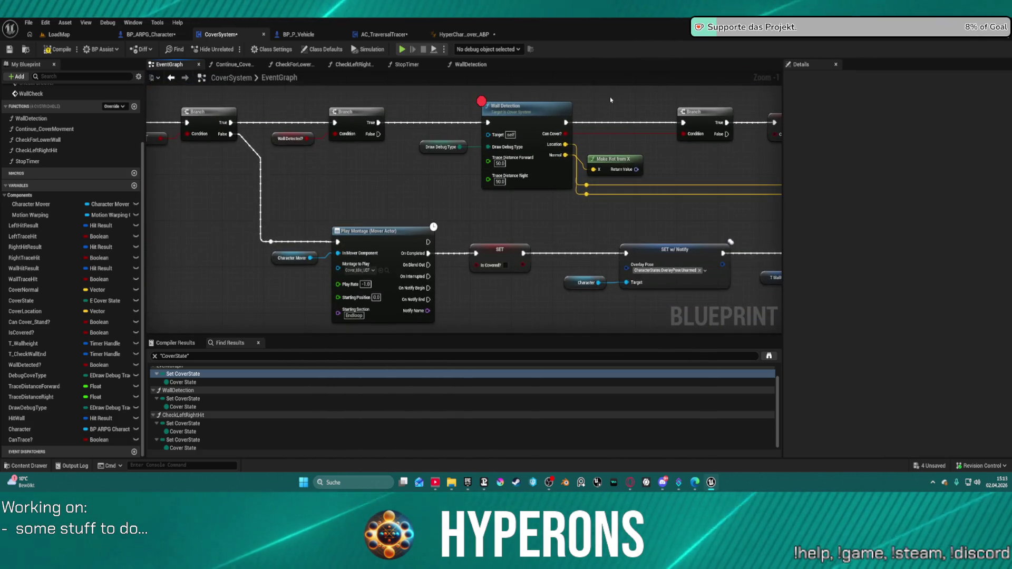
pyautogui.moveTo(393, 111)
pyautogui.mouseDown()
pyautogui.moveTo(459, 164)
pyautogui.moveTo(436, 198)
pyautogui.mouseUp()
pyautogui.scroll(-3, 284, 217)
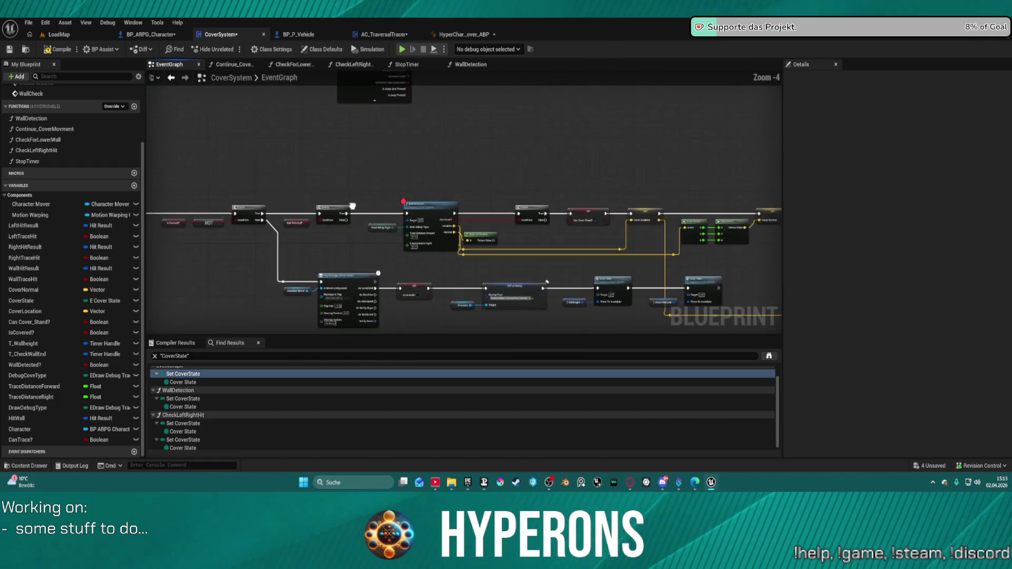
pyautogui.moveTo(285, 216); pyautogui.dragTo(234, 223)
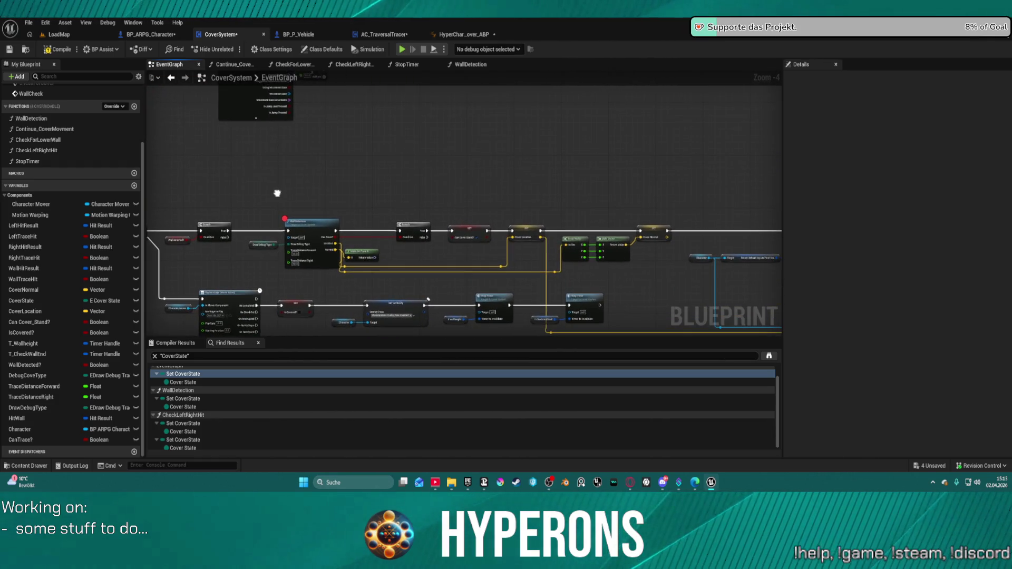
pyautogui.moveTo(280, 192)
pyautogui.mouseDown()
pyautogui.moveTo(518, 235)
pyautogui.moveTo(466, 322)
pyautogui.moveTo(299, 187)
pyautogui.mouseUp()
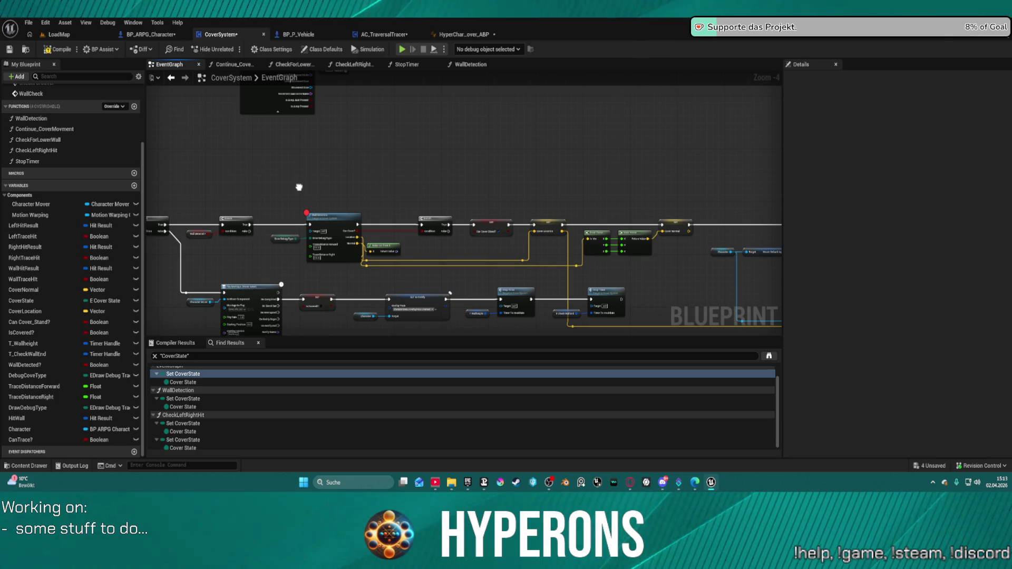
pyautogui.moveTo(299, 187); pyautogui.dragTo(386, 191)
pyautogui.moveTo(580, 173); pyautogui.dragTo(434, 173)
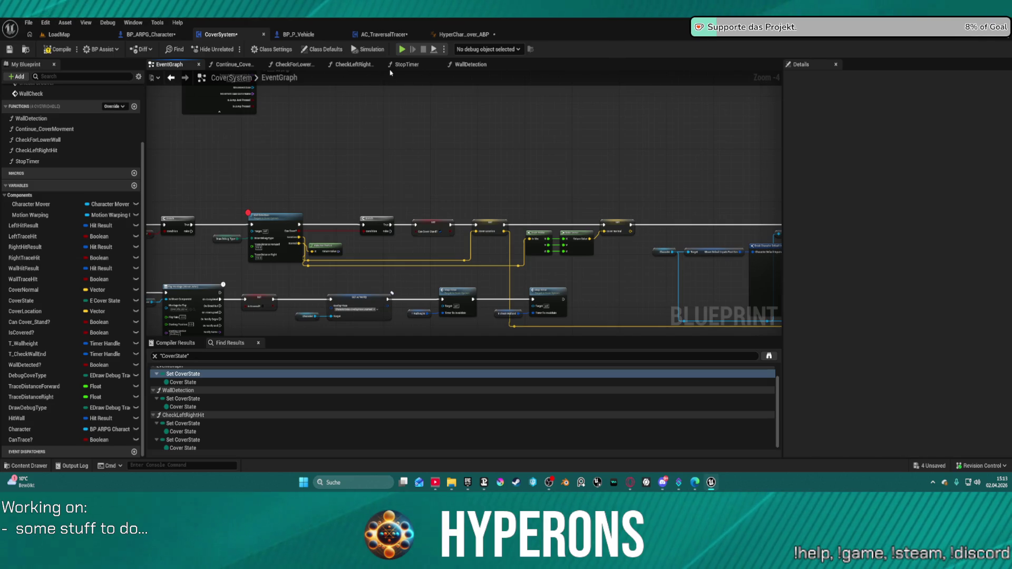
pyautogui.moveTo(383, 78)
pyautogui.mouseDown()
pyautogui.moveTo(454, 244)
pyautogui.moveTo(520, 301)
pyautogui.moveTo(522, 381)
pyautogui.mouseUp()
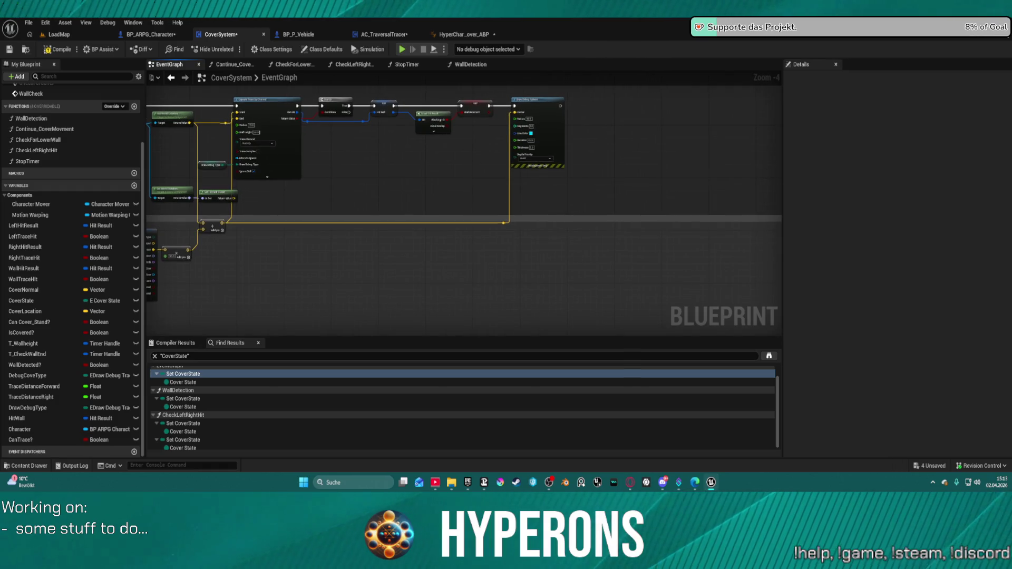
pyautogui.moveTo(457, 243)
pyautogui.mouseDown()
pyautogui.moveTo(452, 66)
pyautogui.moveTo(477, 87)
pyautogui.moveTo(499, 79)
pyautogui.moveTo(659, 113)
pyautogui.moveTo(643, 63)
pyautogui.mouseUp()
pyautogui.scroll(3, 70, 118)
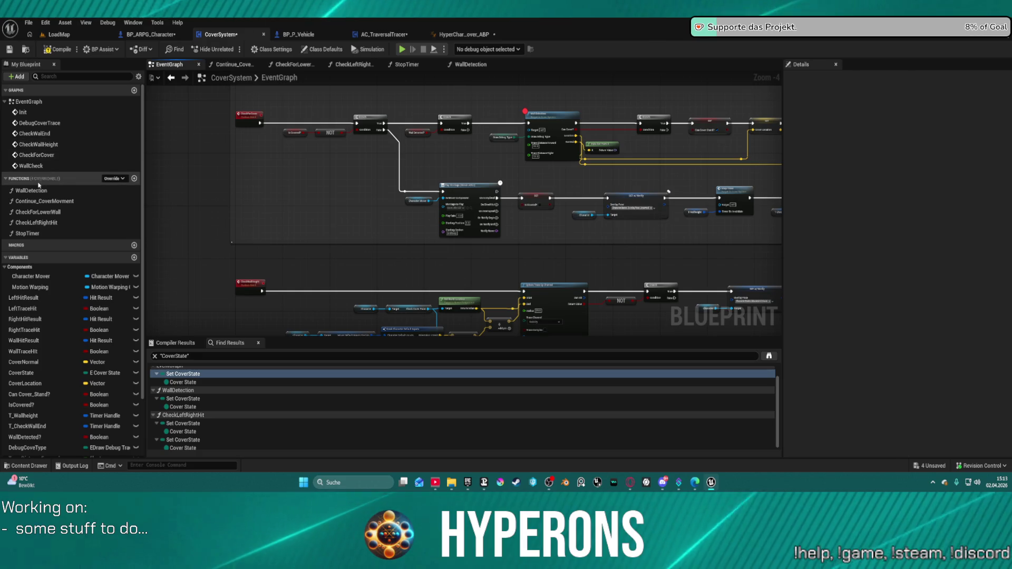
# Survey the EventGraph's trace nodes, Left Shoulder group and Stop Timer chain.
pyautogui.scroll(3, 259, 251)
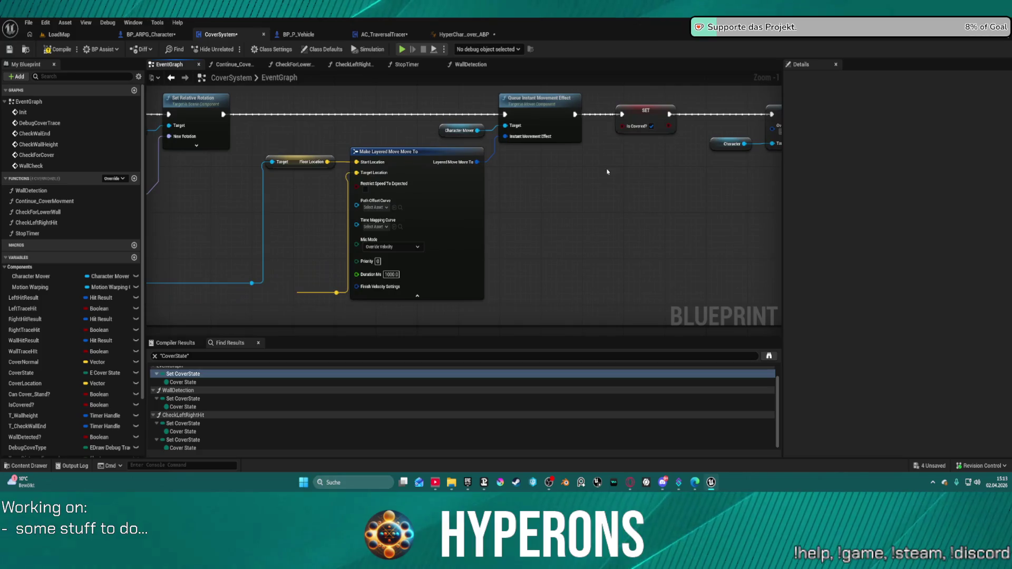
pyautogui.scroll(-3, 404, 204)
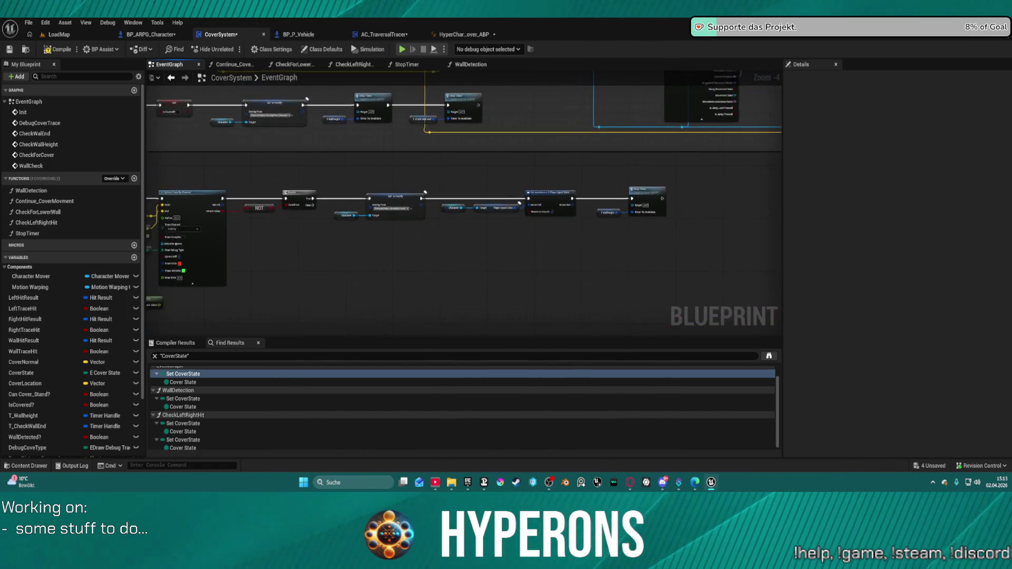
pyautogui.moveTo(428, 123)
pyautogui.mouseDown()
pyautogui.moveTo(411, 182)
pyautogui.moveTo(384, 182)
pyautogui.moveTo(625, 165)
pyautogui.mouseUp()
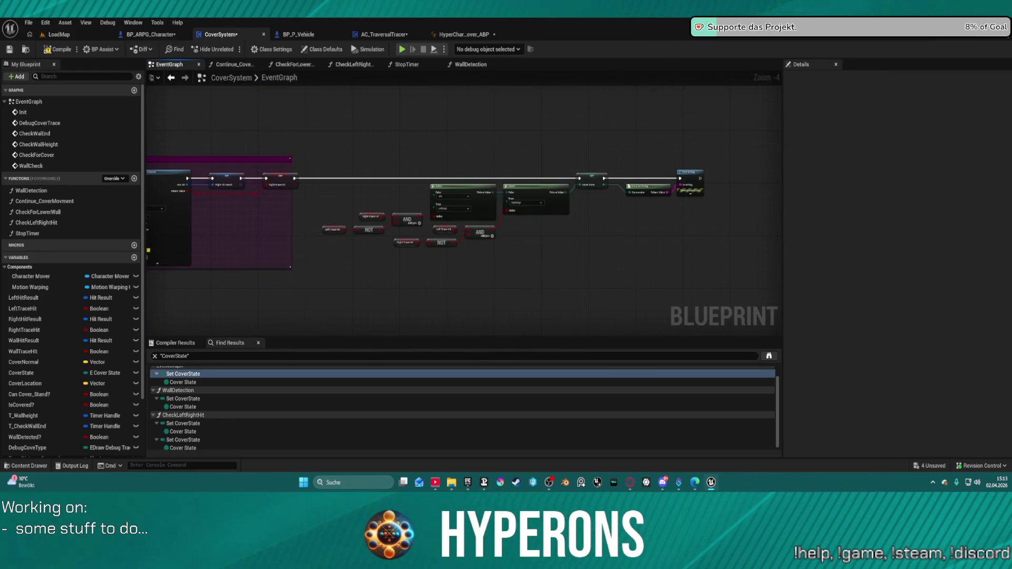
pyautogui.scroll(5, 629, 208)
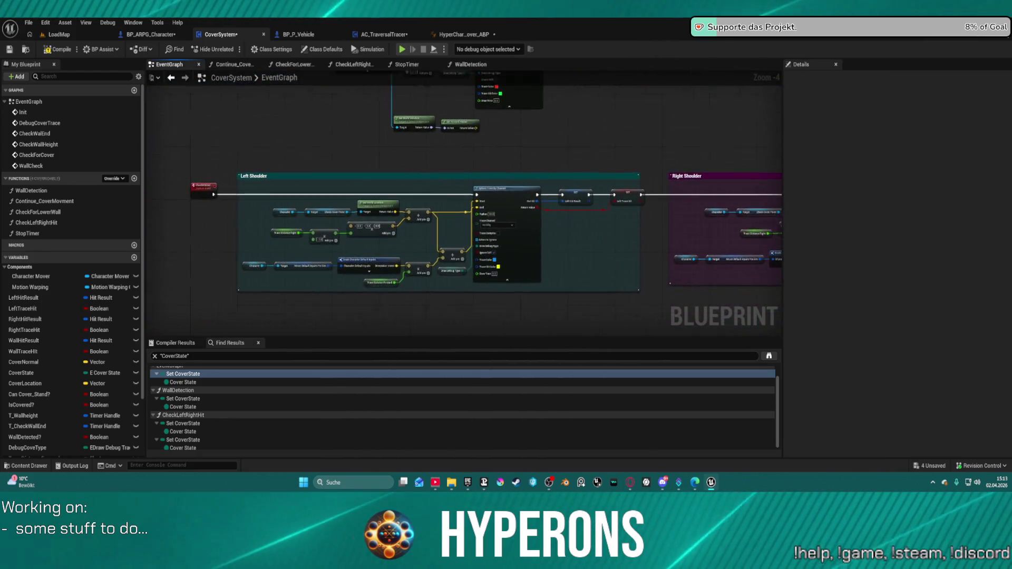
pyautogui.scroll(-2, 629, 207)
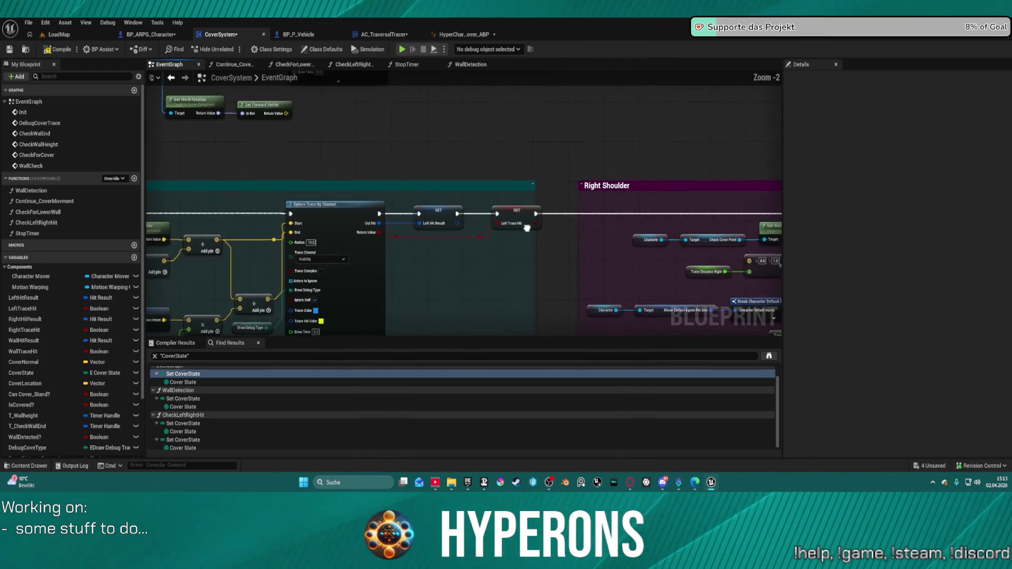
pyautogui.moveTo(553, 181)
pyautogui.mouseDown()
pyautogui.moveTo(391, 303)
pyautogui.moveTo(187, 200)
pyautogui.moveTo(174, 158)
pyautogui.moveTo(226, 137)
pyautogui.moveTo(210, 146)
pyautogui.mouseUp()
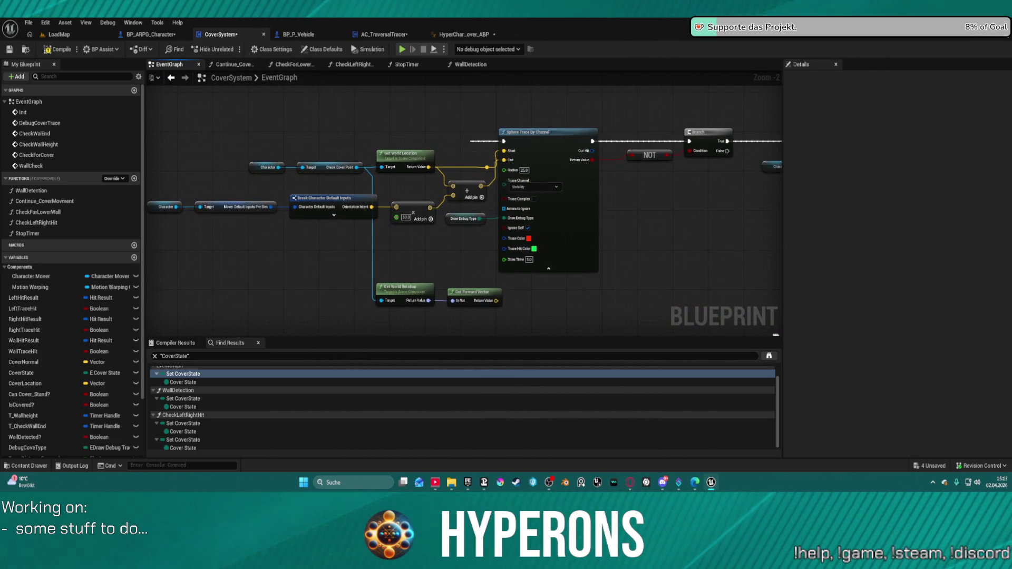
pyautogui.moveTo(408, 324); pyautogui.dragTo(408, 301)
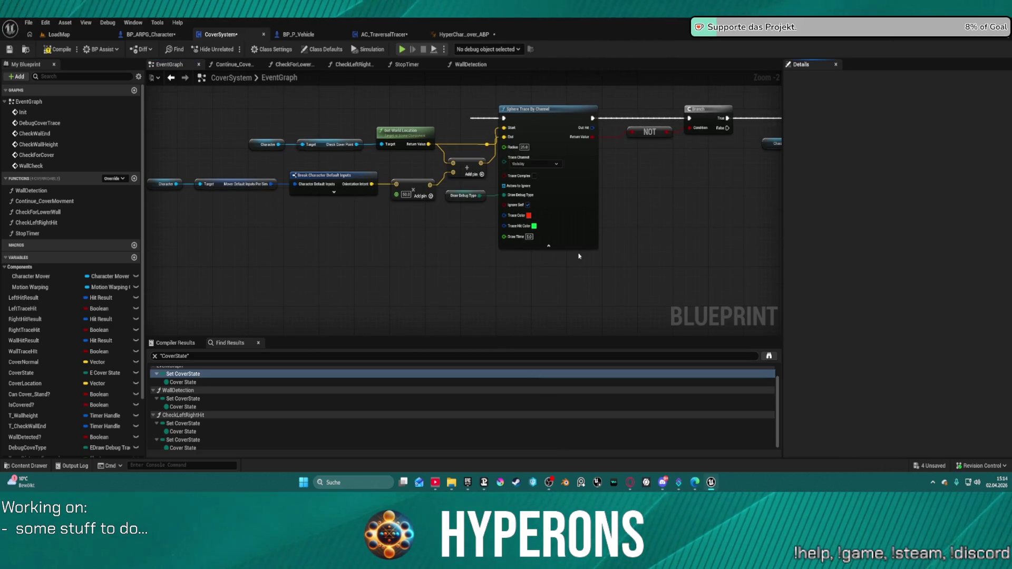
pyautogui.moveTo(671, 176)
pyautogui.mouseDown()
pyautogui.moveTo(445, 174)
pyautogui.moveTo(289, 251)
pyautogui.mouseUp()
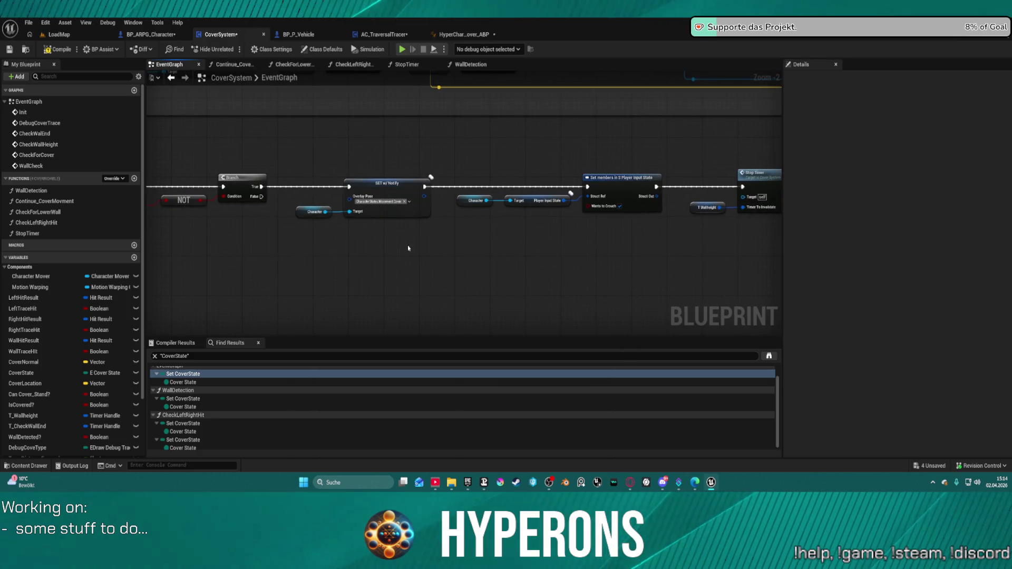
pyautogui.moveTo(408, 248)
pyautogui.mouseDown()
pyautogui.moveTo(319, 238)
pyautogui.moveTo(768, 221)
pyautogui.mouseUp()
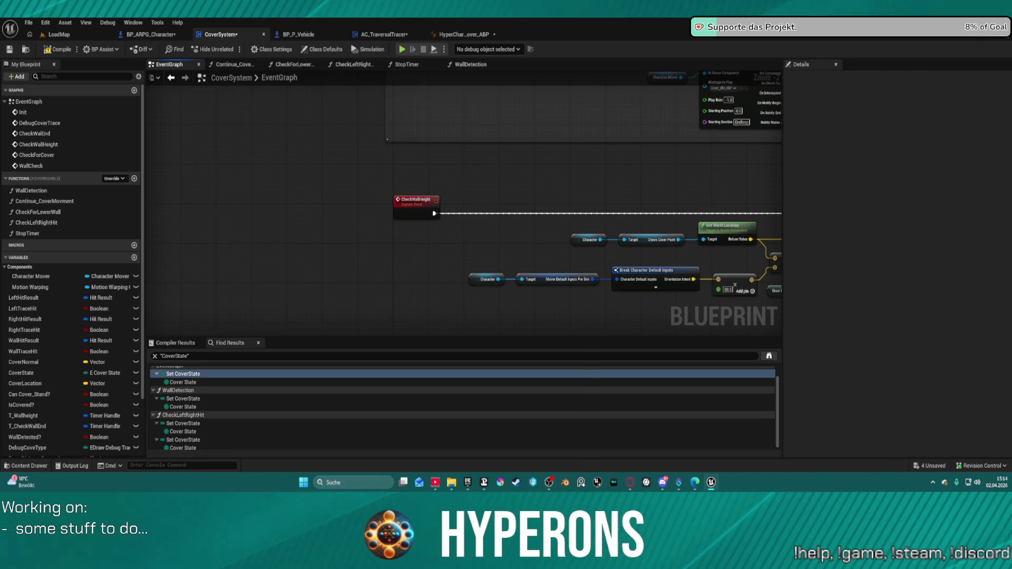
pyautogui.scroll(-3, 583, 207)
pyautogui.moveTo(584, 208)
pyautogui.mouseDown()
pyautogui.moveTo(538, 181)
pyautogui.moveTo(487, 124)
pyautogui.moveTo(248, 80)
pyautogui.moveTo(422, 237)
pyautogui.moveTo(521, 299)
pyautogui.moveTo(542, 301)
pyautogui.mouseUp()
# Pan to the CheckForCover custom event and bring up its node options menu.
pyautogui.scroll(6, 402, 233)
pyautogui.moveTo(385, 222)
pyautogui.mouseDown()
pyautogui.moveTo(628, 324)
pyautogui.moveTo(871, 365)
pyautogui.mouseUp()
pyautogui.moveTo(557, 199)
pyautogui.mouseDown()
pyautogui.moveTo(493, 249)
pyautogui.moveTo(435, 334)
pyautogui.moveTo(369, 226)
pyautogui.moveTo(475, 264)
pyautogui.moveTo(401, 190)
pyautogui.mouseUp()
pyautogui.scroll(-1, 433, 331)
pyautogui.moveTo(580, 211)
pyautogui.mouseDown()
pyautogui.moveTo(226, 200)
pyautogui.moveTo(211, 174)
pyautogui.moveTo(207, 185)
pyautogui.mouseUp()
pyautogui.scroll(-3, 211, 174)
pyautogui.scroll(3, 464, 211)
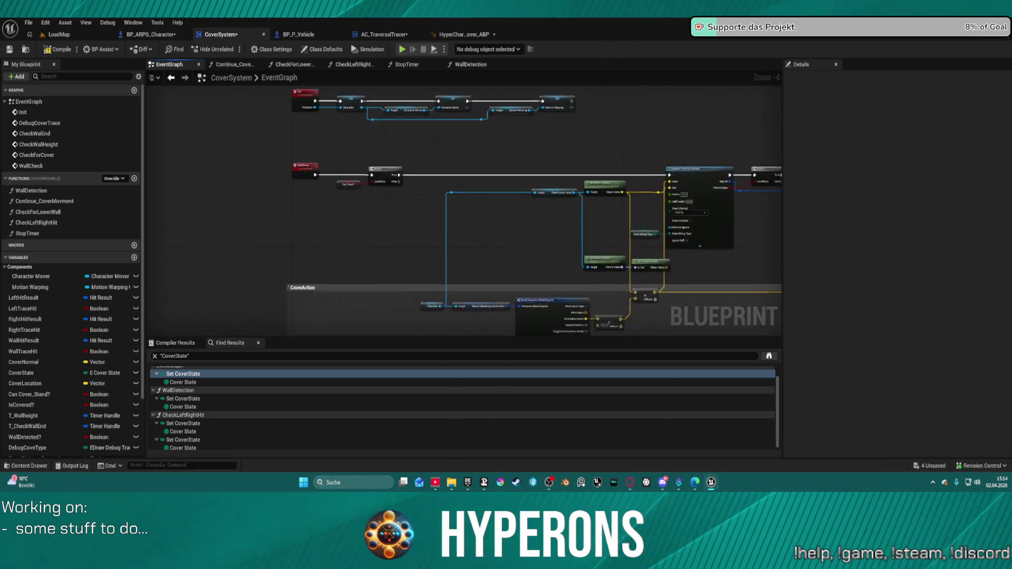
pyautogui.moveTo(464, 211)
pyautogui.mouseDown()
pyautogui.moveTo(422, 158)
pyautogui.moveTo(443, 101)
pyautogui.mouseUp()
pyautogui.scroll(5, 407, 163)
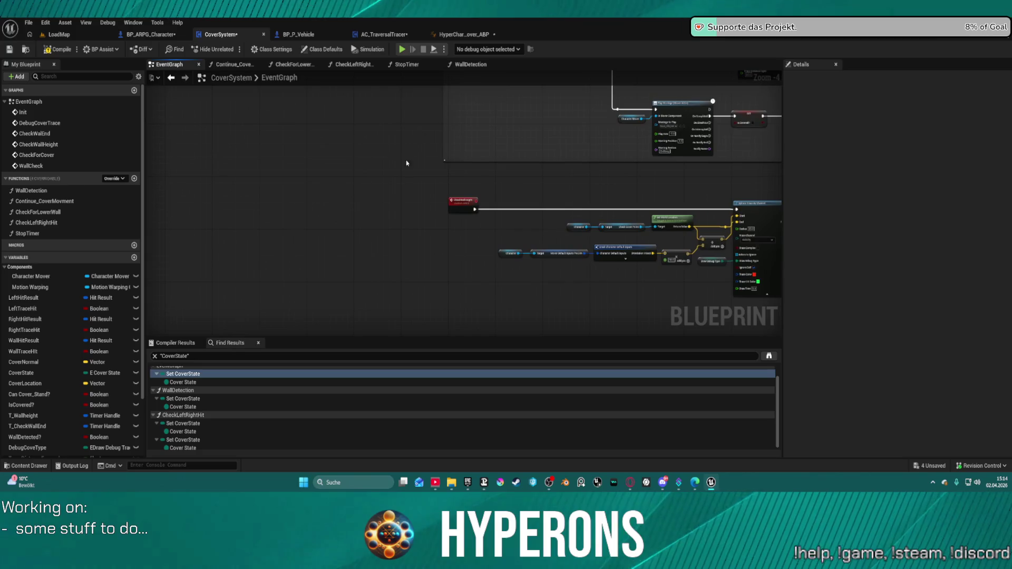
pyautogui.moveTo(348, 181); pyautogui.dragTo(348, 166)
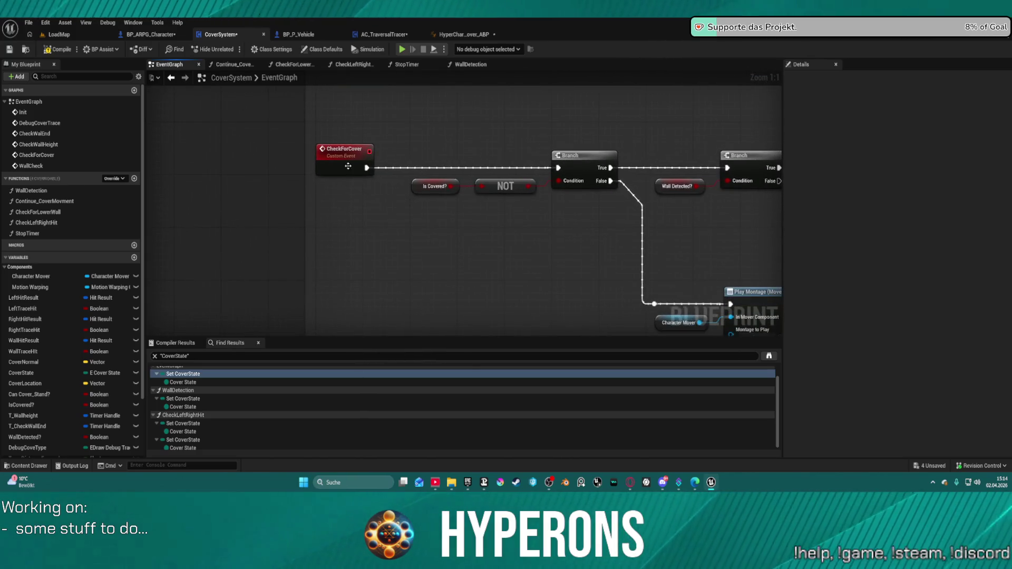
pyautogui.rightClick(337, 151)
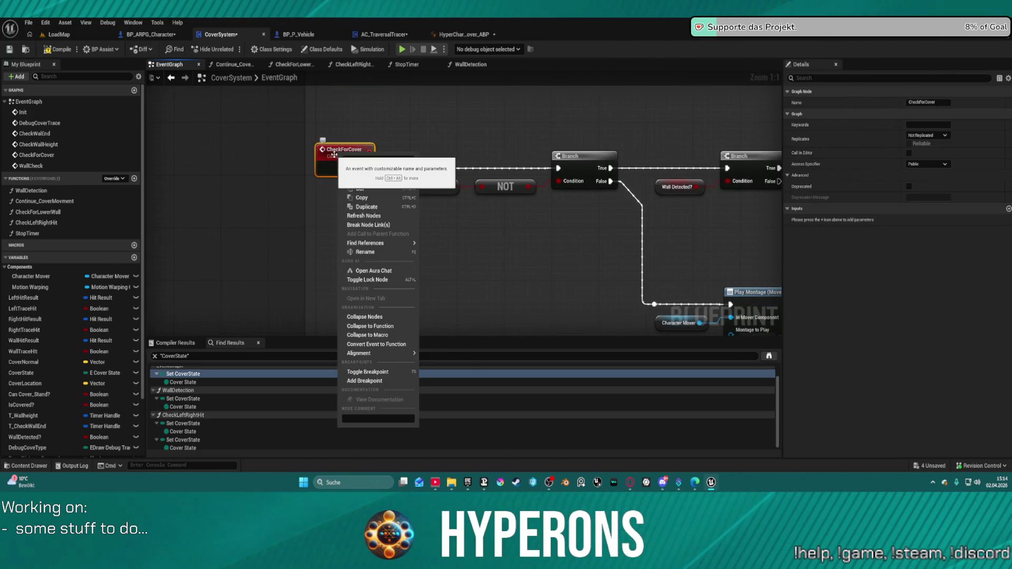
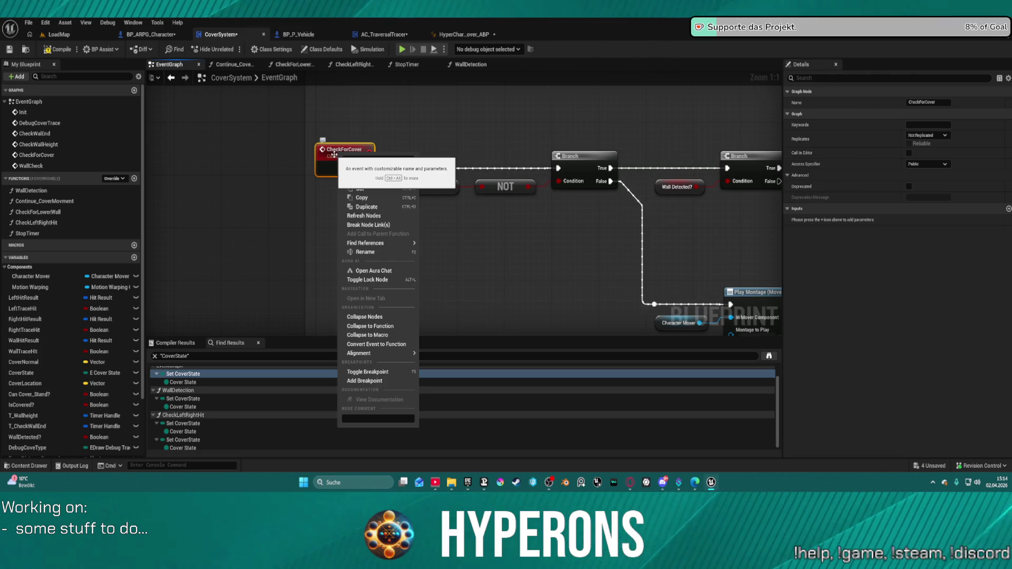
# Pan to the Play Montage node and select the reroute point before it.
pyautogui.moveTo(334, 155)
pyautogui.mouseDown()
pyautogui.moveTo(151, 249)
pyautogui.moveTo(144, 239)
pyautogui.moveTo(546, 153)
pyautogui.moveTo(546, 163)
pyautogui.mouseUp()
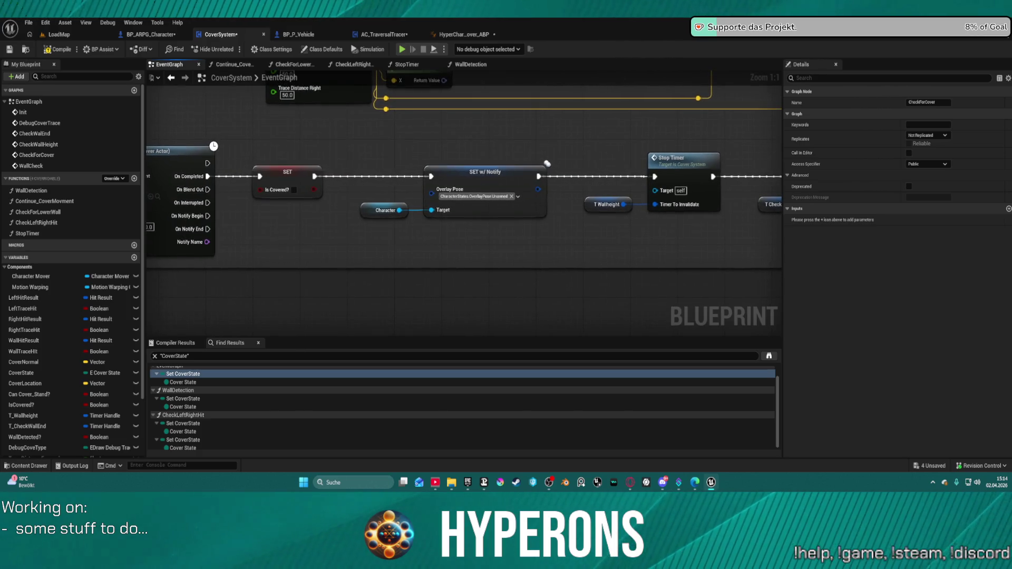
pyautogui.moveTo(92, 119)
pyautogui.mouseDown()
pyautogui.moveTo(253, 95)
pyautogui.moveTo(280, 142)
pyautogui.mouseUp()
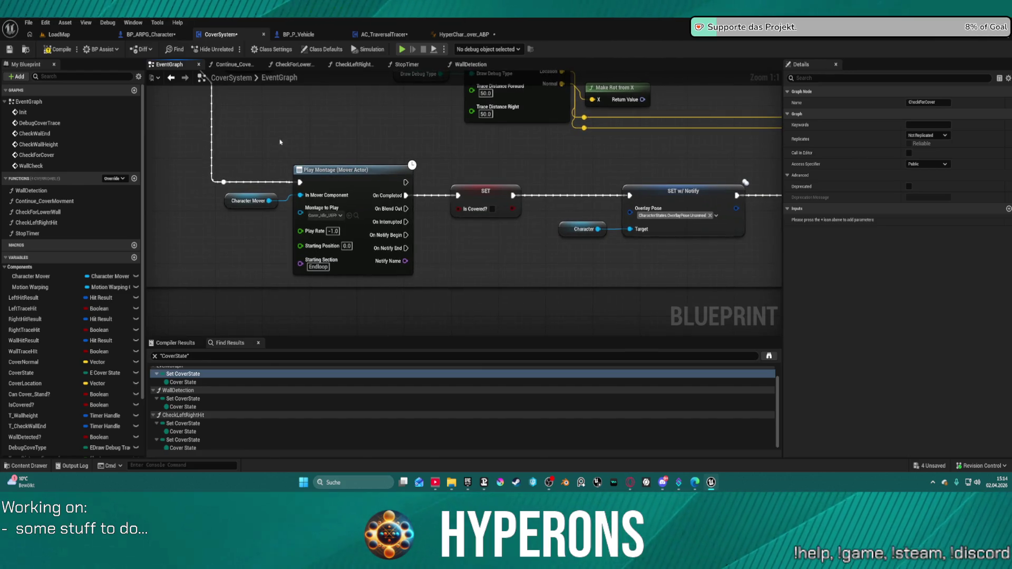
pyautogui.click(224, 182)
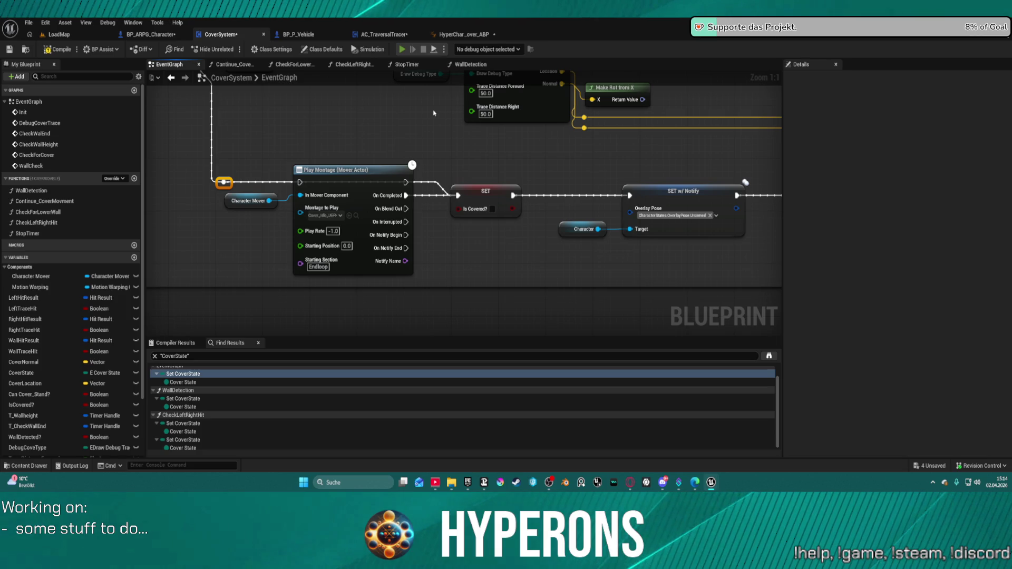
# Play-test the game, shuffling the character left and right at the wall's left edge, then exit.
pyautogui.press('w')
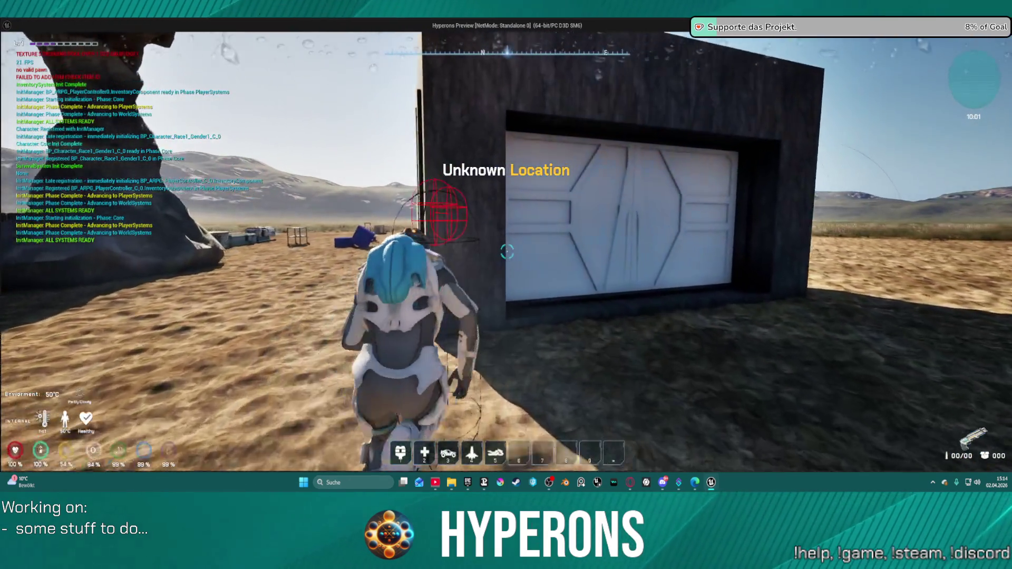
pyautogui.hotkey('alt', 'Tab')
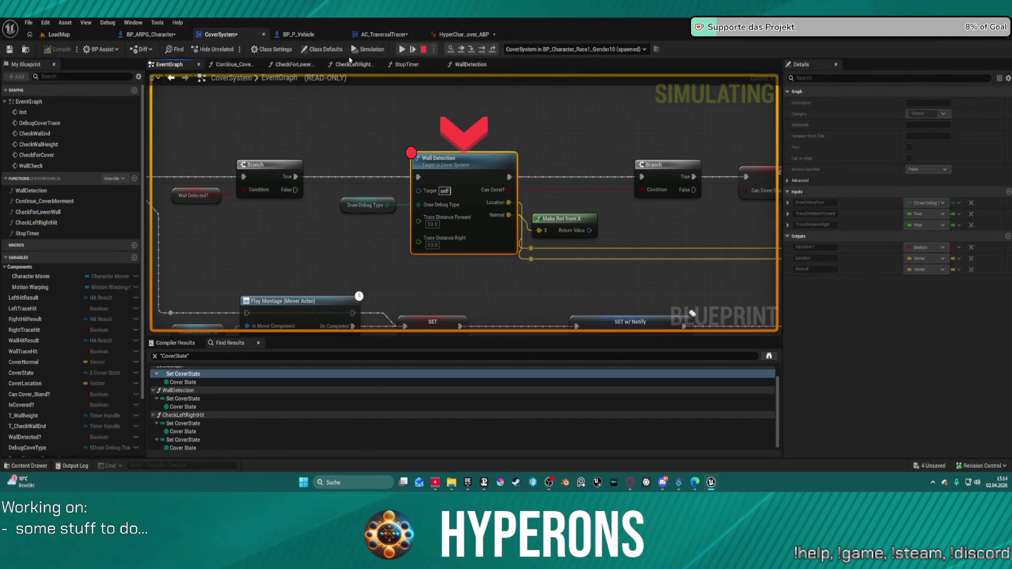
pyautogui.hotkey('alt', 'Tab')
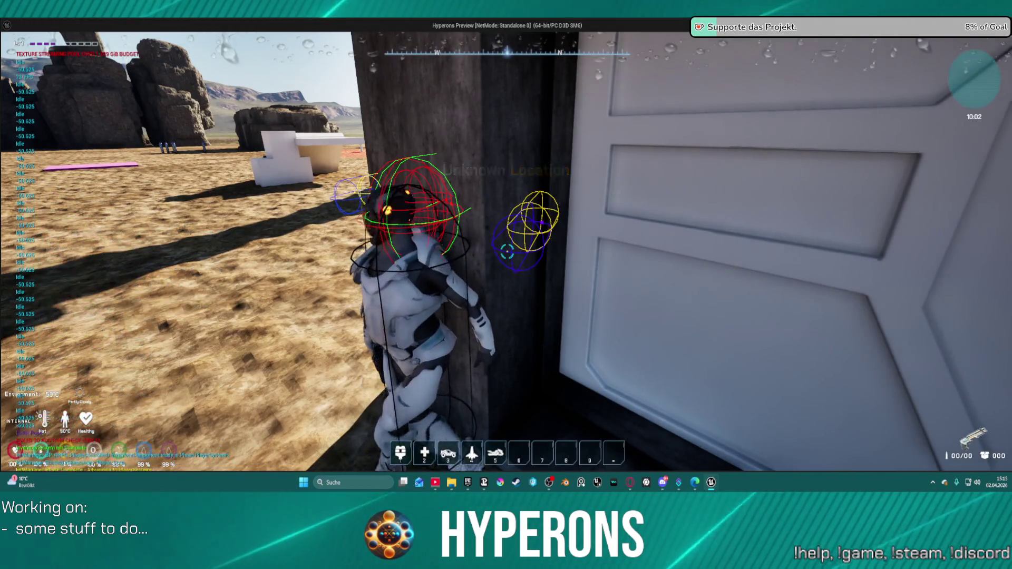
pyautogui.press('a')
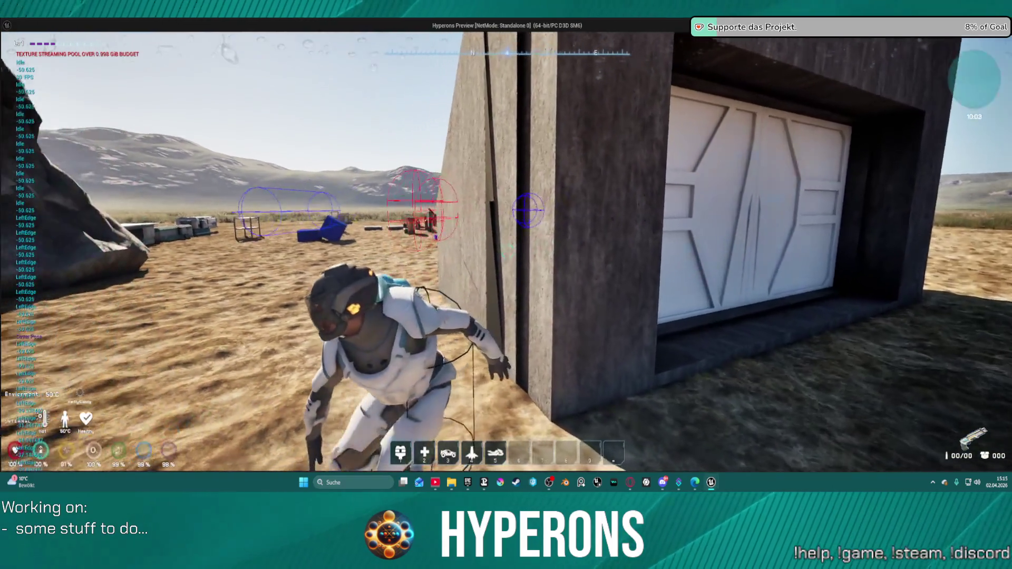
pyautogui.press('a')
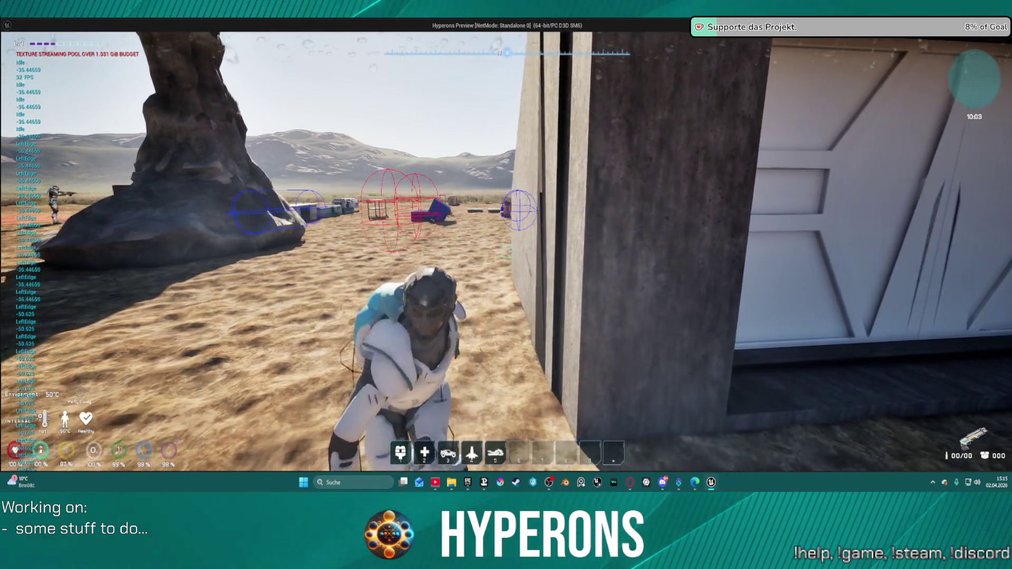
pyautogui.press('s')
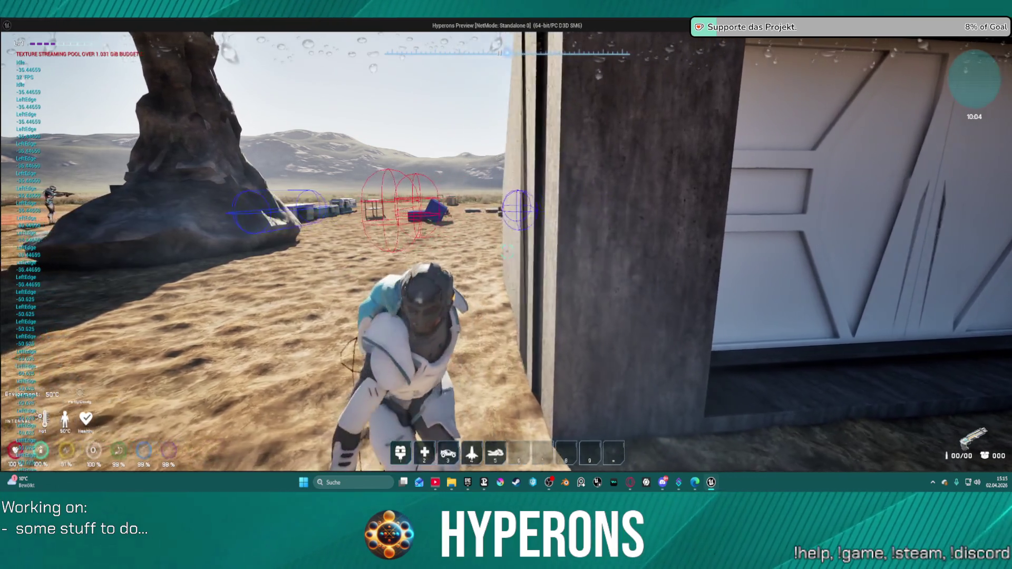
pyautogui.press('a')
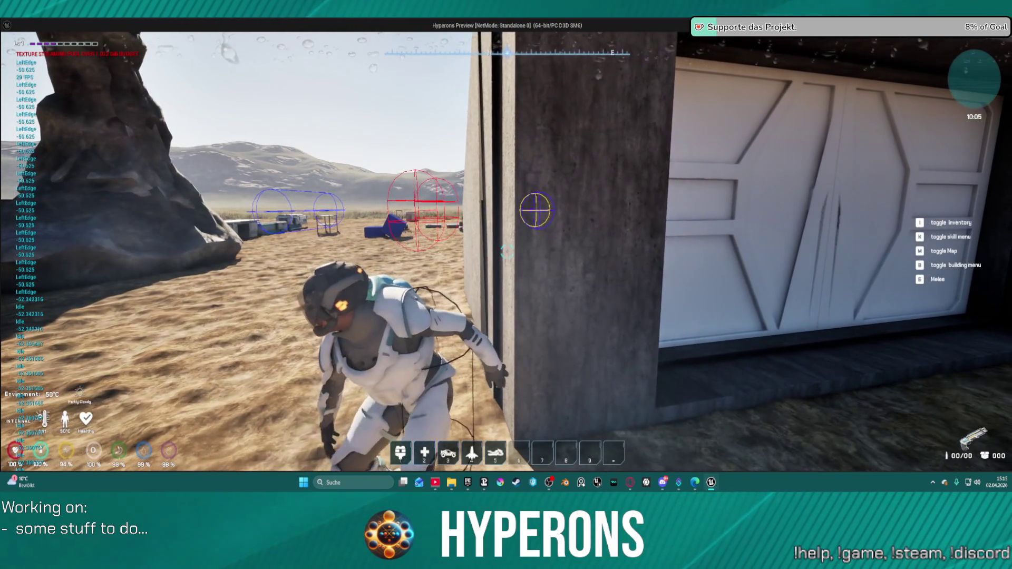
pyautogui.press('a')
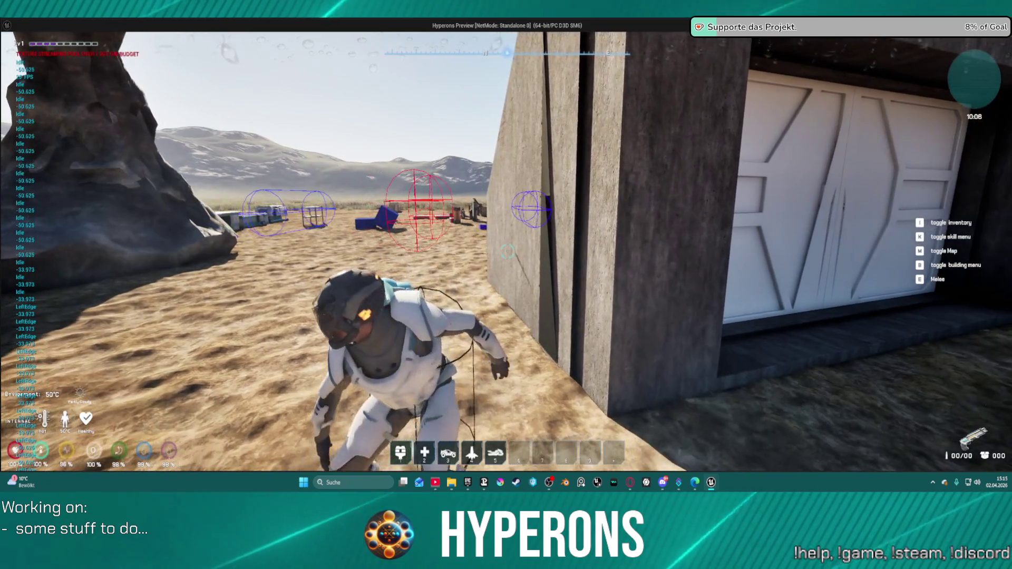
pyautogui.press('d')
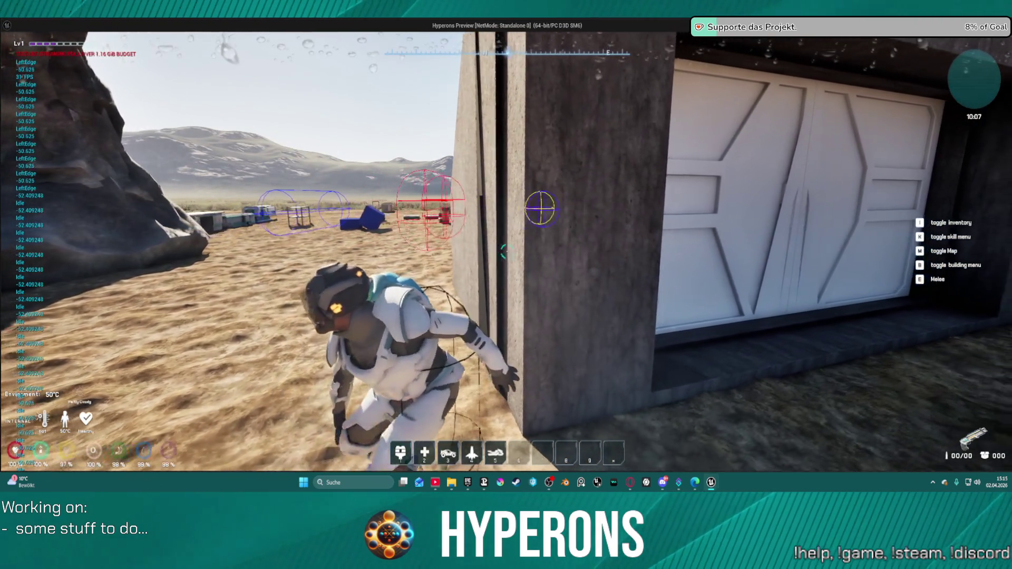
pyautogui.press('a')
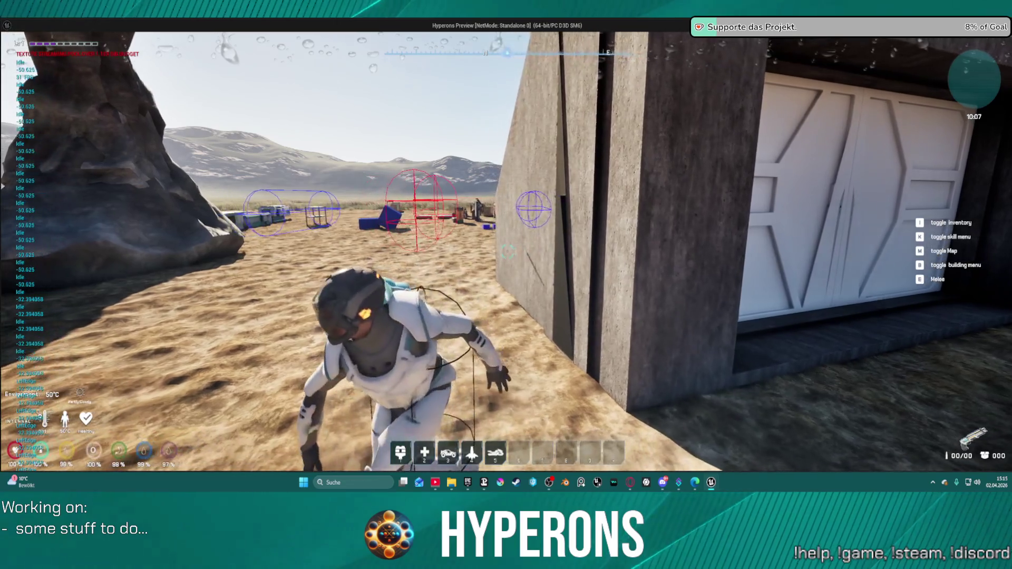
pyautogui.press('d')
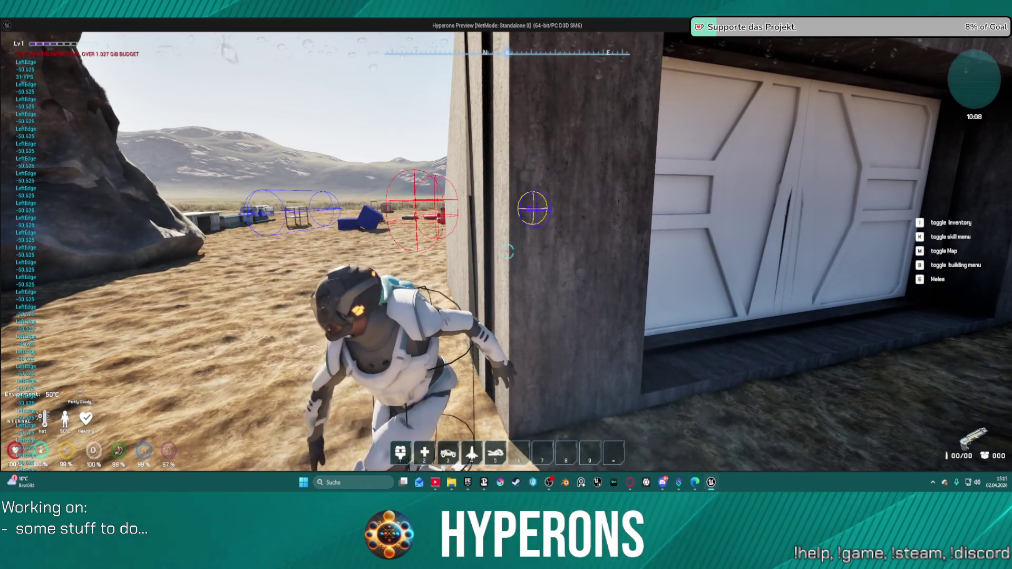
pyautogui.press('a')
pyautogui.press('d')
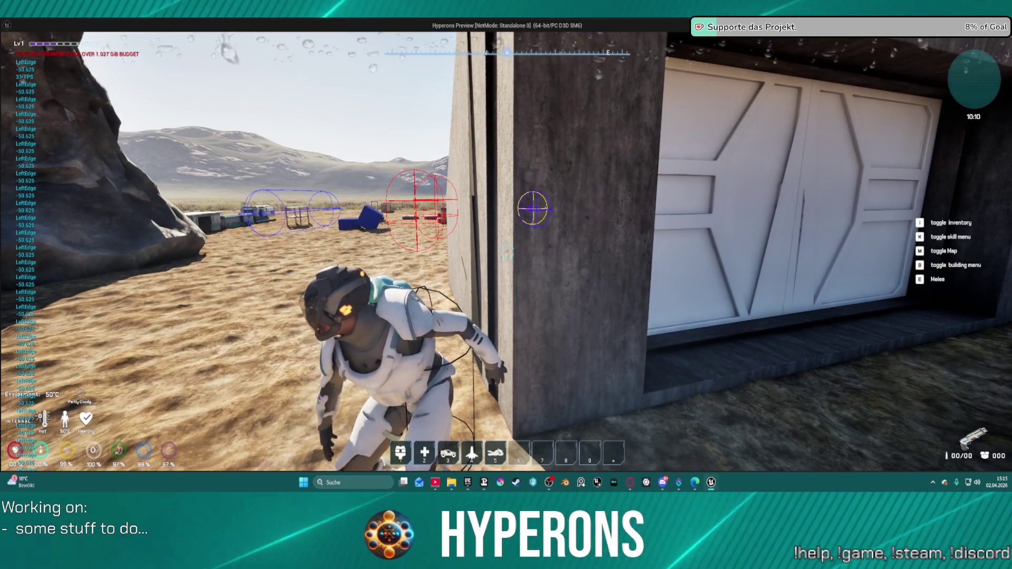
pyautogui.press('a')
pyautogui.press('d')
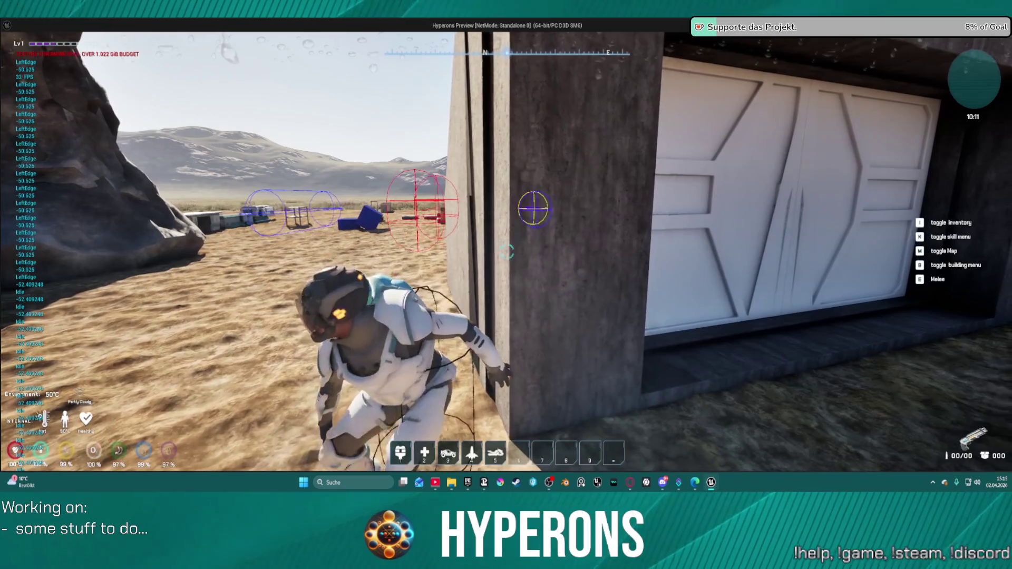
pyautogui.press('Escape')
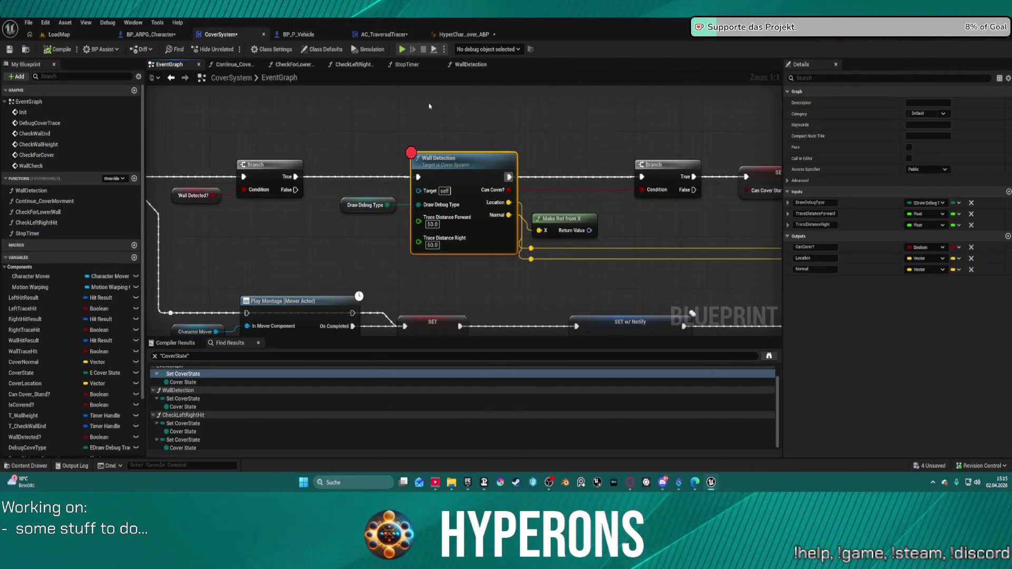
# Remove the breakpoint from the WallDetection node.
pyautogui.scroll(-4, 441, 210)
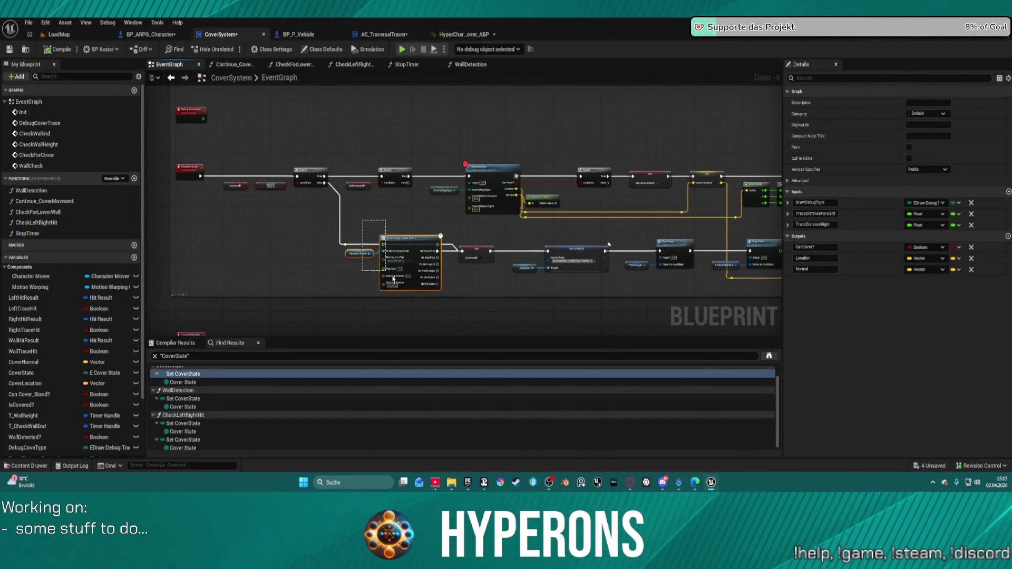
pyautogui.moveTo(393, 278)
pyautogui.mouseDown()
pyautogui.moveTo(390, 242)
pyautogui.moveTo(347, 211)
pyautogui.mouseUp()
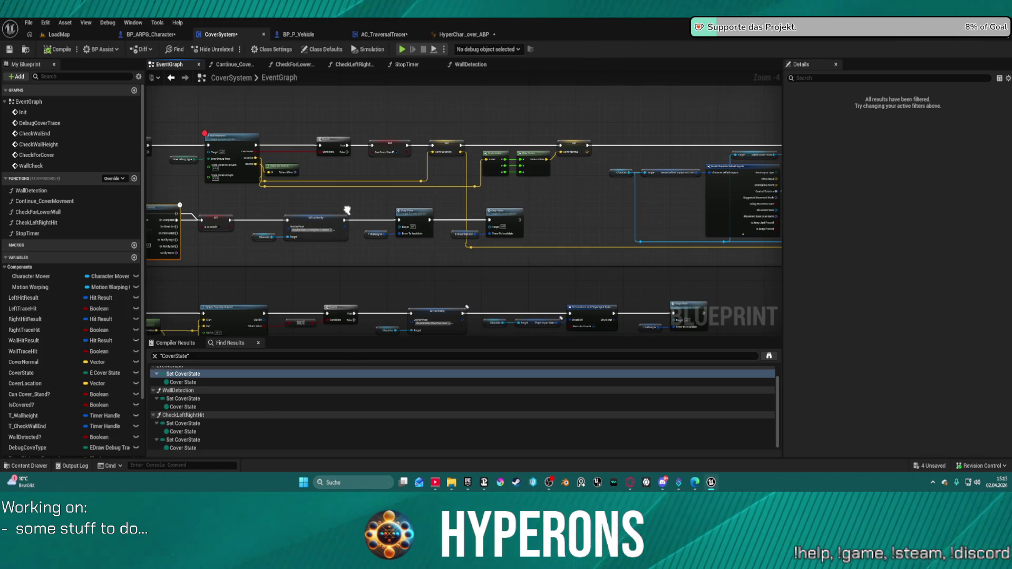
pyautogui.moveTo(347, 211)
pyautogui.mouseDown()
pyautogui.moveTo(199, 170)
pyautogui.moveTo(64, 243)
pyautogui.mouseUp()
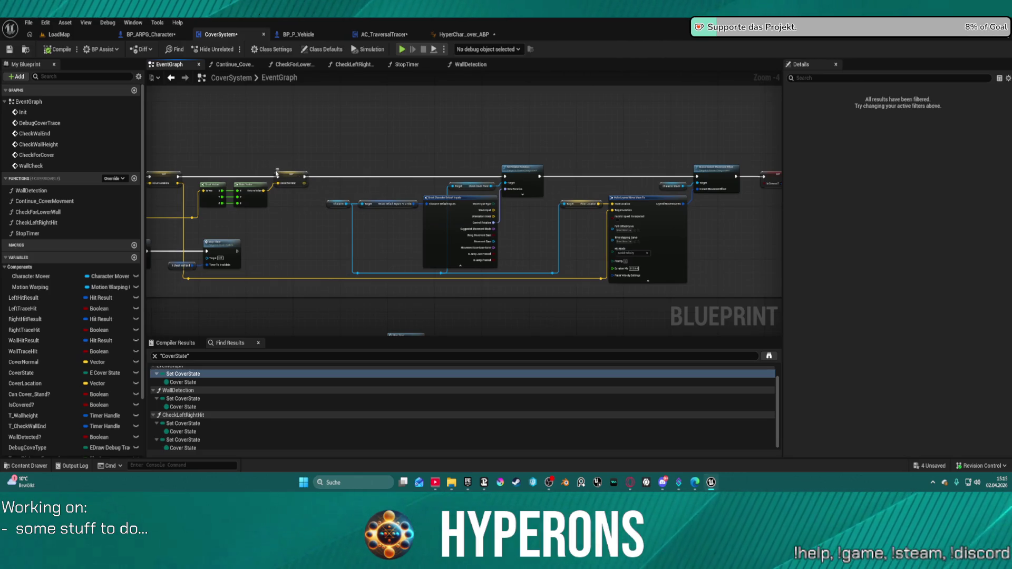
pyautogui.moveTo(277, 174)
pyautogui.mouseDown()
pyautogui.moveTo(556, 176)
pyautogui.moveTo(535, 175)
pyautogui.mouseUp()
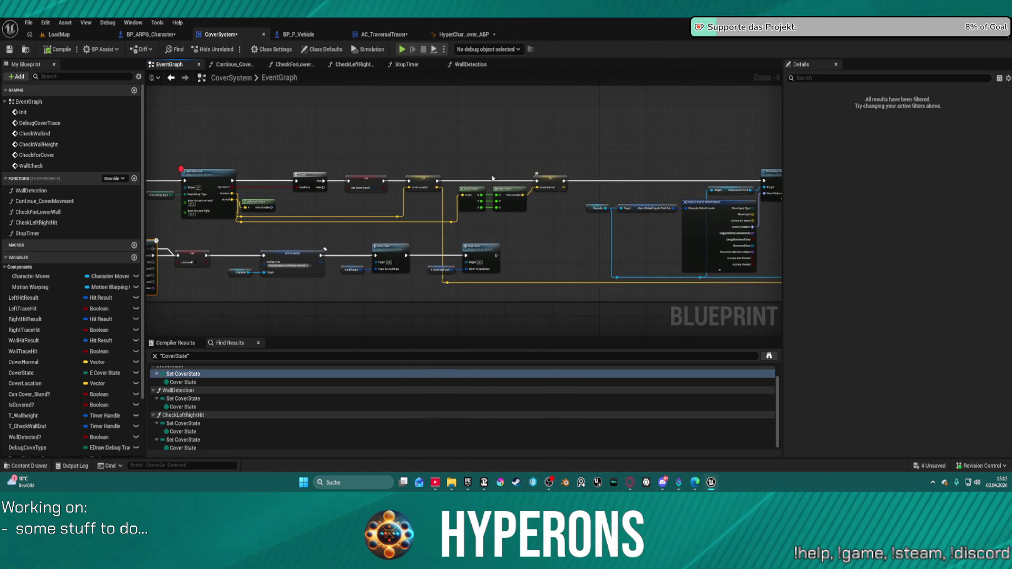
pyautogui.rightClick(211, 169)
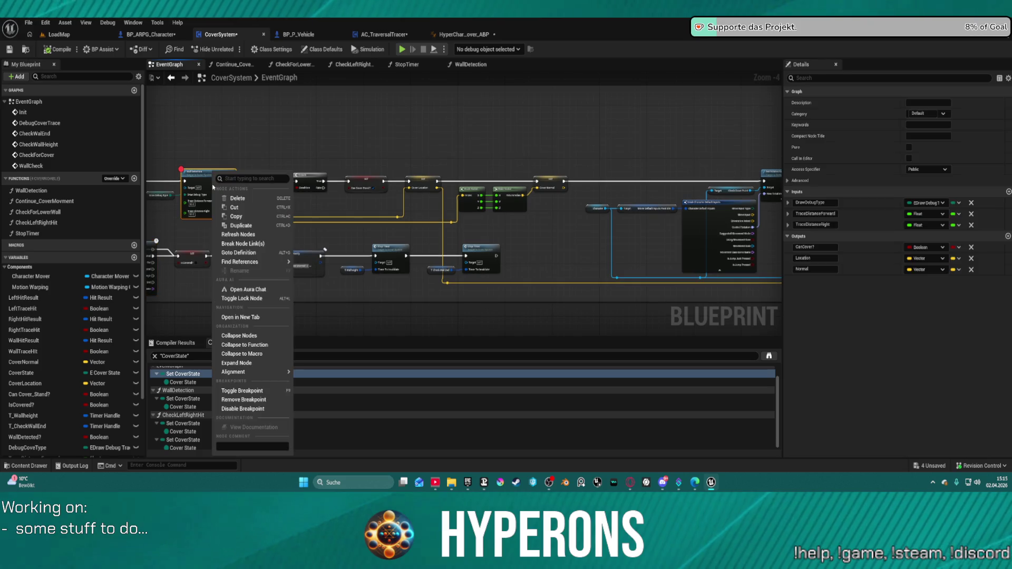
pyautogui.click(263, 401)
# Zoom and pan the graph over to the Right Shoulder trace nodes.
pyautogui.scroll(-4, 367, 193)
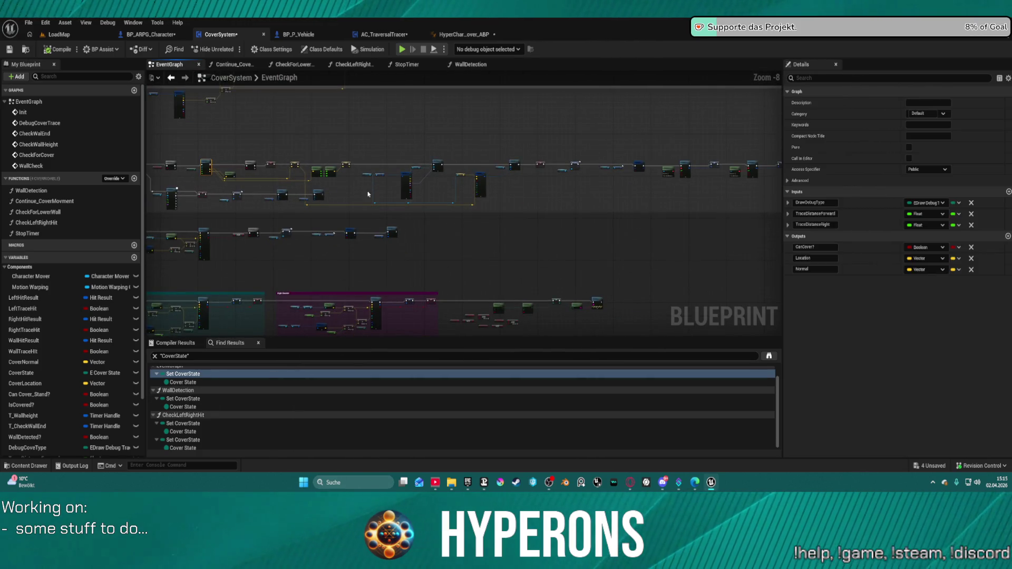
pyautogui.moveTo(454, 189)
pyautogui.mouseDown()
pyautogui.moveTo(479, 157)
pyautogui.moveTo(860, 159)
pyautogui.mouseUp()
pyautogui.scroll(6, 376, 258)
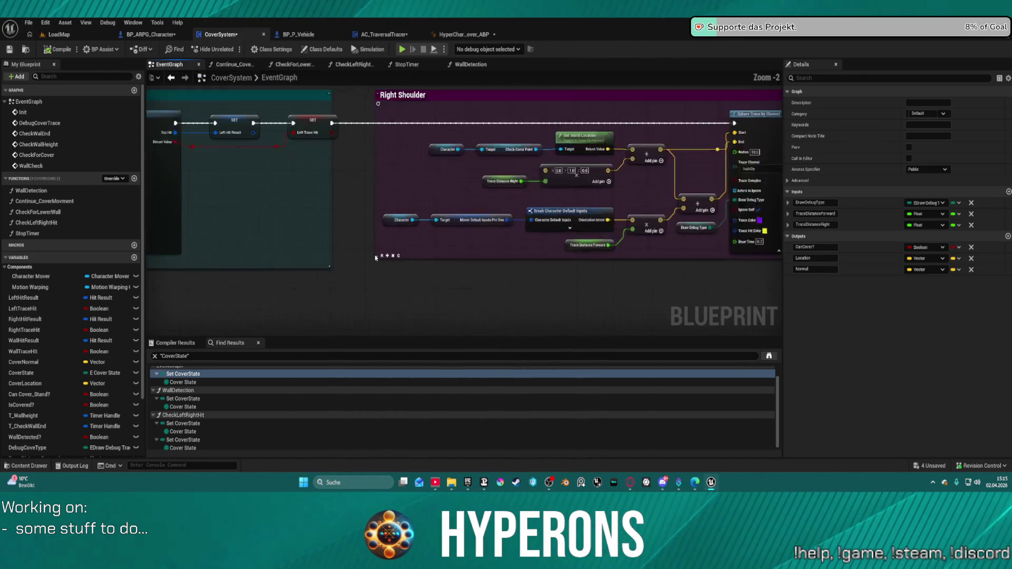
pyautogui.scroll(1, 376, 258)
pyautogui.moveTo(376, 258); pyautogui.dragTo(211, 285)
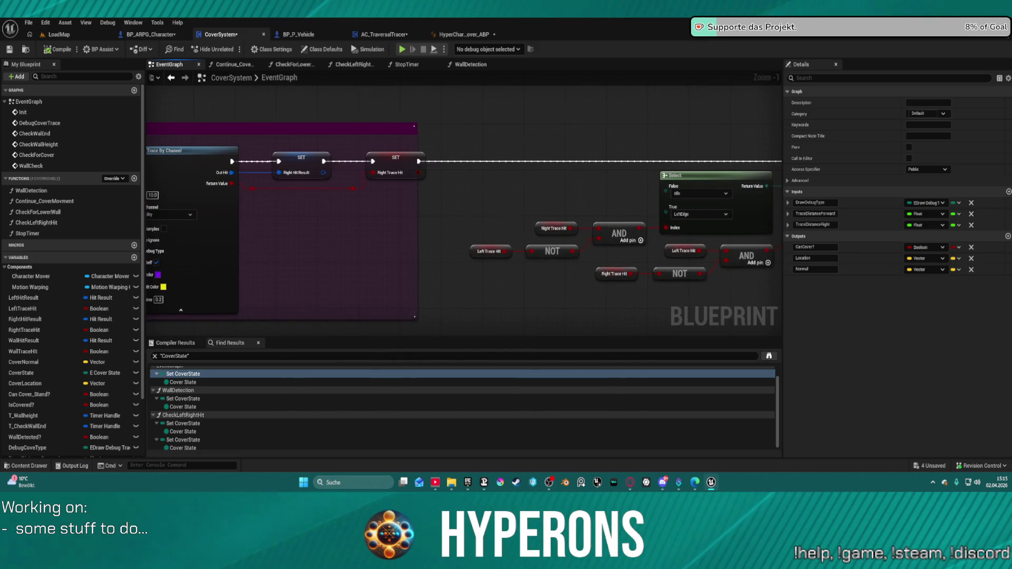
# Wire a new NOT Boolean node onto the first AND's output, then launch the game to test.
pyautogui.moveTo(358, 304); pyautogui.dragTo(148, 304)
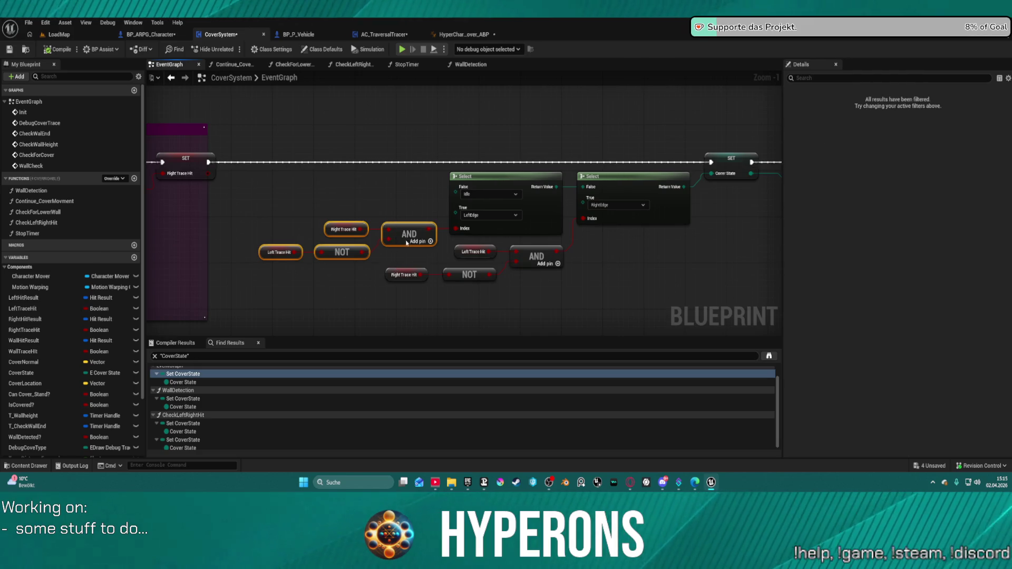
pyautogui.moveTo(406, 243)
pyautogui.mouseDown()
pyautogui.moveTo(343, 243)
pyautogui.moveTo(396, 233)
pyautogui.mouseUp()
pyautogui.write('not')
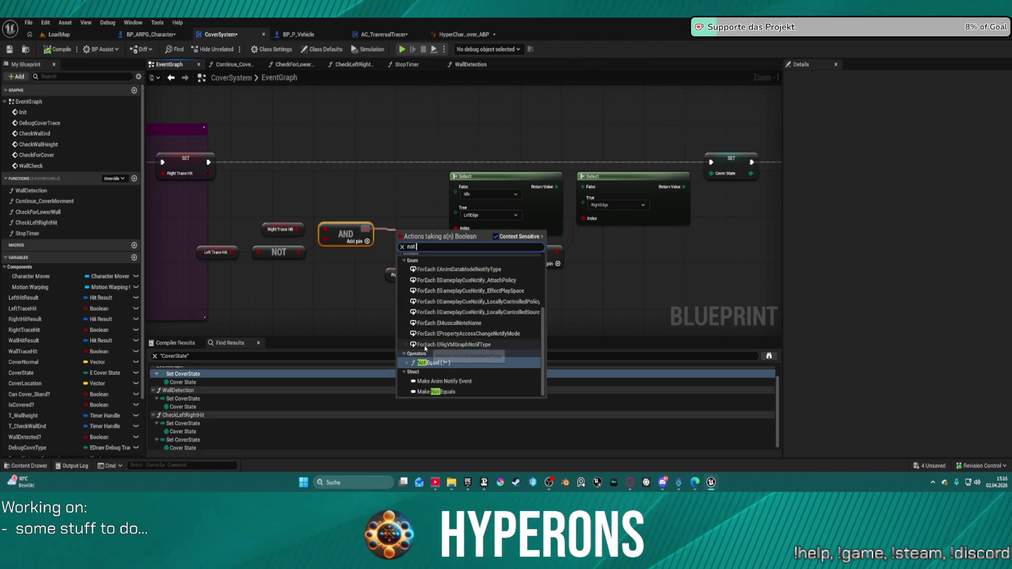
pyautogui.press('Return')
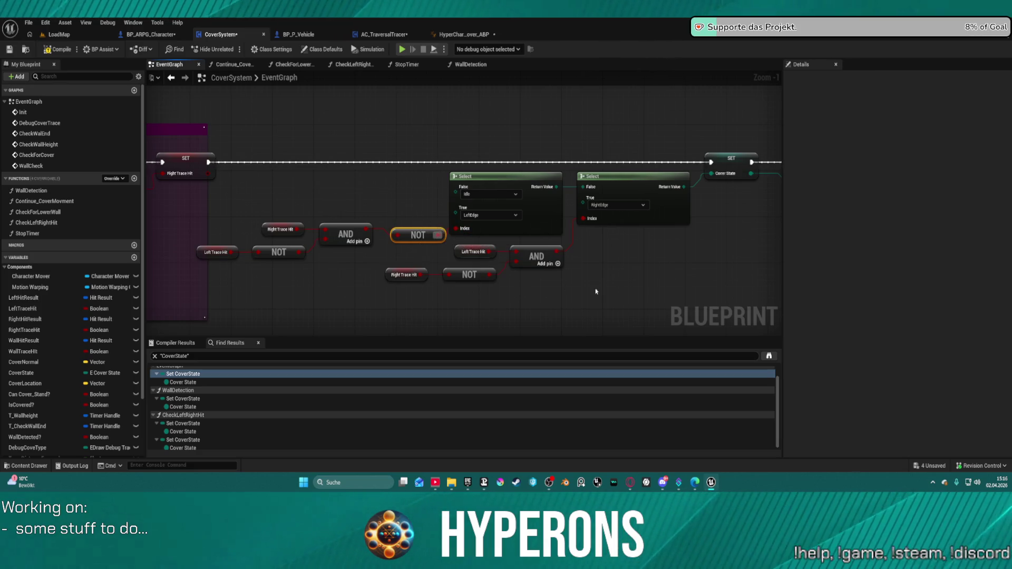
pyautogui.moveTo(556, 251)
pyautogui.mouseDown()
pyautogui.moveTo(598, 272)
pyautogui.moveTo(584, 219)
pyautogui.mouseUp()
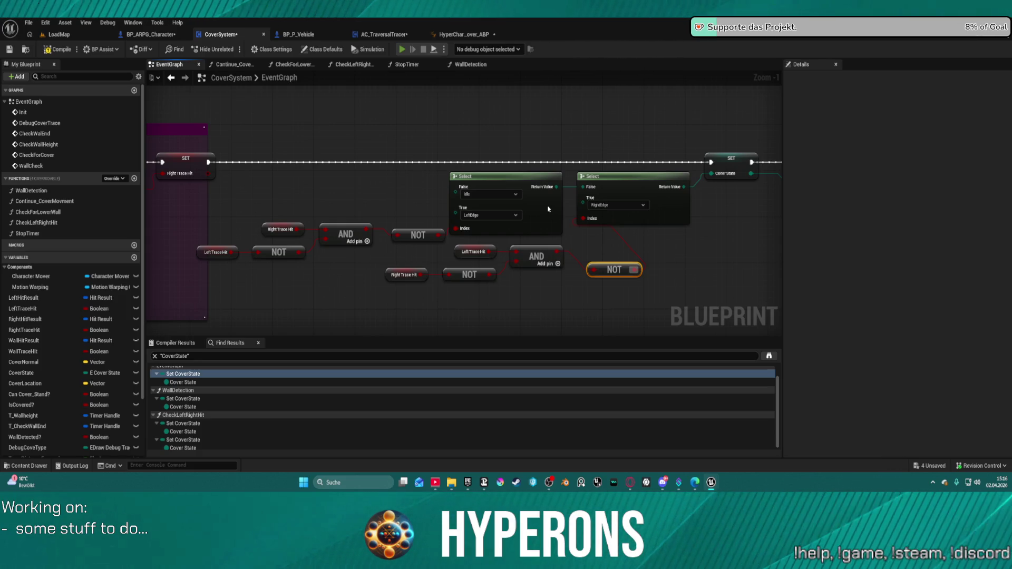
pyautogui.hotkey('alt', 'p')
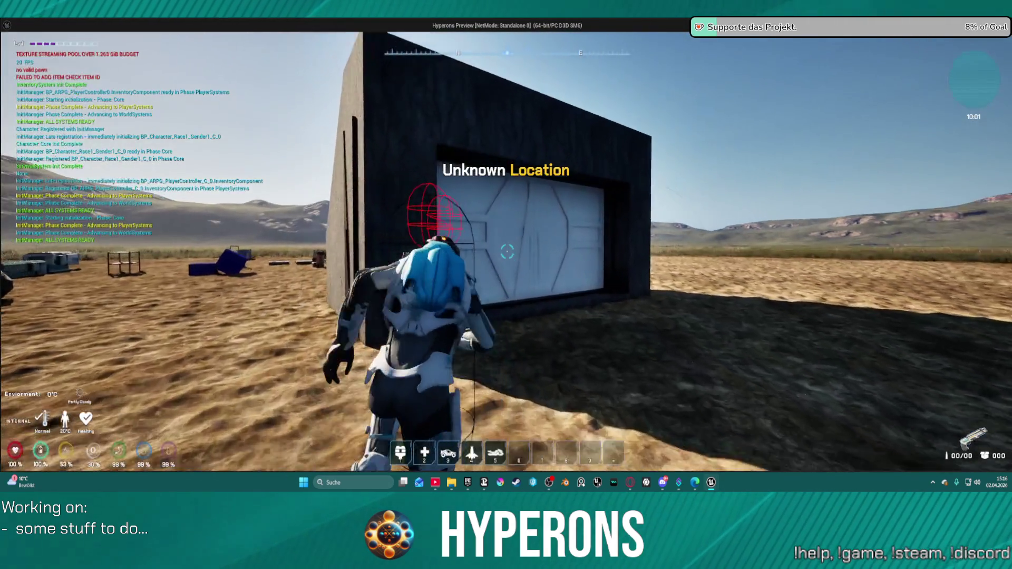
# Run the character to the wall, shuffle it left and right along the edge, then stop the test.
pyautogui.press('w')
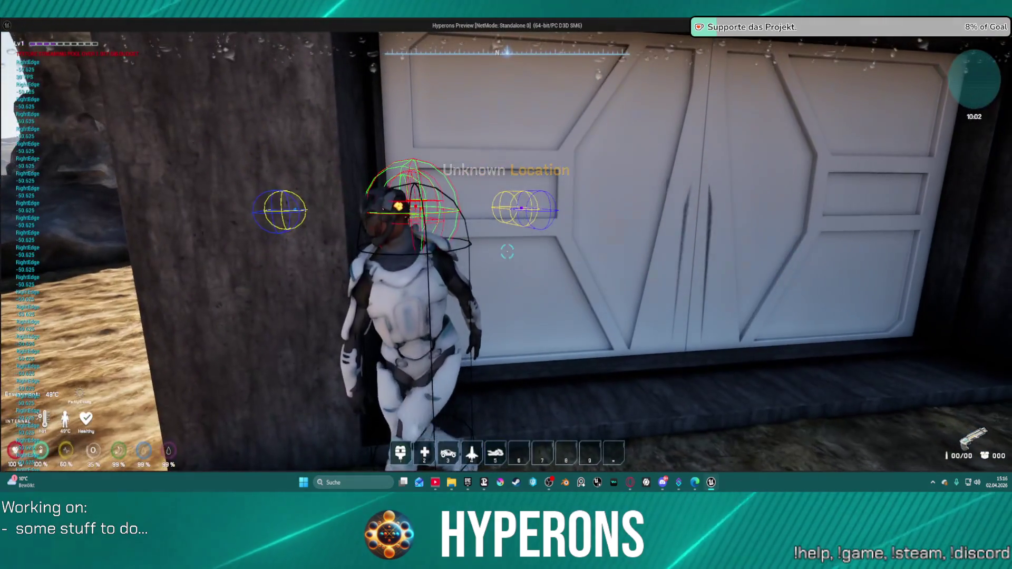
pyautogui.press('d')
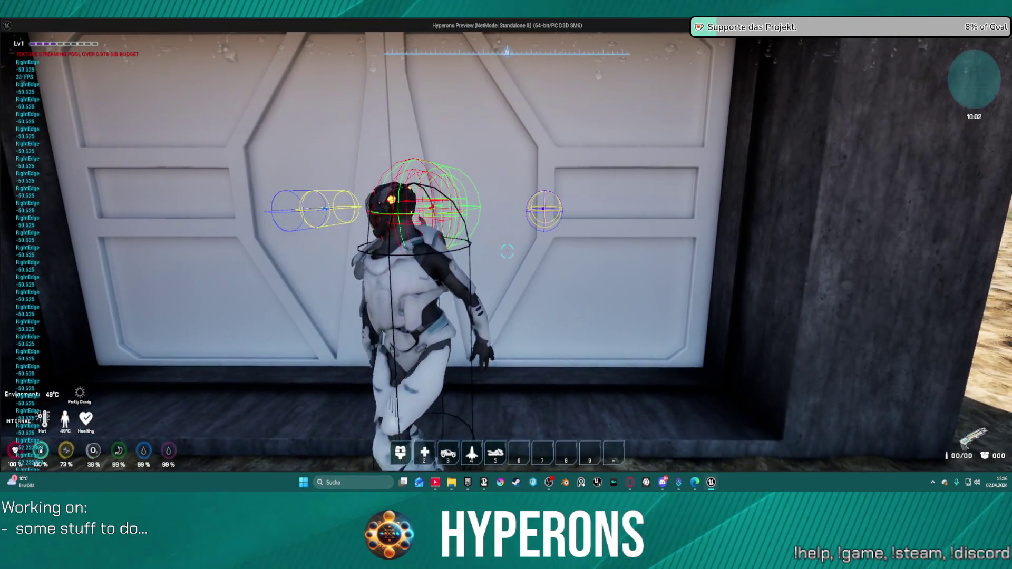
pyautogui.press('d')
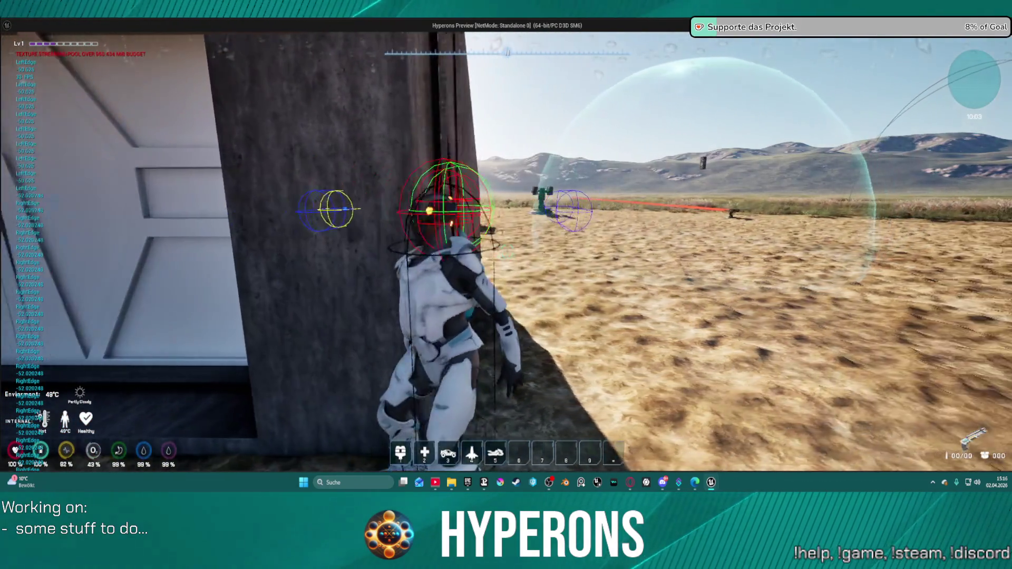
pyautogui.press('a')
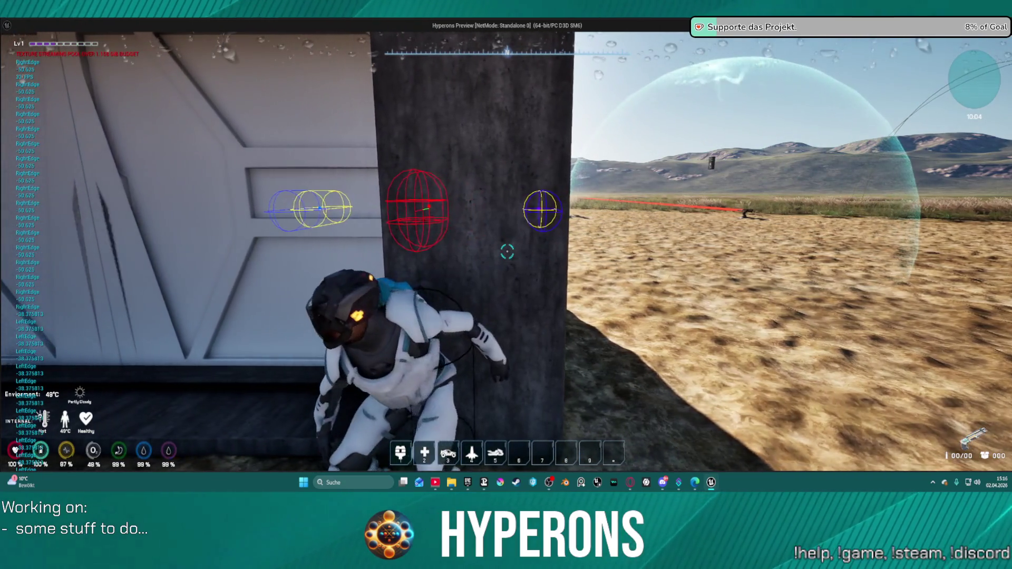
pyautogui.press('d')
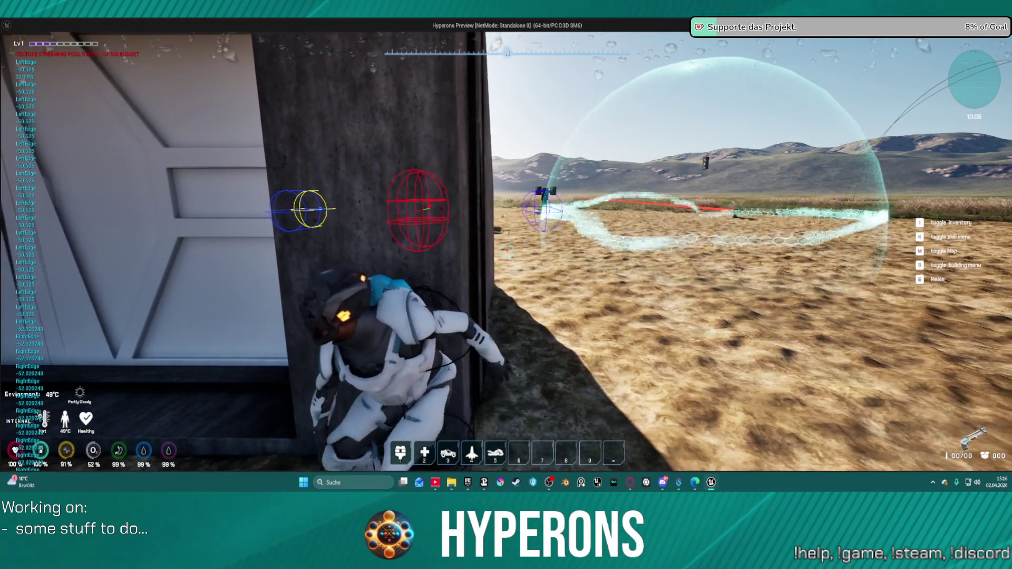
pyautogui.press('a')
pyautogui.press('d')
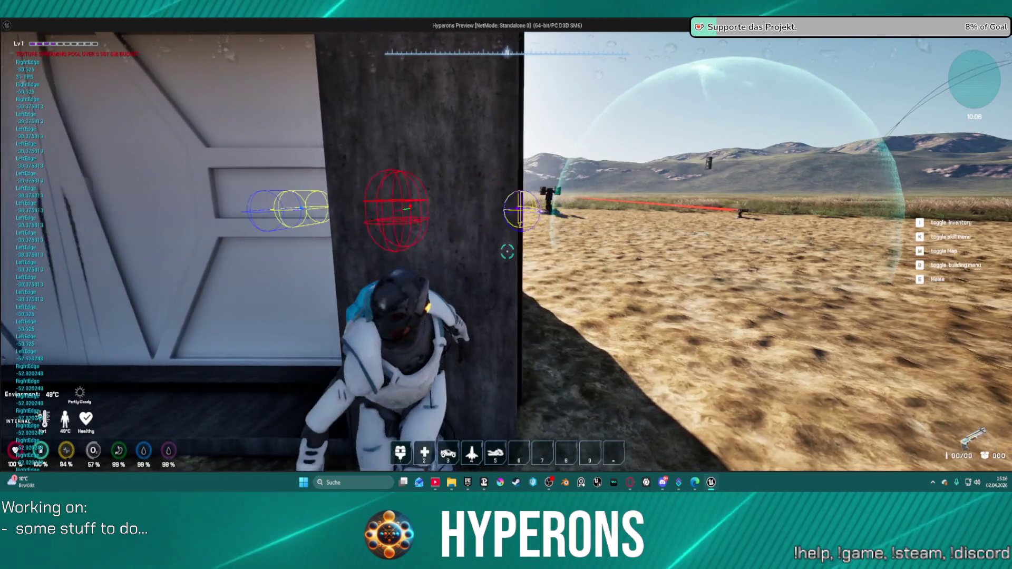
pyautogui.press('a')
pyautogui.press('d')
pyautogui.press('a')
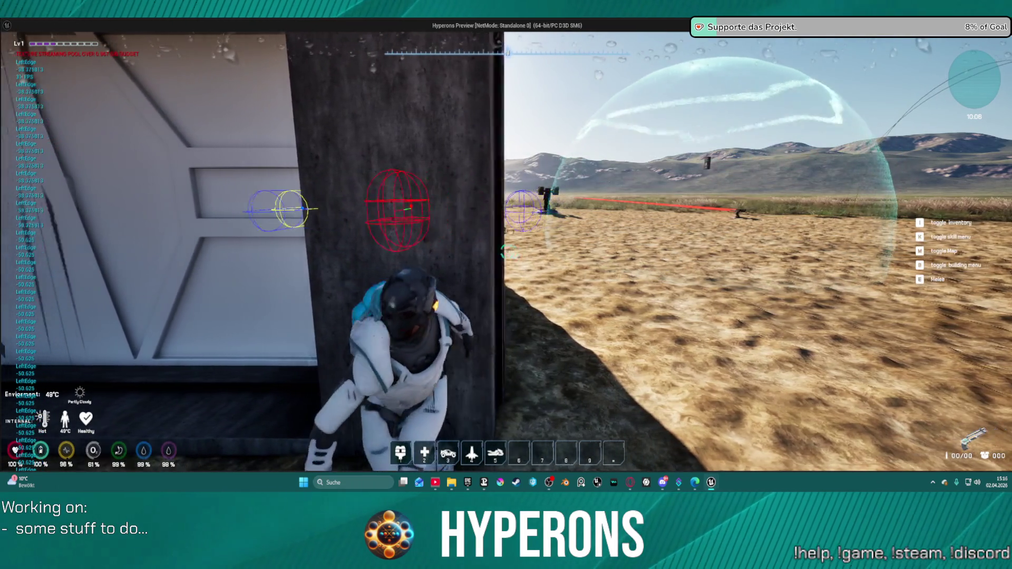
pyautogui.press('d')
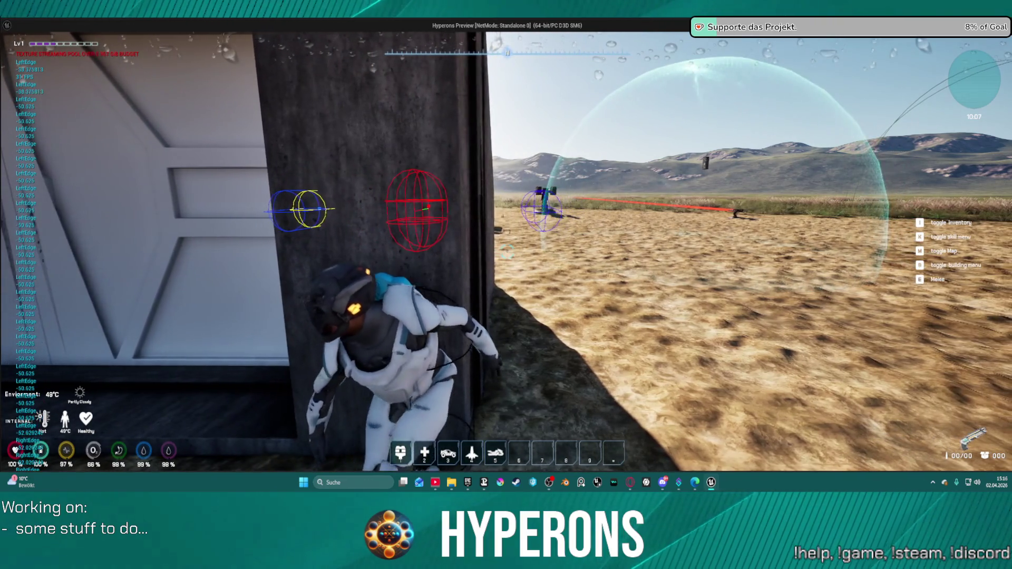
pyautogui.press('a')
pyautogui.hotkey('alt', 'Tab')
pyautogui.press('Escape')
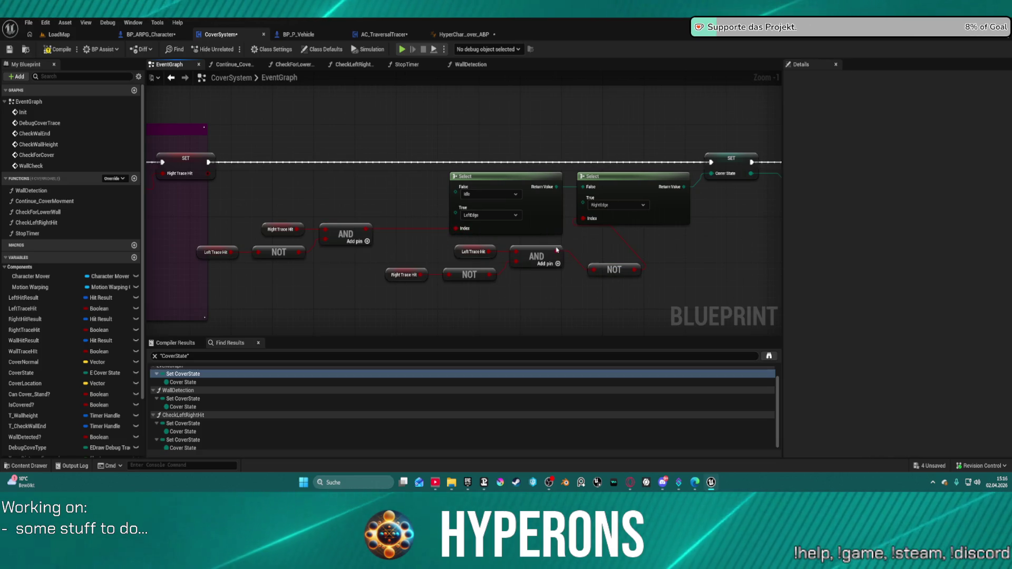
# Move the second AND node up beside the Select node it feeds.
pyautogui.moveTo(547, 258); pyautogui.dragTo(564, 247)
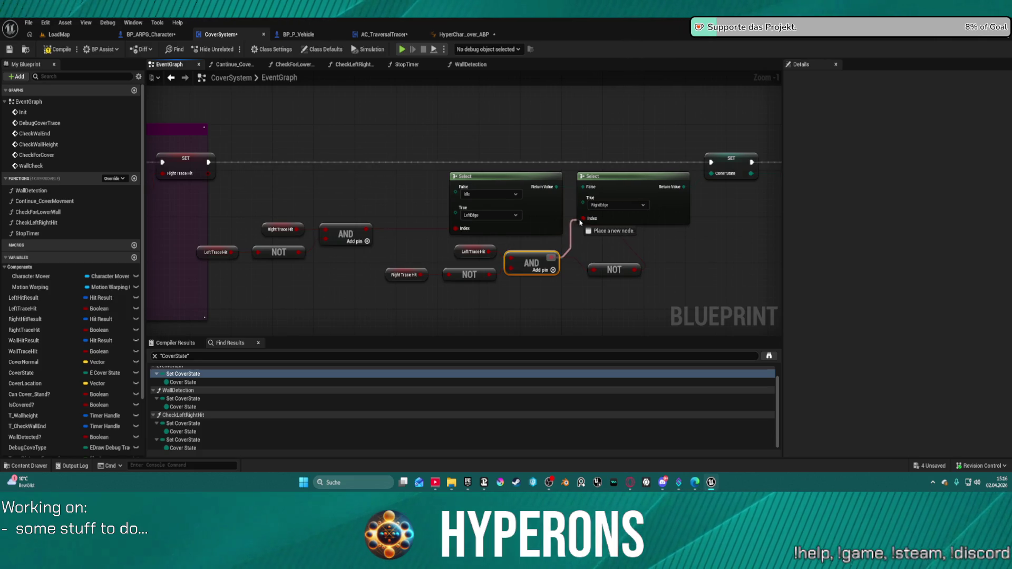
pyautogui.scroll(-5, 620, 290)
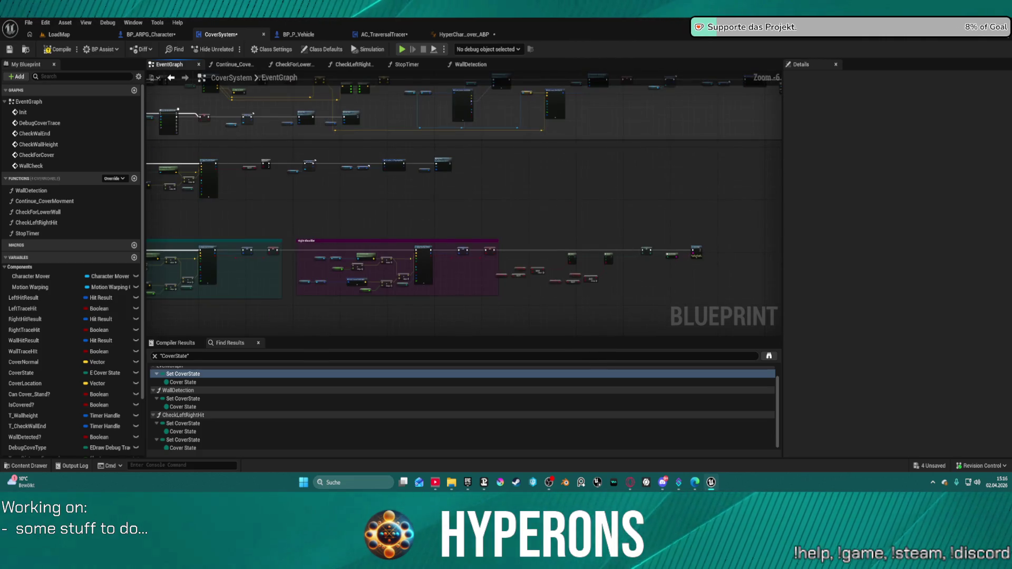
pyautogui.scroll(5, 390, 155)
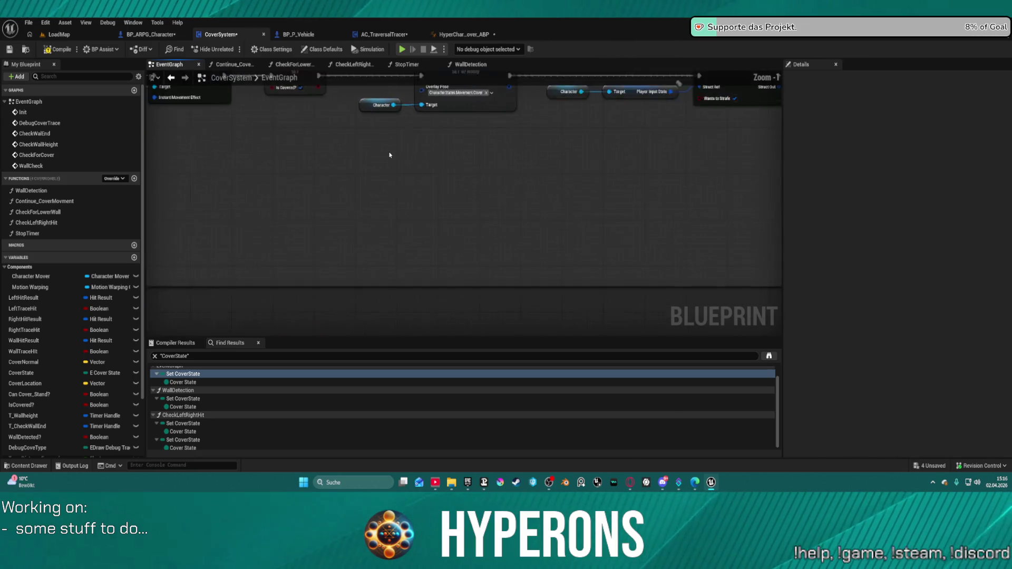
pyautogui.moveTo(390, 155); pyautogui.dragTo(421, 262)
# Review the Left and Right Shoulder groups, select CheckWallEnd, and start a new play test.
pyautogui.scroll(-5, 419, 261)
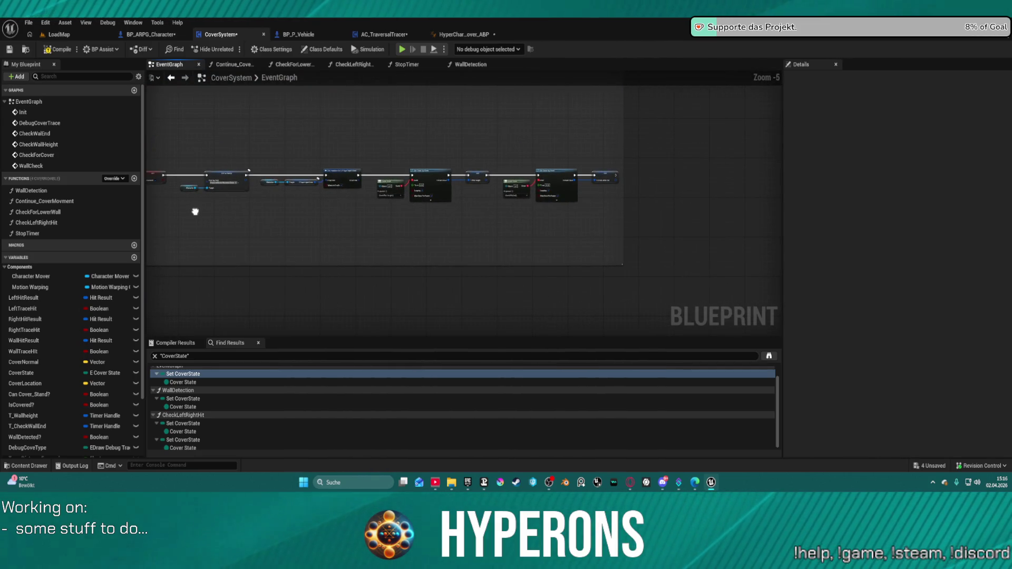
pyautogui.moveTo(195, 211); pyautogui.dragTo(475, 142)
pyautogui.scroll(2, 568, 251)
pyautogui.scroll(1, 486, 230)
pyautogui.moveTo(486, 230)
pyautogui.mouseDown()
pyautogui.moveTo(305, 215)
pyautogui.moveTo(199, 220)
pyautogui.moveTo(547, 206)
pyautogui.moveTo(428, 277)
pyautogui.mouseUp()
pyautogui.moveTo(712, 242)
pyautogui.mouseDown()
pyautogui.moveTo(184, 243)
pyautogui.moveTo(650, 246)
pyautogui.moveTo(286, 246)
pyautogui.moveTo(146, 232)
pyautogui.mouseUp()
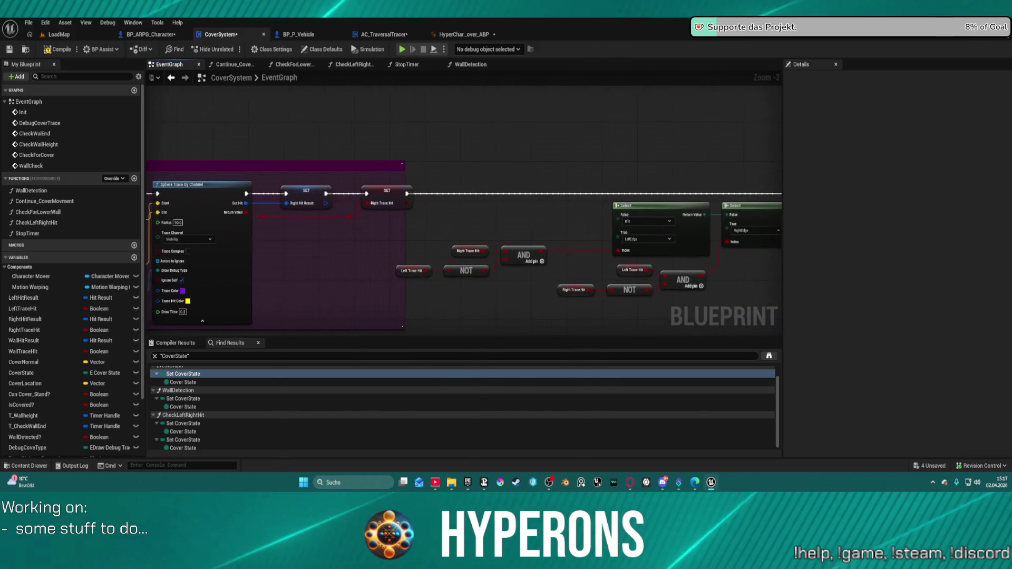
pyautogui.moveTo(192, 154); pyautogui.dragTo(667, 153)
pyautogui.moveTo(159, 154)
pyautogui.mouseDown()
pyautogui.moveTo(643, 153)
pyautogui.moveTo(193, 154)
pyautogui.moveTo(361, 165)
pyautogui.mouseUp()
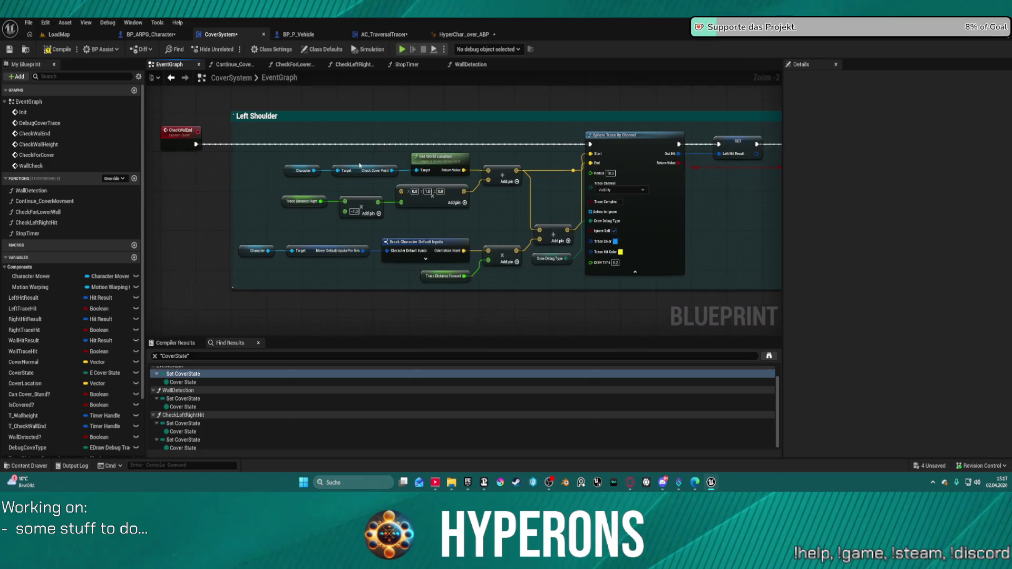
pyautogui.click(216, 146)
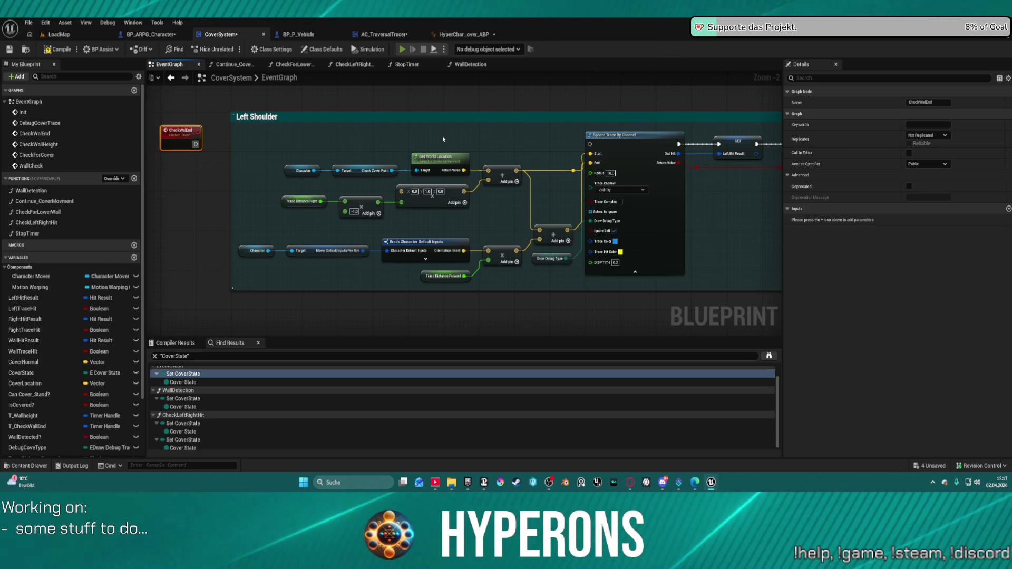
pyautogui.hotkey('alt', 'p')
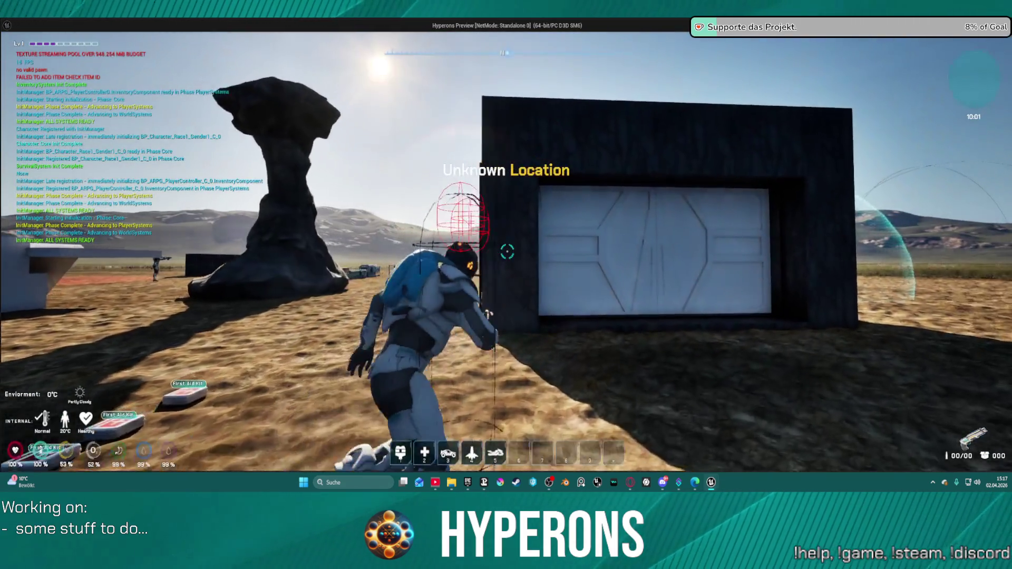
pyautogui.press('w')
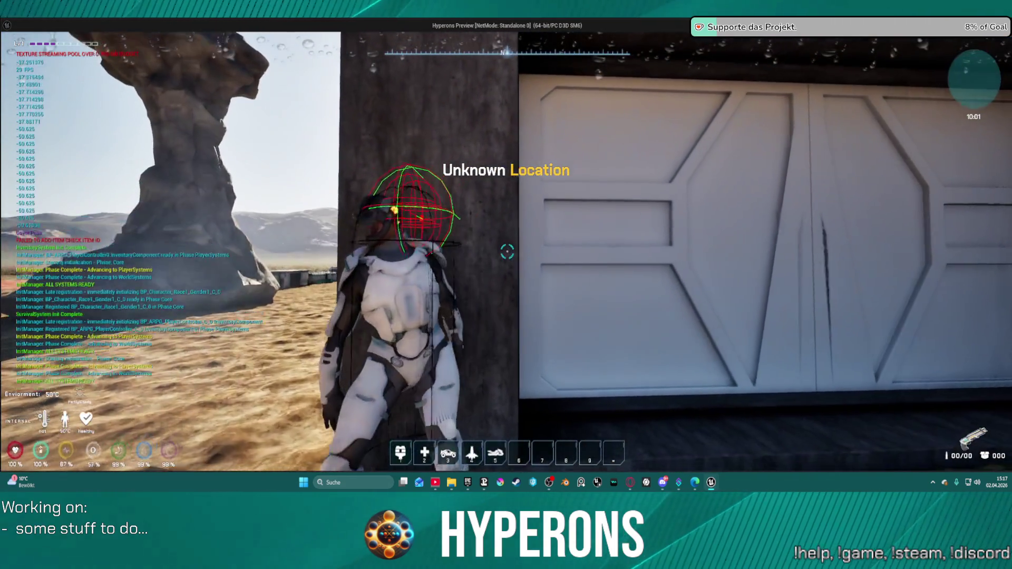
pyautogui.press('s')
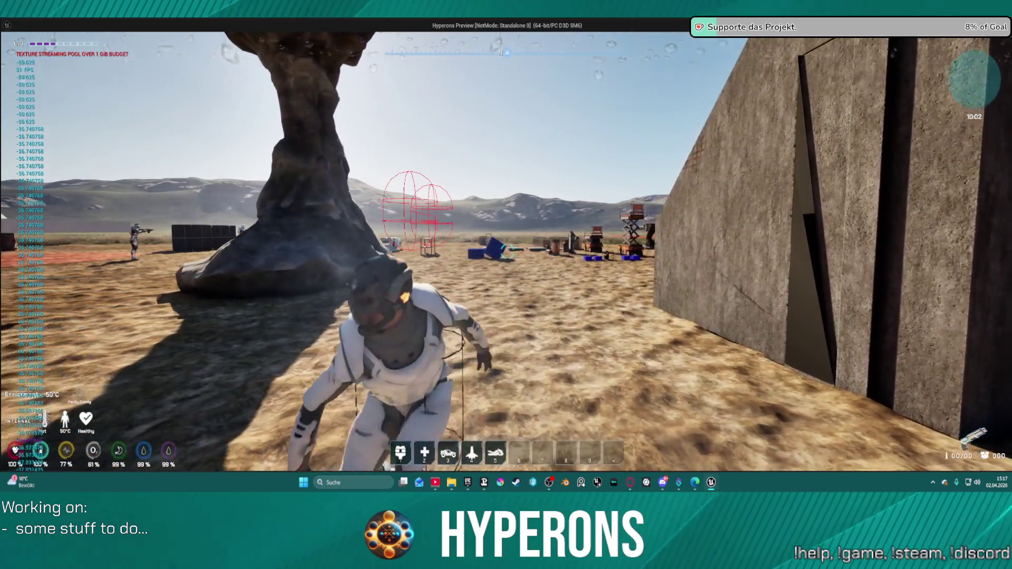
pyautogui.press('s')
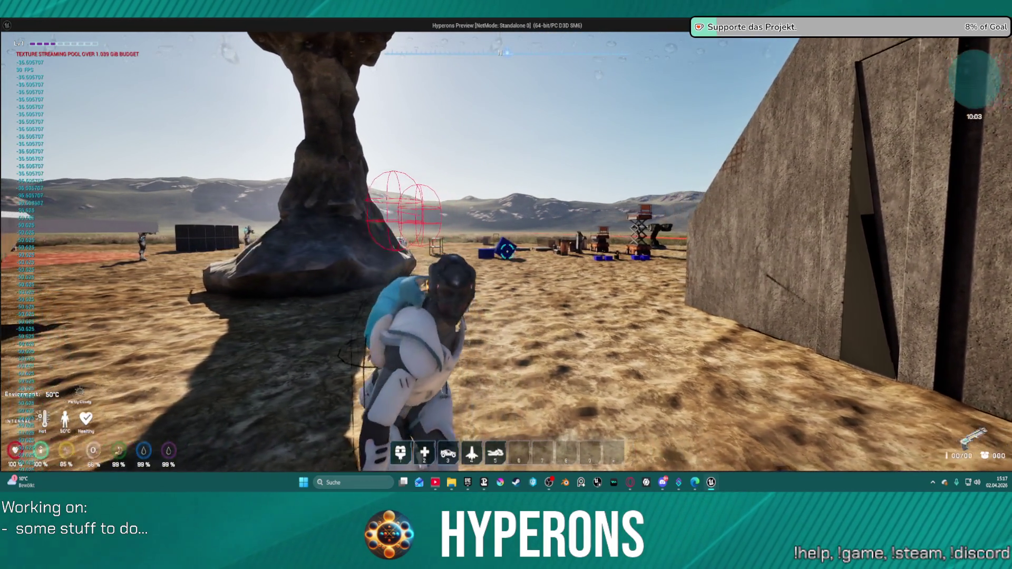
pyautogui.press('s')
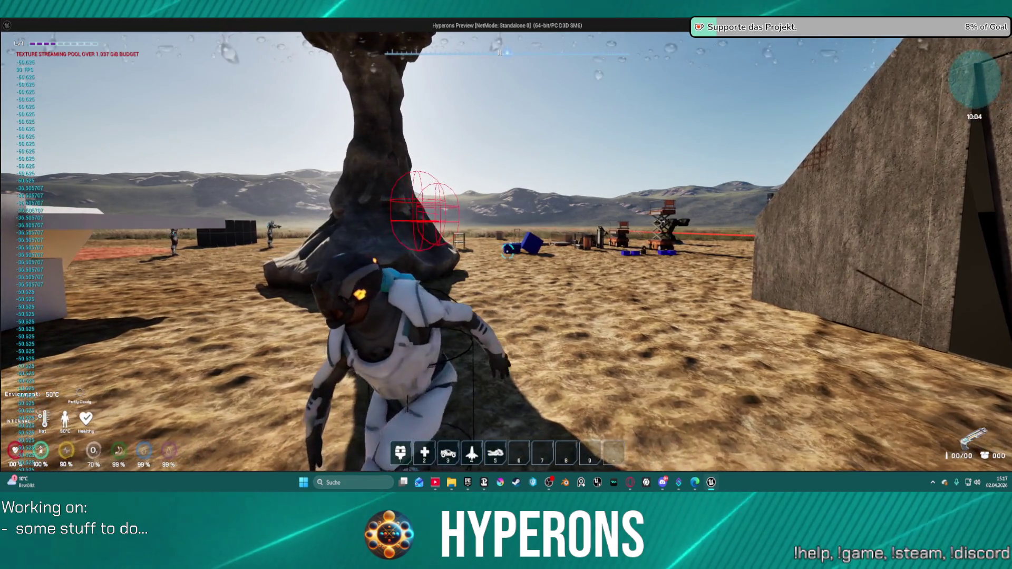
pyautogui.press('s')
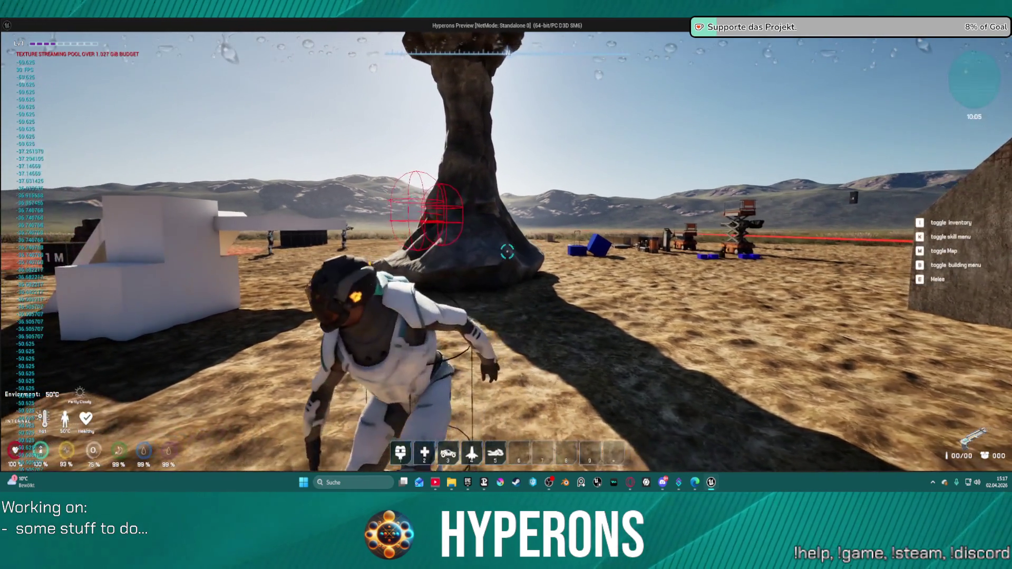
pyautogui.press('Escape')
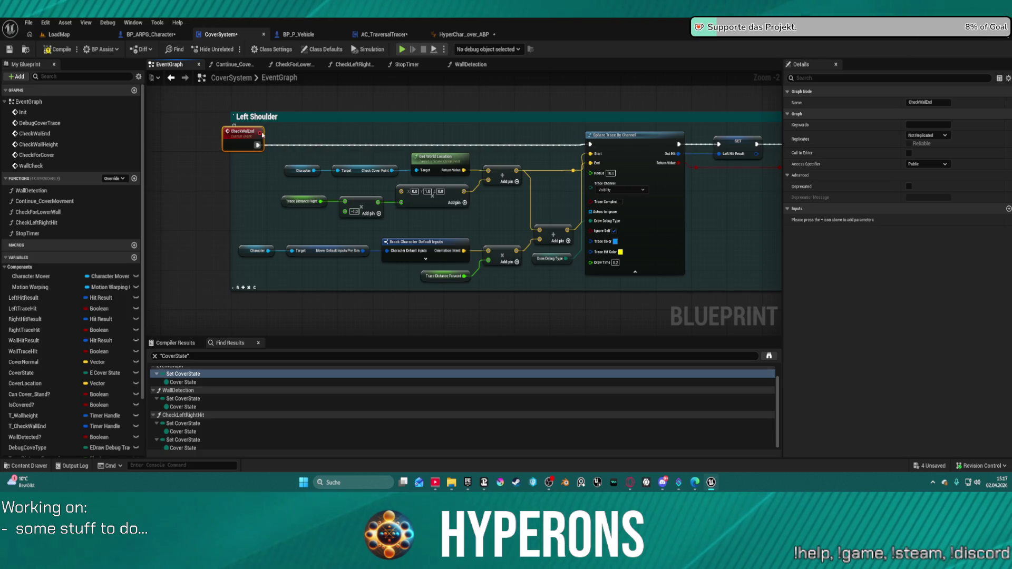
# Nudge CheckWallEnd left, then switch to BP_ARPG_Character's Get_MoveInput function graph.
pyautogui.moveTo(243, 131); pyautogui.dragTo(193, 132)
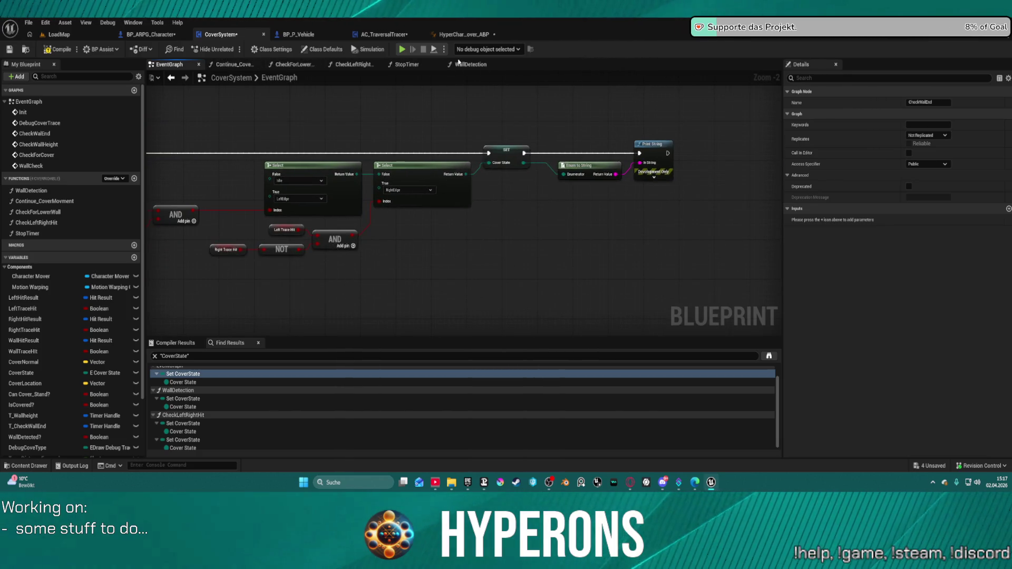
pyautogui.click(463, 65)
pyautogui.click(152, 34)
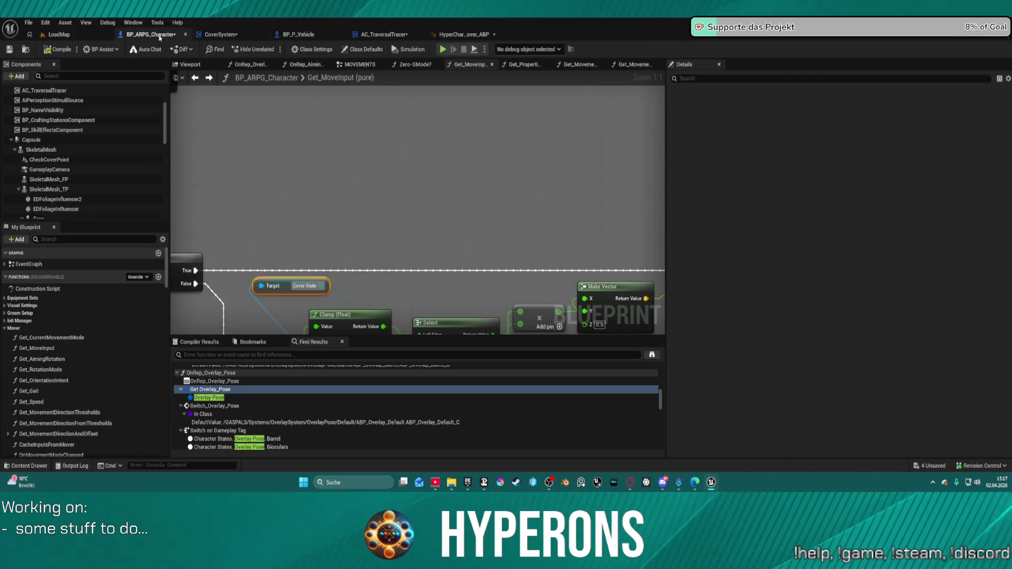
# Compile BP_ARPG_Character with F7, then play and walk the character along the building wall.
pyautogui.scroll(3, 432, 102)
pyautogui.moveTo(432, 103); pyautogui.dragTo(426, 195)
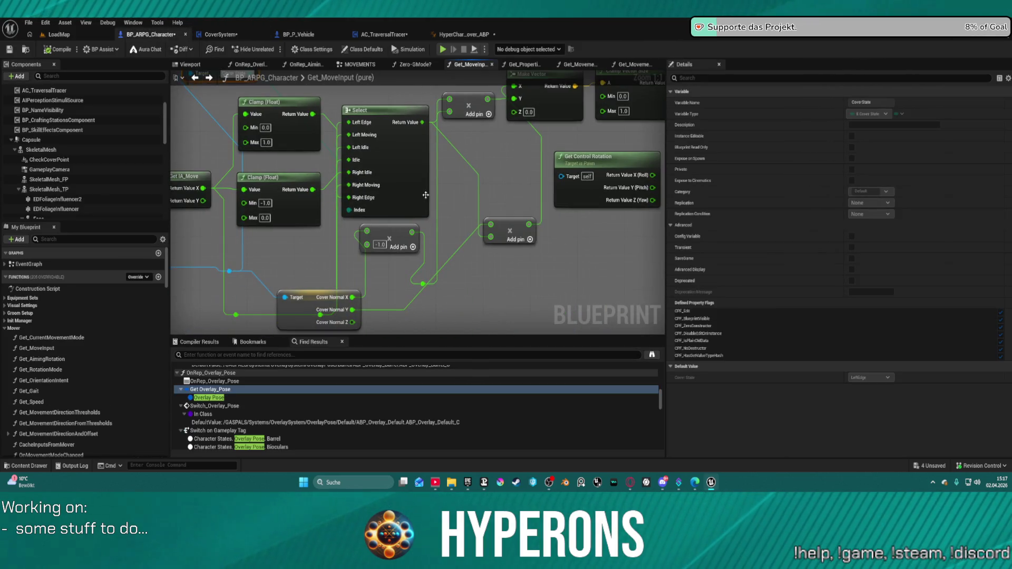
pyautogui.click(333, 297)
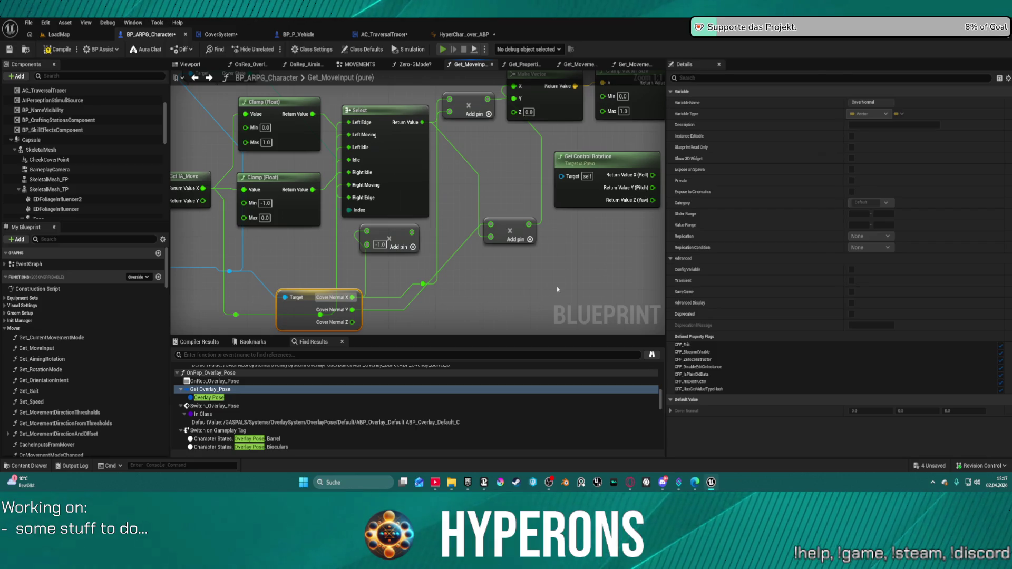
pyautogui.press('F7')
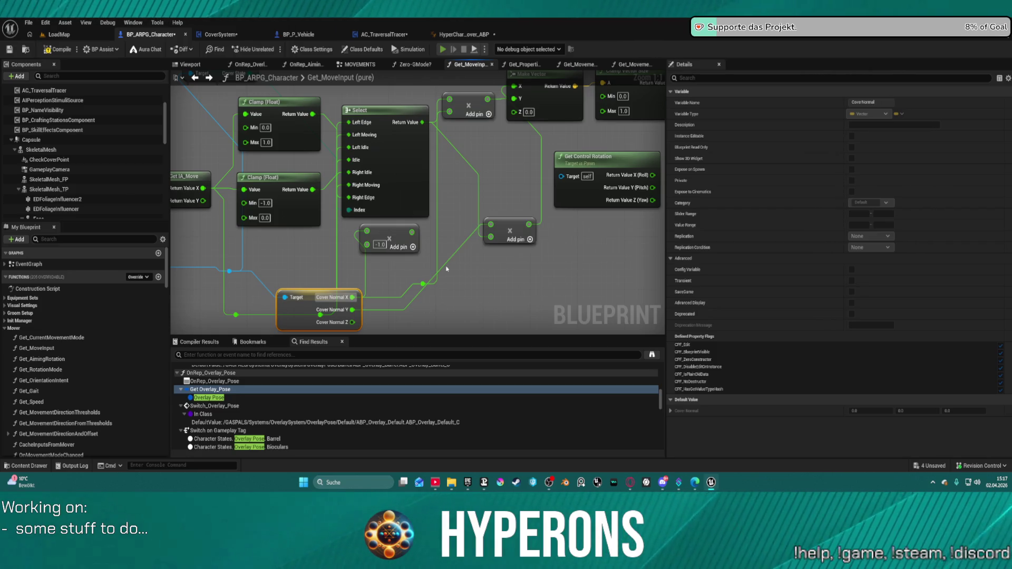
pyautogui.click(574, 265)
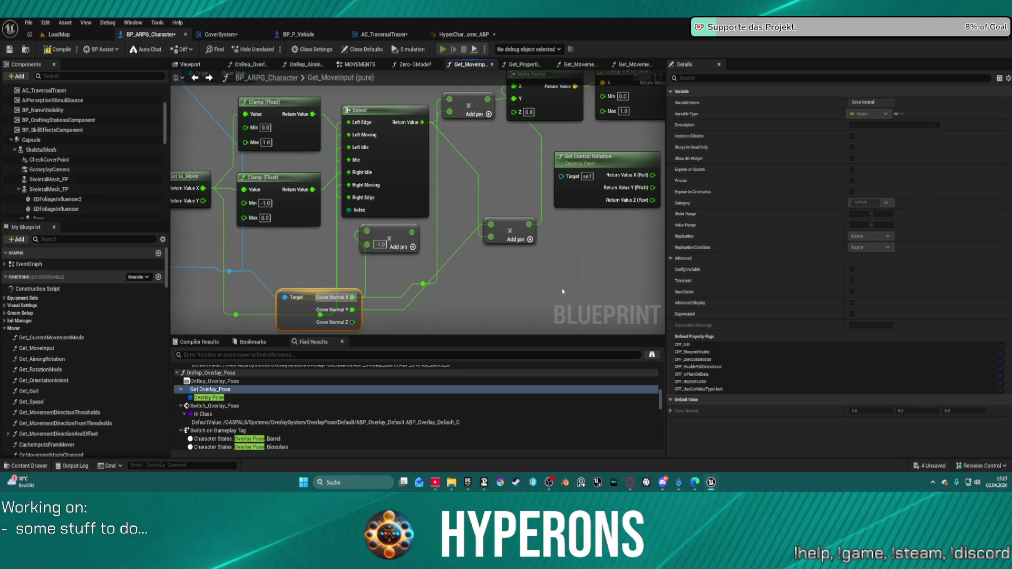
pyautogui.press('w')
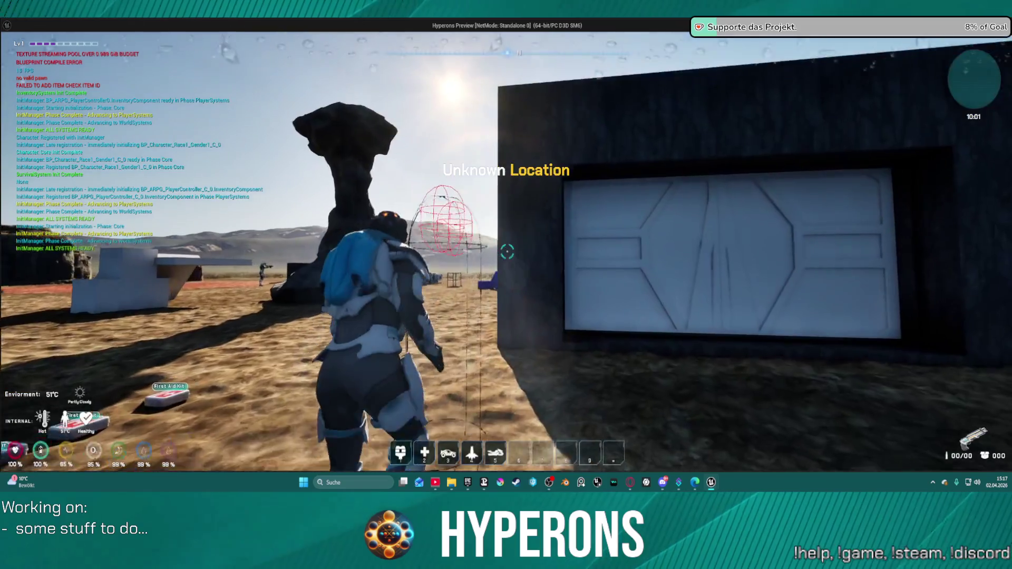
pyautogui.press('w')
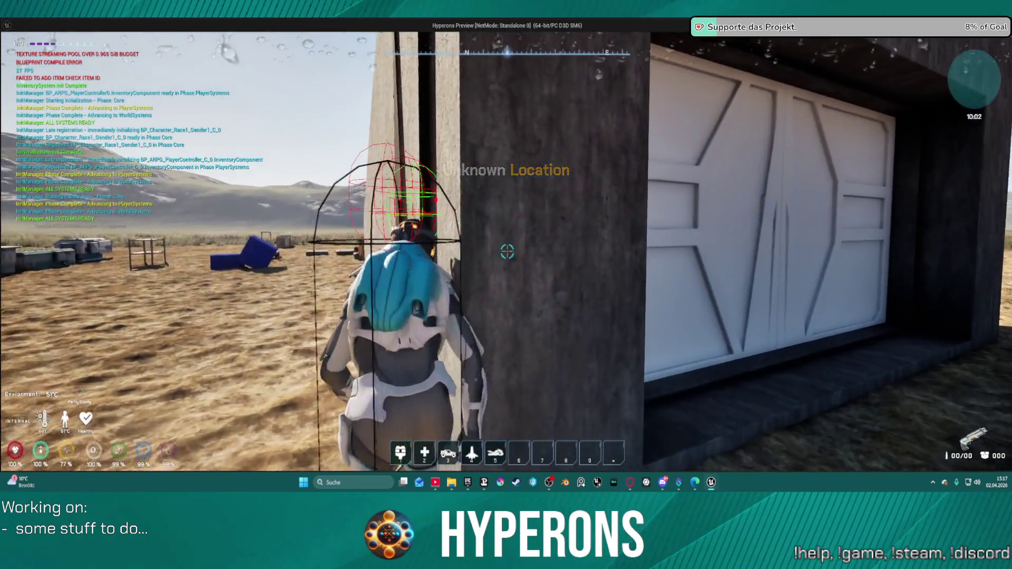